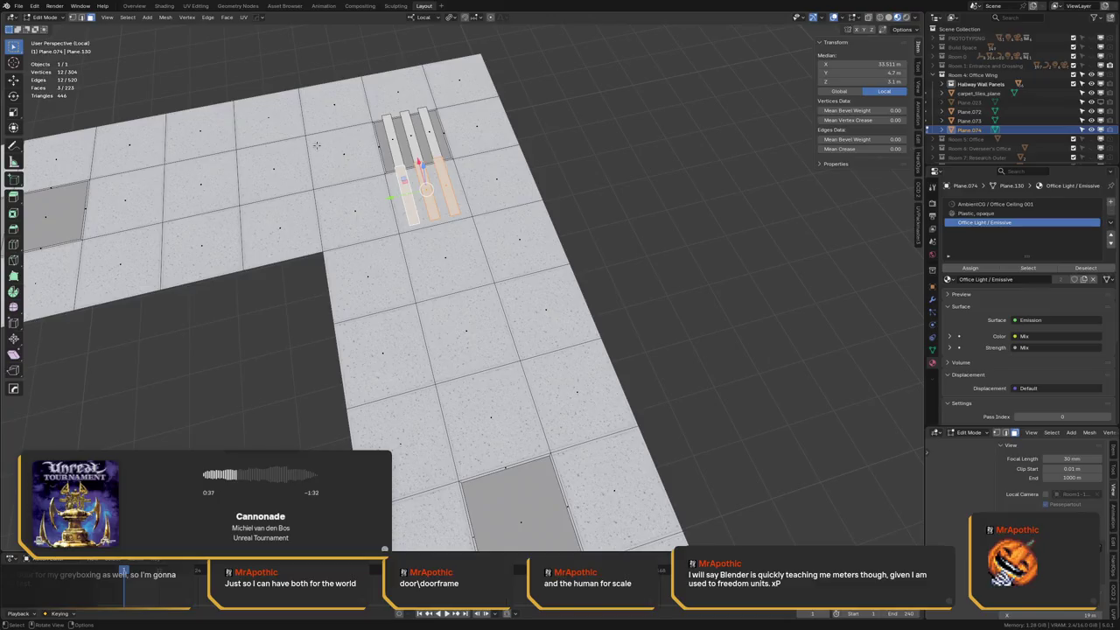
Select the ceiling light-strip faces in Edit Mode
{"action": "middle_click_drag", "start_coordinate": [346, 146], "coordinate": [365, 166]}
{"action": "left_click", "coordinate": [357, 162], "text": "shift"}
{"action": "left_click", "coordinate": [350, 168], "text": "shift"}
{"action": "left_click", "coordinate": [359, 134], "text": "shift"}
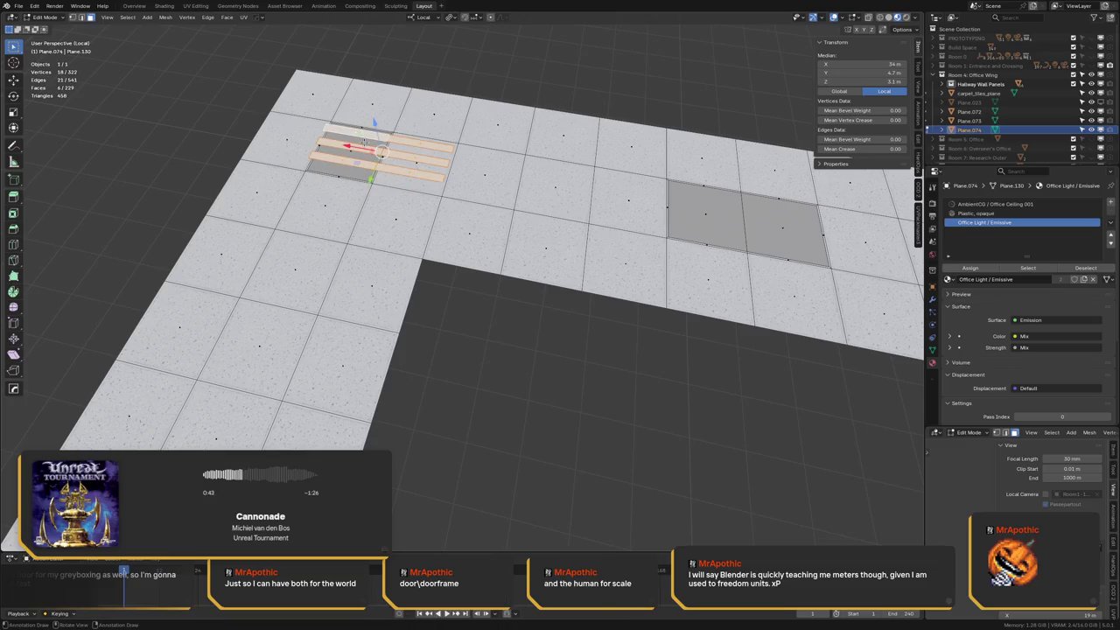
{"action": "middle_click_drag", "start_coordinate": [382, 150], "coordinate": [411, 154]}
Extrude copies of the strips and turn each 90° about Z using Individual Origins pivot
{"action": "key", "text": "e"}
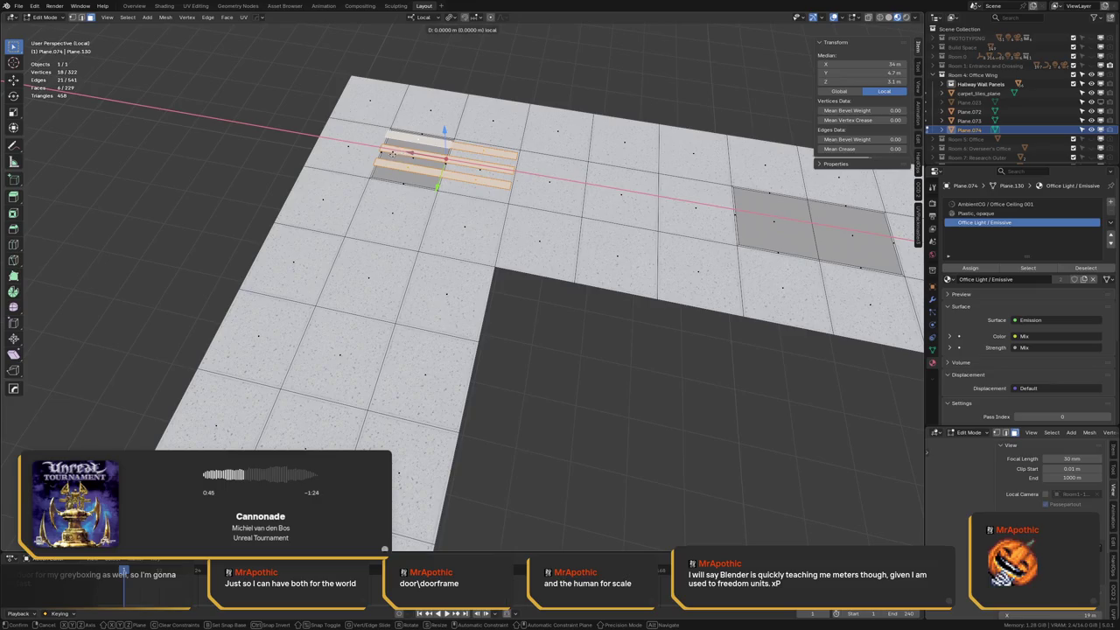
{"action": "right_click", "coordinate": [374, 147]}
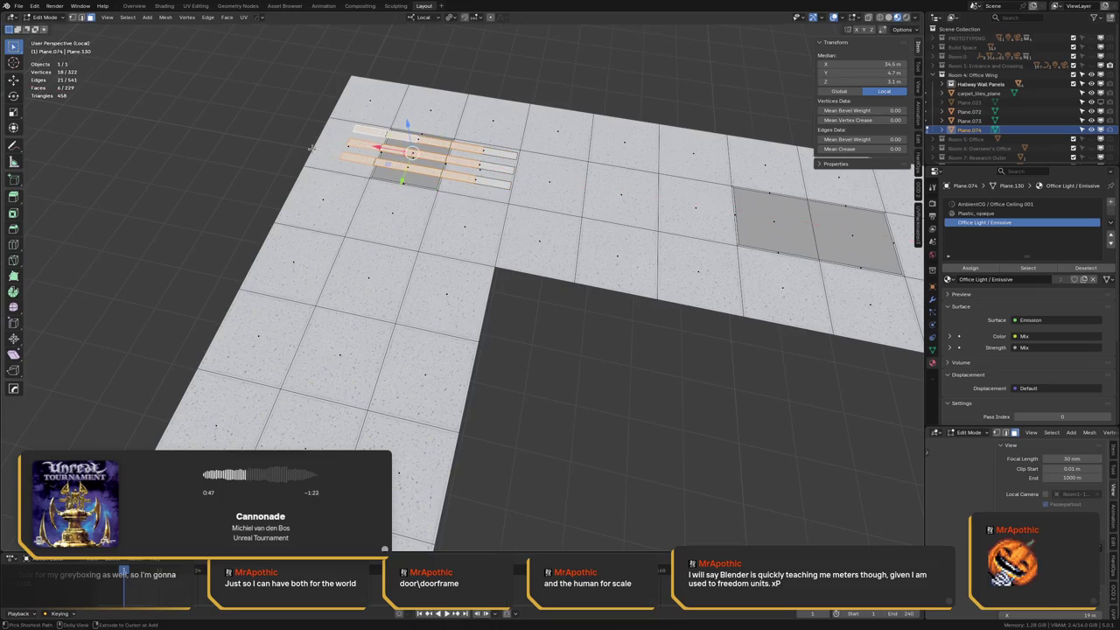
{"action": "type", "text": "rz90"}
{"action": "key", "text": "Return"}
{"action": "key", "text": "ctrl+z"}
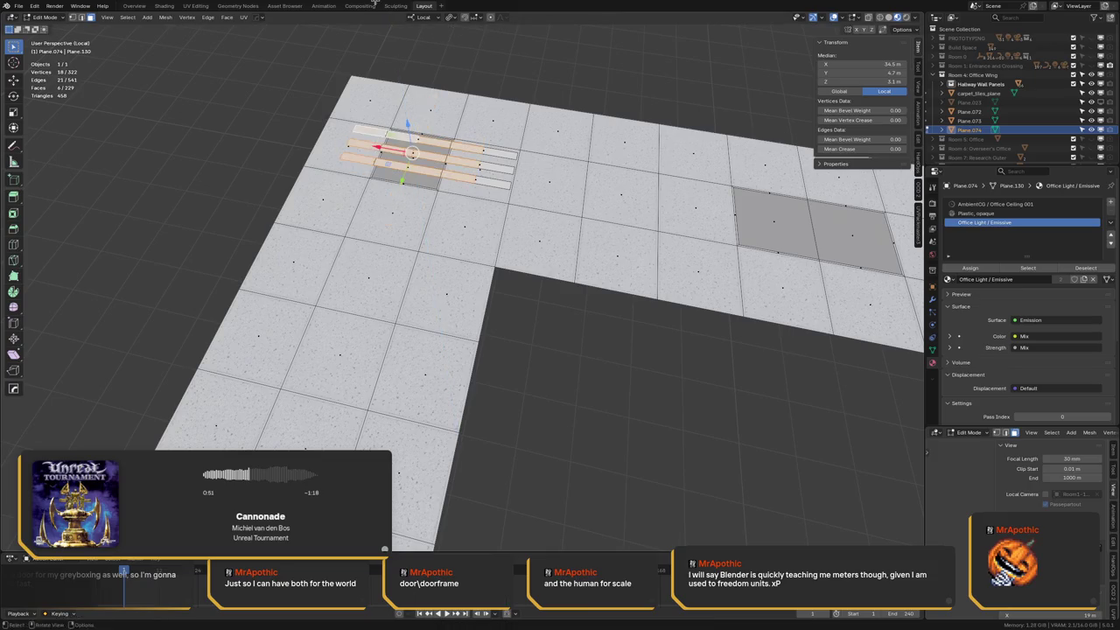
{"action": "left_click", "coordinate": [452, 16]}
{"action": "left_click", "coordinate": [477, 59]}
{"action": "type", "text": "rz90"}
{"action": "key", "text": "Return"}
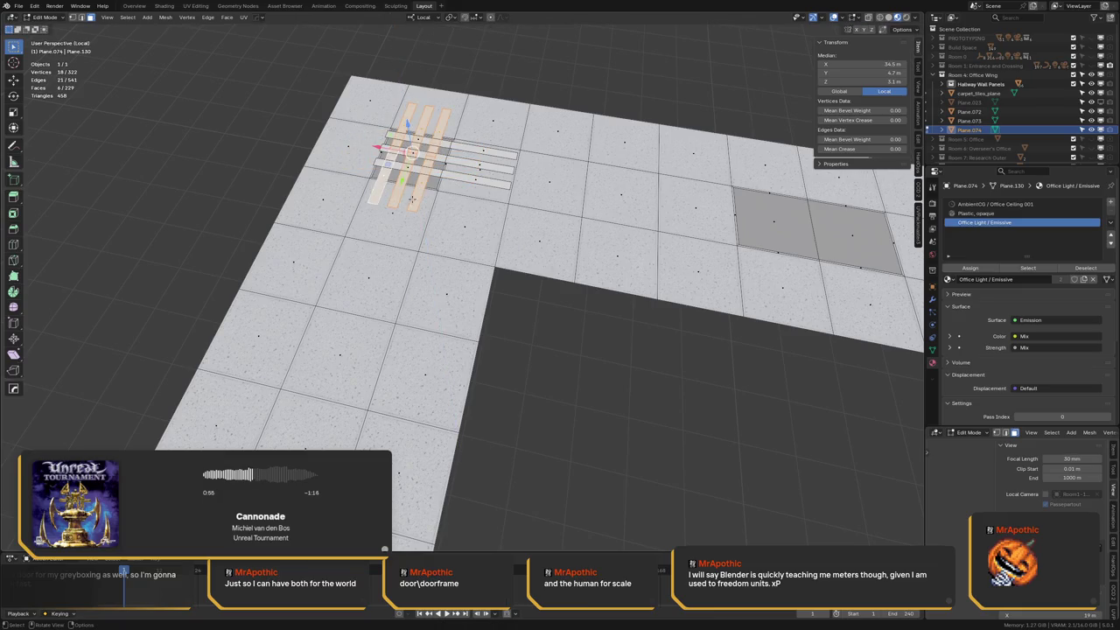
Move the rotated strips along the Y axis onto the corridor ceiling
{"action": "middle_click_drag", "start_coordinate": [410, 199], "coordinate": [525, 210]}
{"action": "key", "text": "g"}
{"action": "key", "text": "y"}
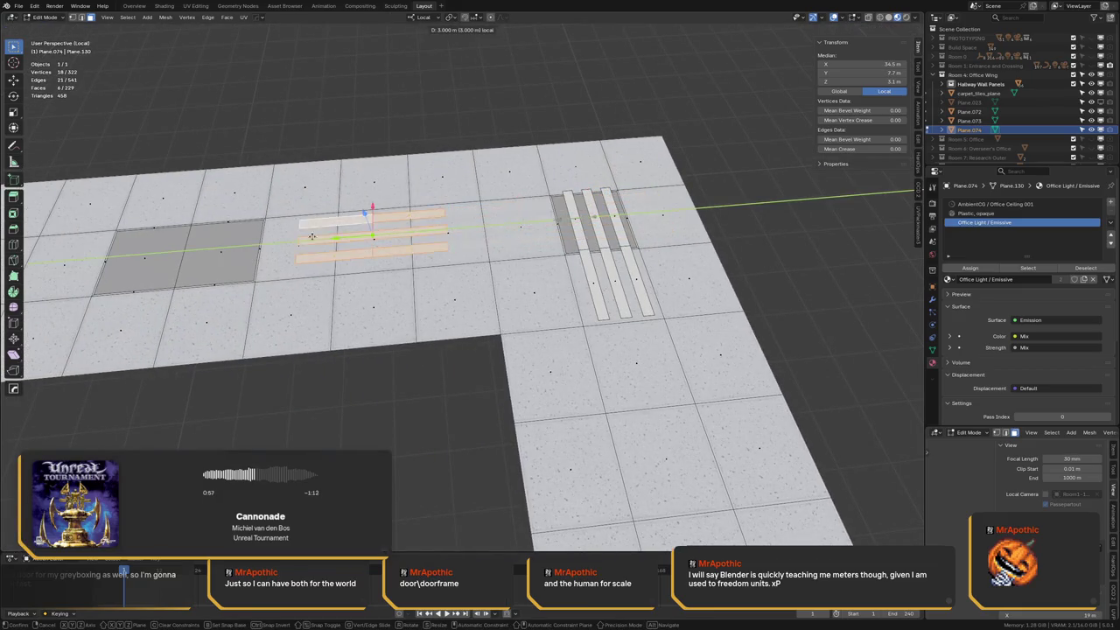
{"action": "left_click", "coordinate": [153, 250]}
{"action": "middle_click_drag", "start_coordinate": [153, 250], "coordinate": [343, 250], "text": "shift"}
{"action": "key", "text": "g"}
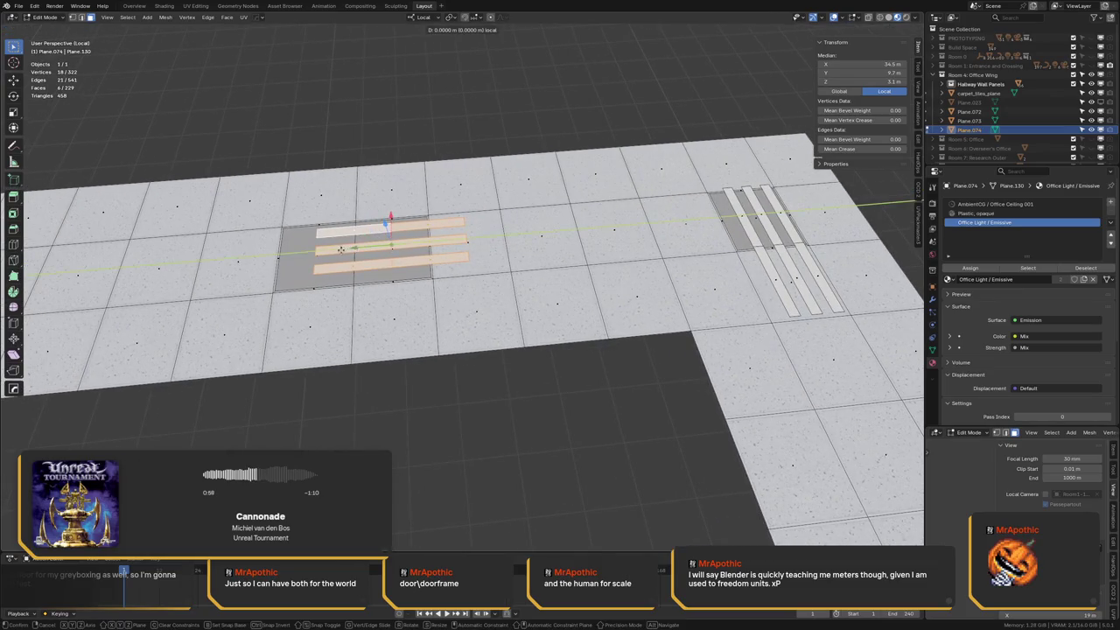
{"action": "left_click", "coordinate": [385, 232]}
{"action": "scroll", "coordinate": [385, 232], "scroll_direction": "down", "scroll_amount": 2}
{"action": "scroll", "coordinate": [386, 232], "scroll_direction": "down", "scroll_amount": 3}
{"action": "scroll", "coordinate": [385, 232], "scroll_direction": "down", "scroll_amount": 2}
{"action": "scroll", "coordinate": [385, 231], "scroll_direction": "down", "scroll_amount": 2}
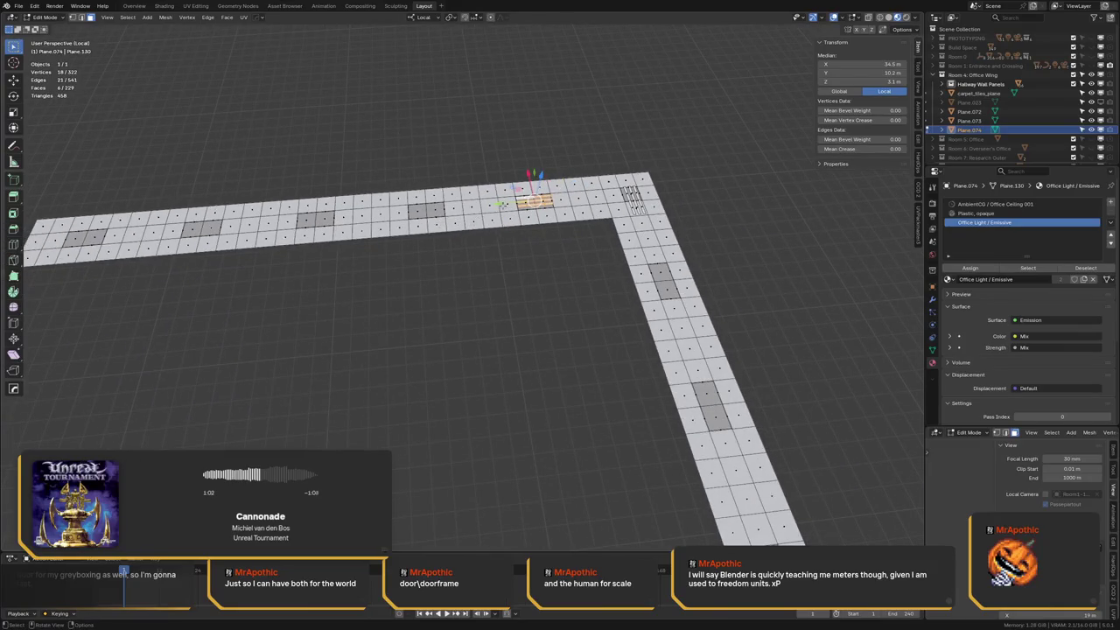
Shift the strip further down the corridor along Y, deselect all, and leave local view
{"action": "key", "text": "g"}
{"action": "key", "text": "y"}
{"action": "left_click", "coordinate": [403, 215]}
{"action": "middle_click_drag", "start_coordinate": [403, 215], "coordinate": [464, 203], "text": "shift"}
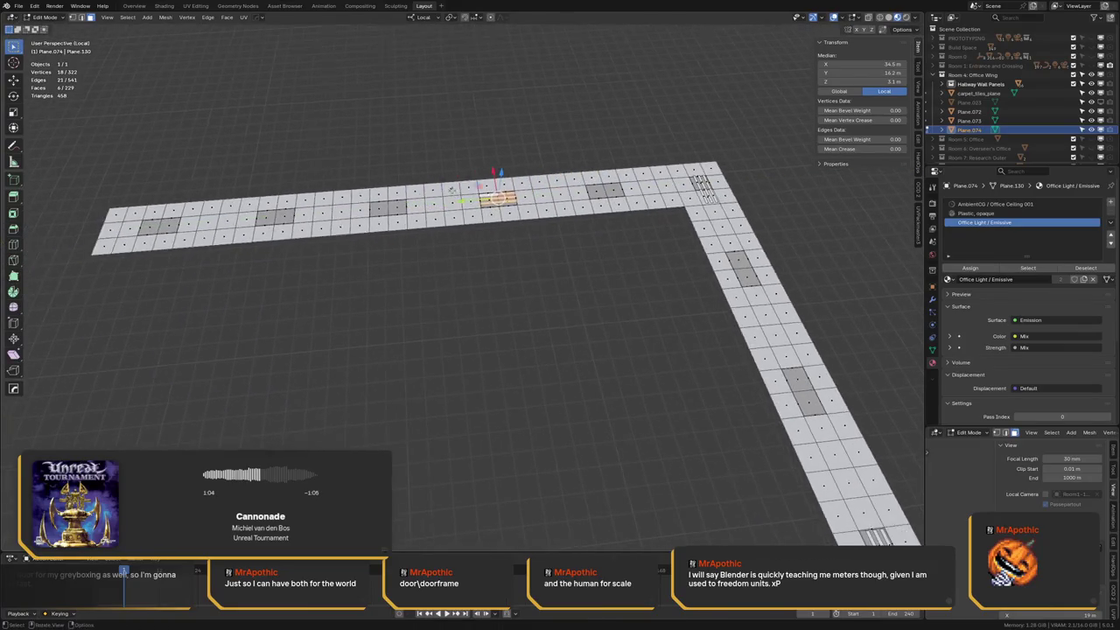
{"action": "scroll", "coordinate": [453, 195], "scroll_direction": "down", "scroll_amount": 2}
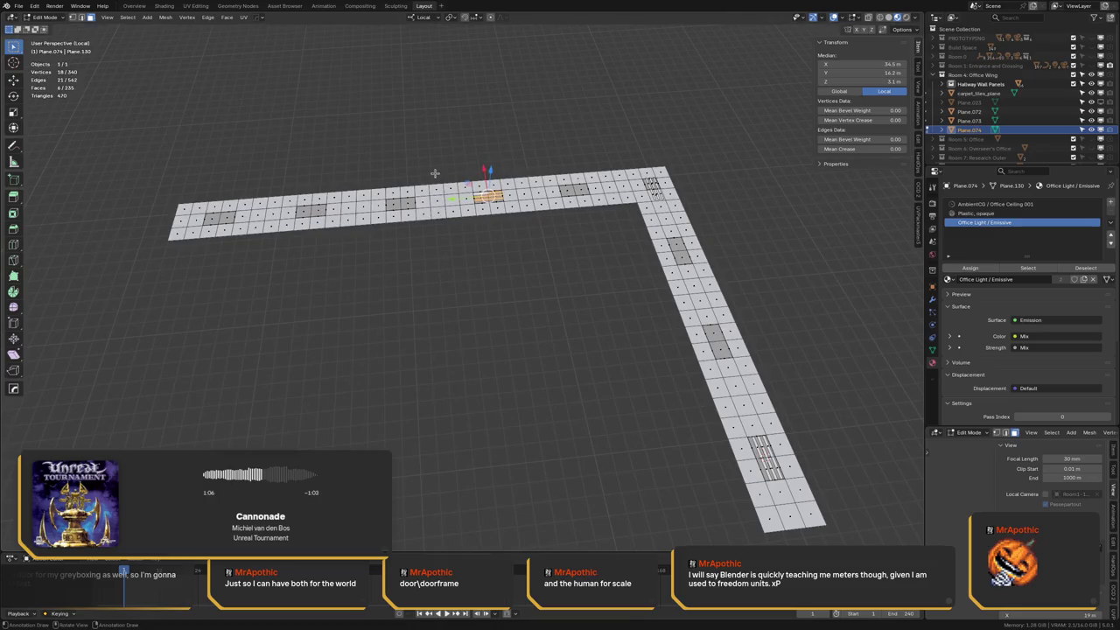
{"action": "key", "text": "g"}
{"action": "key", "text": "y"}
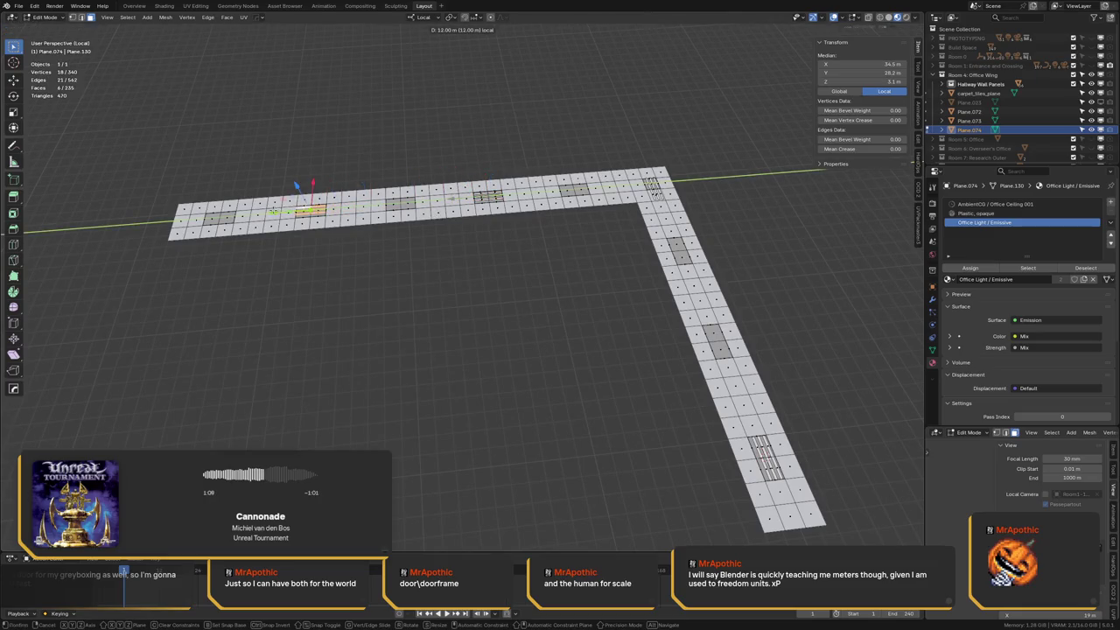
{"action": "left_click", "coordinate": [302, 210]}
{"action": "key", "text": "alt+a"}
{"action": "mouse_move", "coordinate": [302, 210]}
{"action": "middle_mouse_down"}
{"action": "mouse_move", "coordinate": [538, 216]}
{"action": "mouse_move", "coordinate": [14, 197]}
{"action": "middle_mouse_up"}
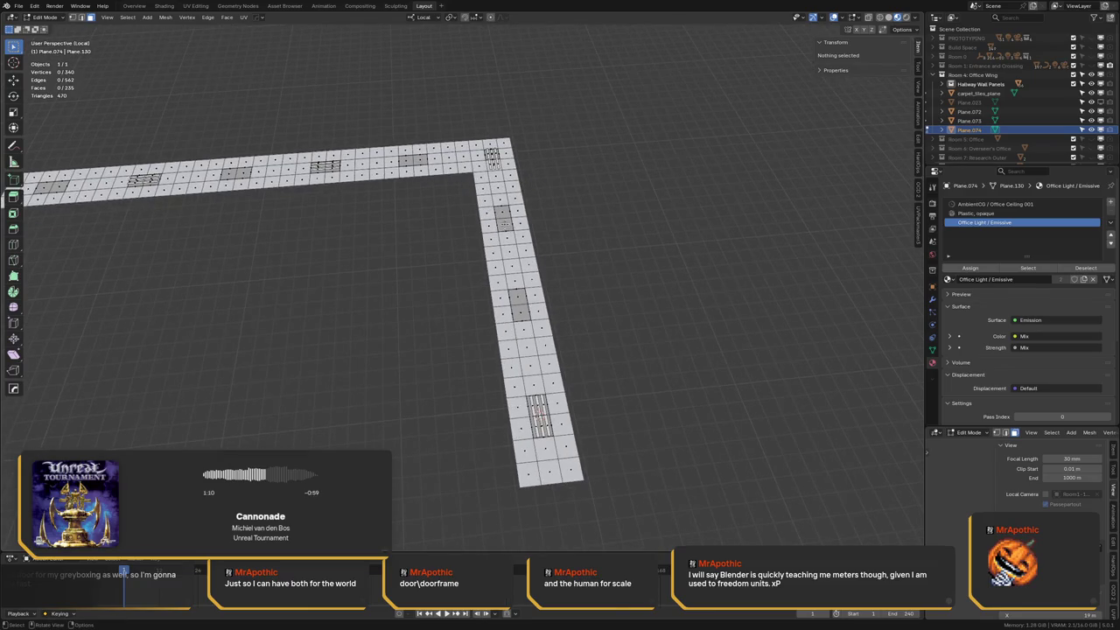
{"action": "scroll", "coordinate": [503, 224], "scroll_direction": "up", "scroll_amount": 3}
{"action": "key", "text": "KP_Divide"}
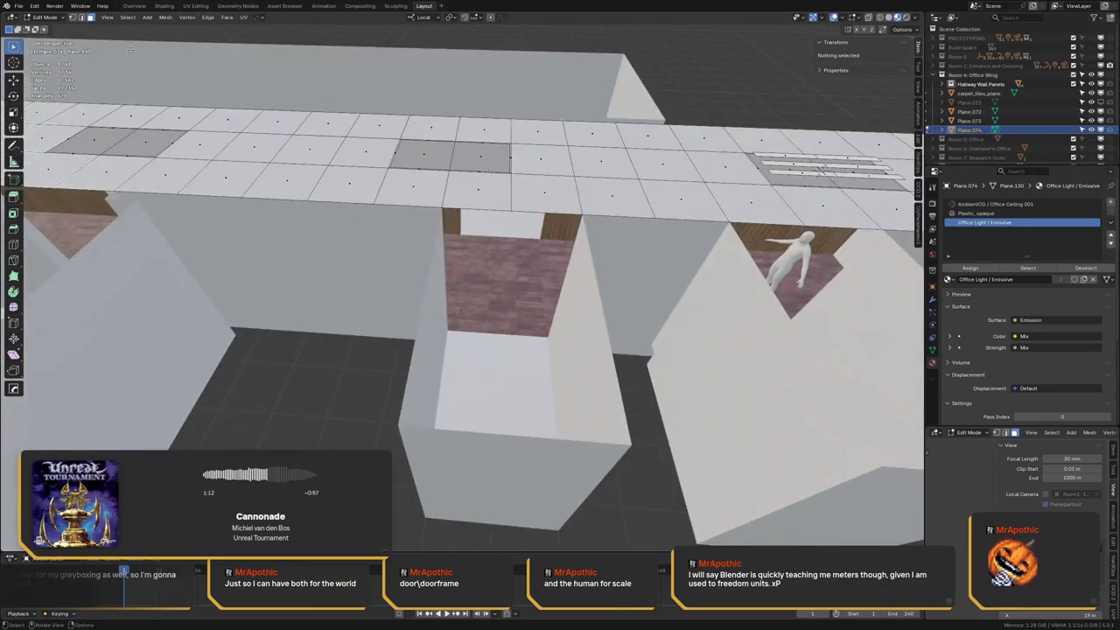
Return to Object Mode and bring the view down the hallway toward the figure
{"action": "key", "text": "Tab"}
{"action": "scroll", "coordinate": [440, 198], "scroll_direction": "up", "scroll_amount": 3}
{"action": "scroll", "coordinate": [369, 185], "scroll_direction": "up", "scroll_amount": 2}
{"action": "middle_click_drag", "start_coordinate": [369, 185], "coordinate": [327, 162]}
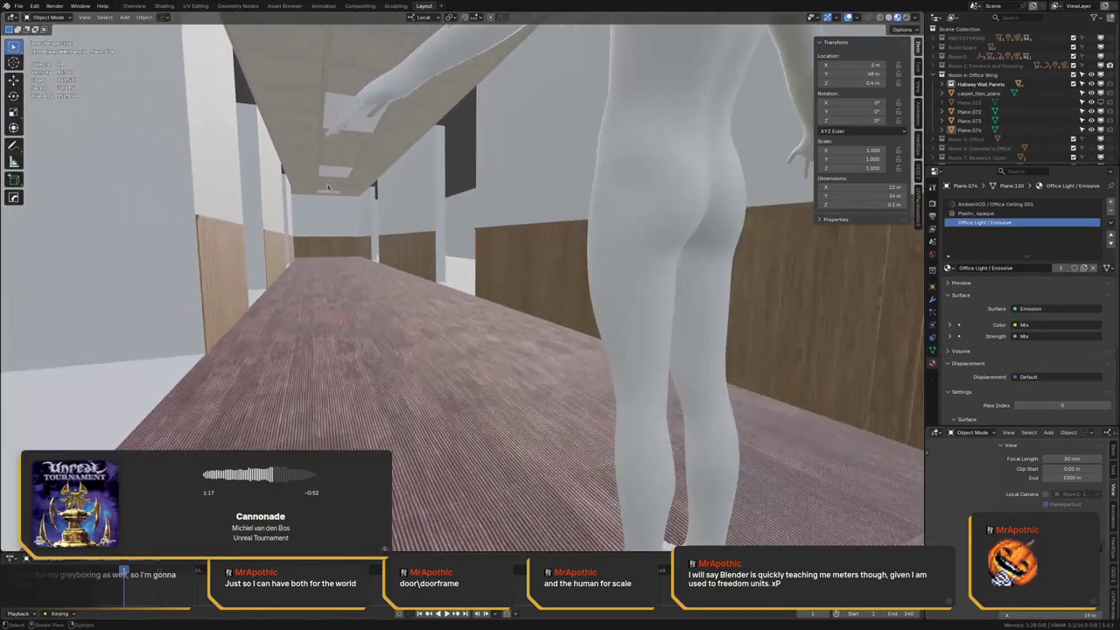
{"action": "mouse_move", "coordinate": [326, 163]}
{"action": "middle_mouse_down"}
{"action": "mouse_move", "coordinate": [324, 194]}
{"action": "mouse_move", "coordinate": [642, 276]}
{"action": "mouse_move", "coordinate": [439, 272]}
{"action": "mouse_move", "coordinate": [254, 300]}
{"action": "mouse_move", "coordinate": [294, 281]}
{"action": "mouse_move", "coordinate": [325, 245]}
{"action": "mouse_move", "coordinate": [336, 270]}
{"action": "middle_mouse_up"}
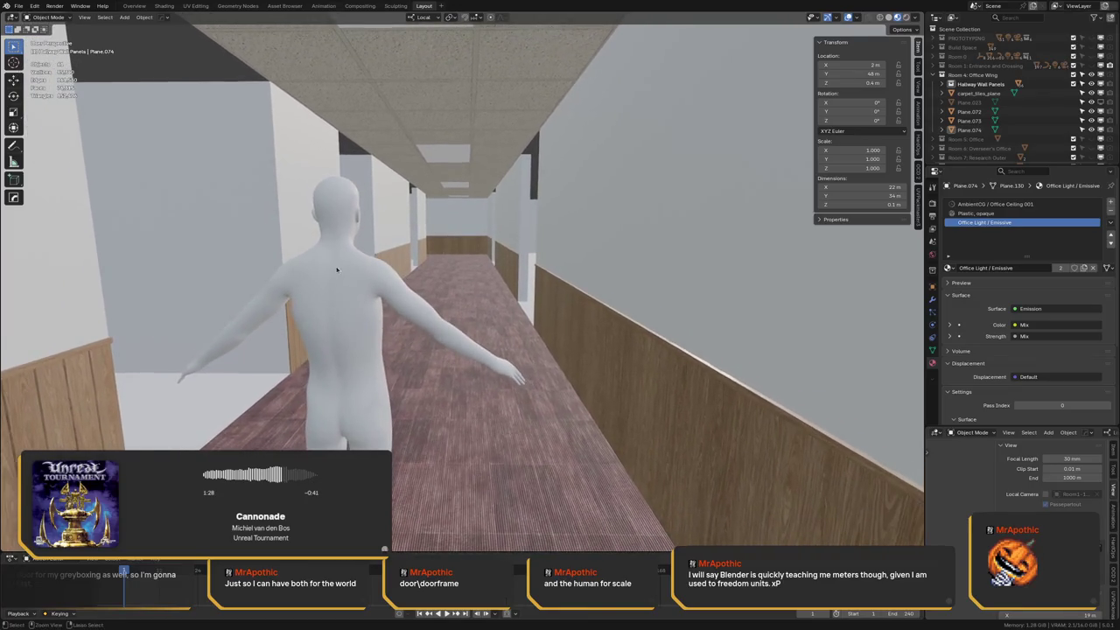
Save the file and switch the viewport to Rendered shading
{"action": "key", "text": "ctrl+s"}
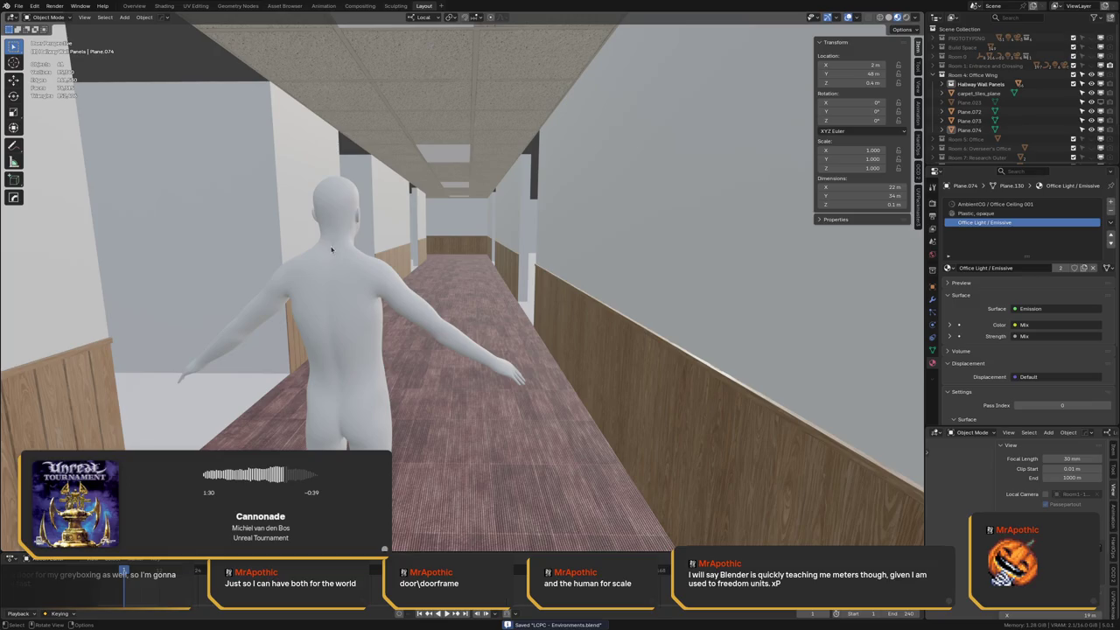
{"action": "mouse_move", "coordinate": [146, 66]}
{"action": "left_mouse_down"}
{"action": "mouse_move", "coordinate": [190, 125]}
{"action": "mouse_move", "coordinate": [741, 471]}
{"action": "left_mouse_up"}
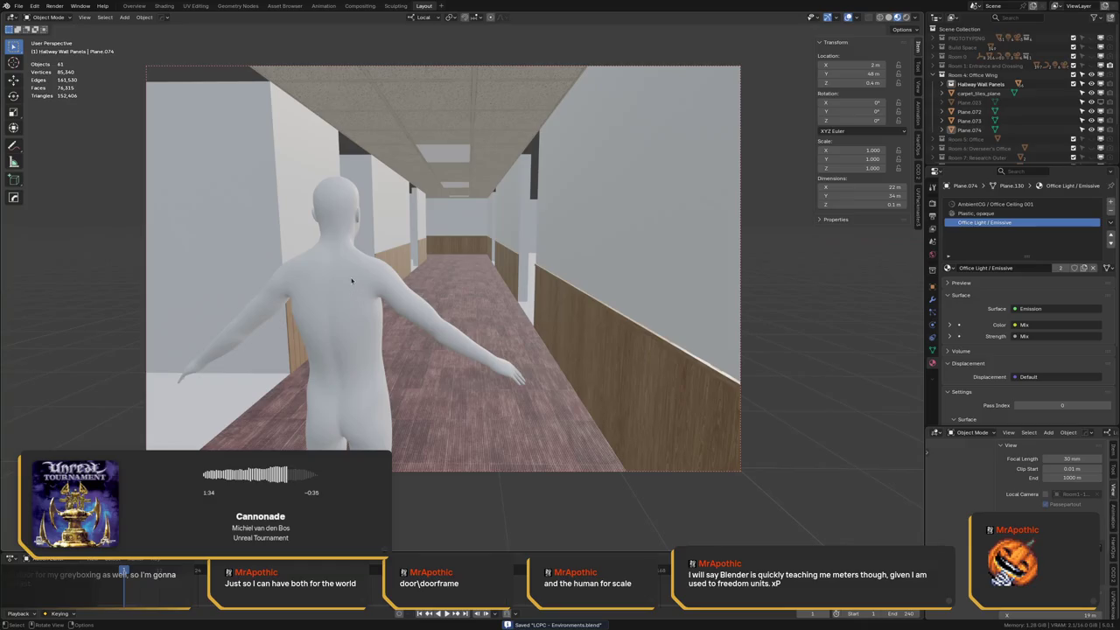
{"action": "middle_click_drag", "start_coordinate": [351, 281], "coordinate": [326, 270], "text": "shift"}
{"action": "key", "text": "z"}
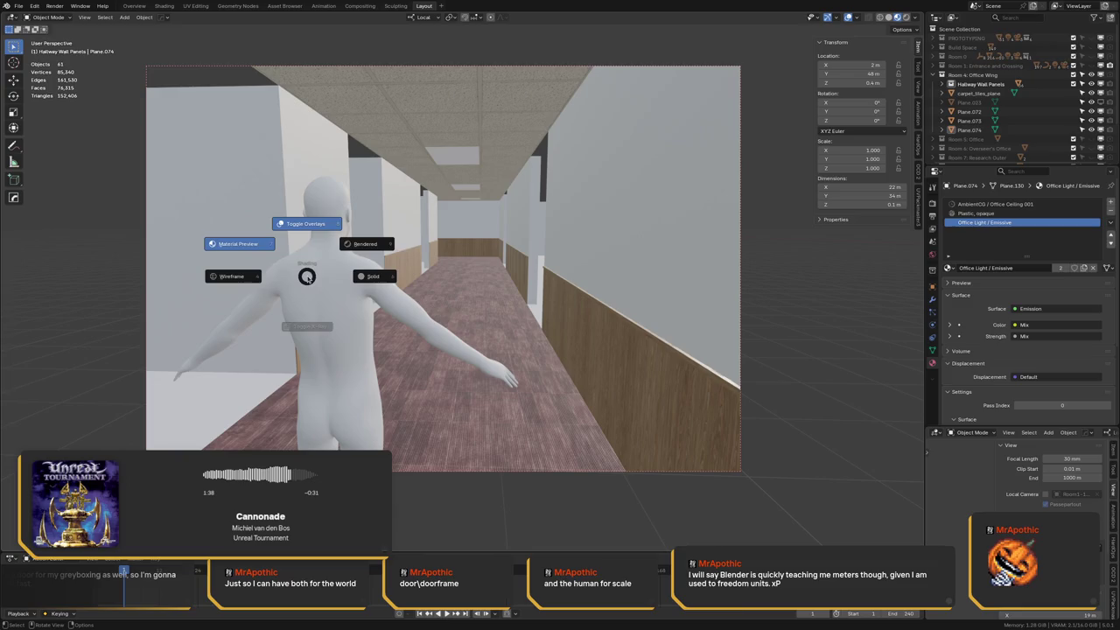
{"action": "left_click", "coordinate": [371, 249]}
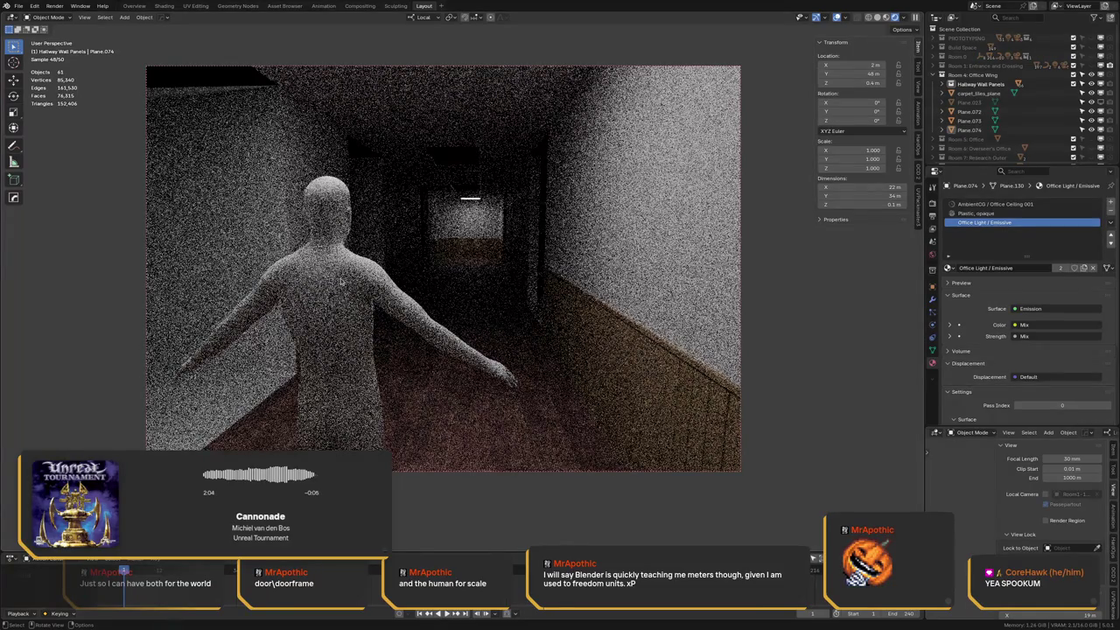
Switch to Material Preview and walk down the hallway with walk navigation
{"action": "key", "text": "z"}
{"action": "left_click", "coordinate": [285, 246]}
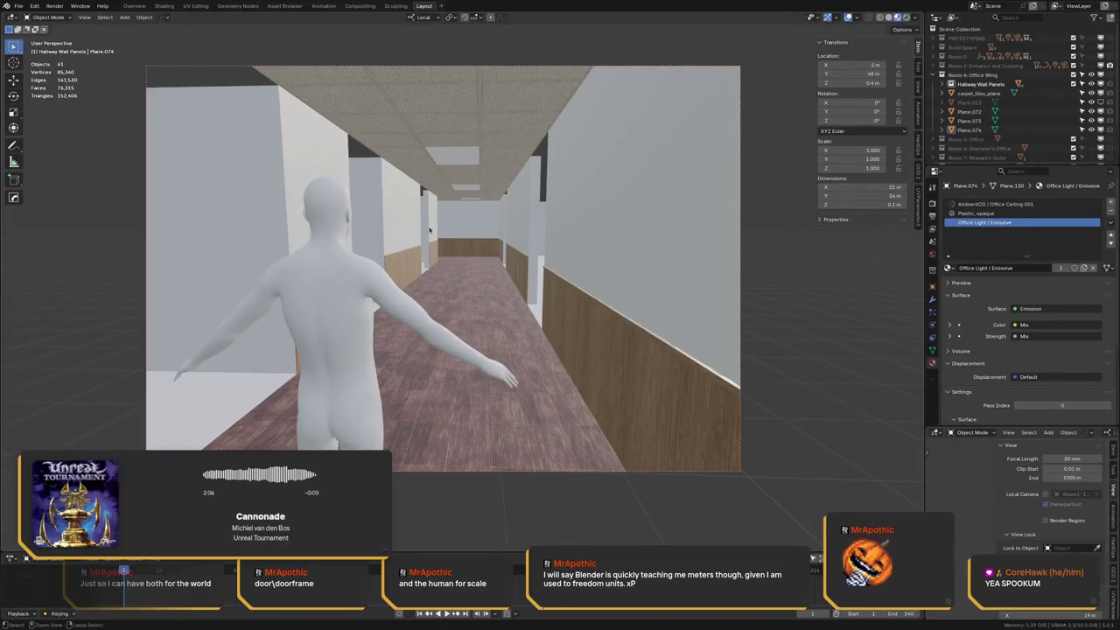
{"action": "key", "text": "shift+grave"}
{"action": "key", "text": "w"}
{"action": "key", "text": "w"}
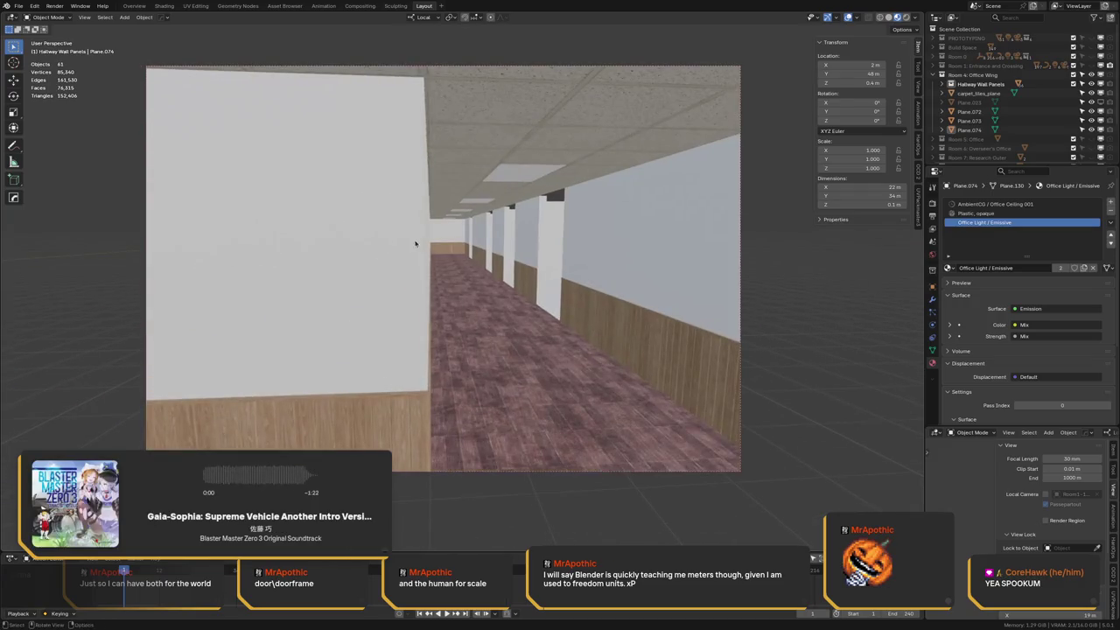
{"action": "key", "text": "w"}
{"action": "key", "text": "w"}
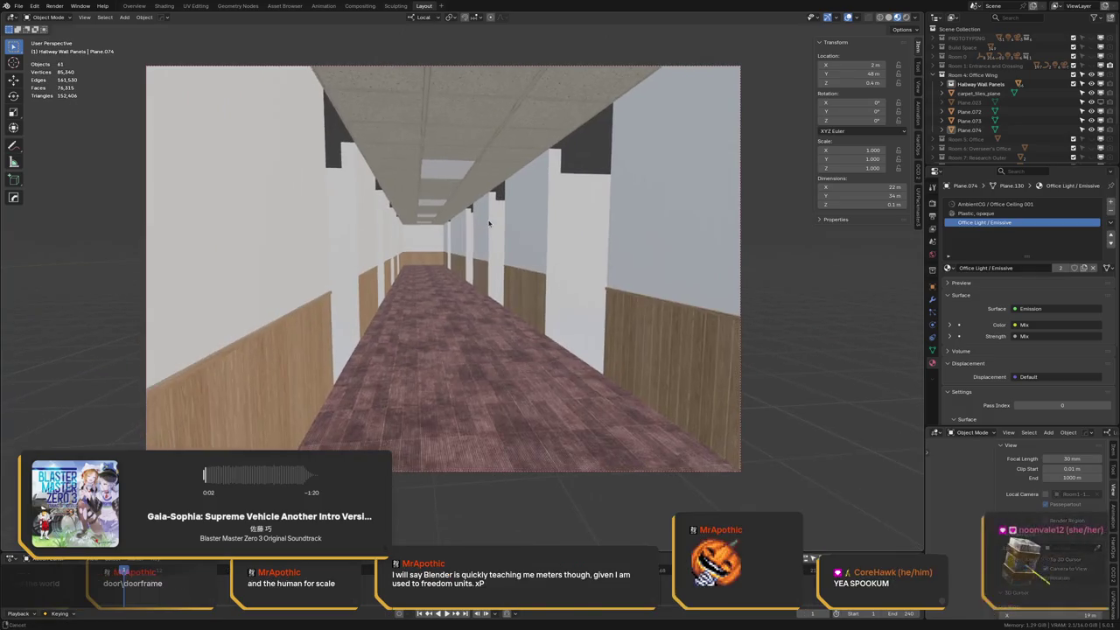
{"action": "key", "text": "a"}
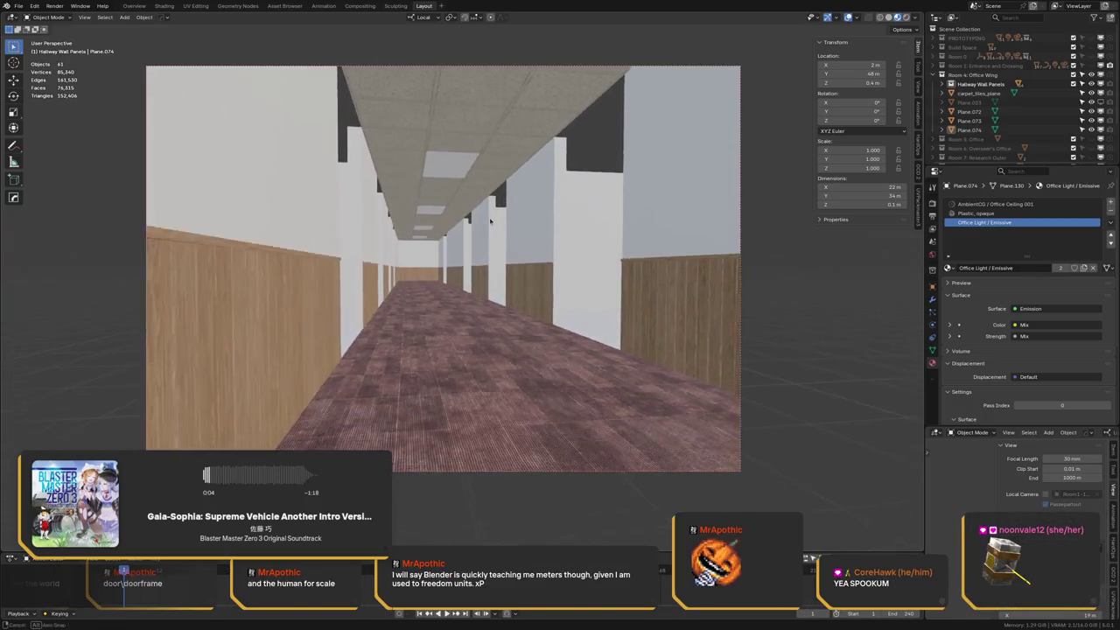
Check the hallway in Rendered shading, then return to Material Preview
{"action": "key", "text": "z"}
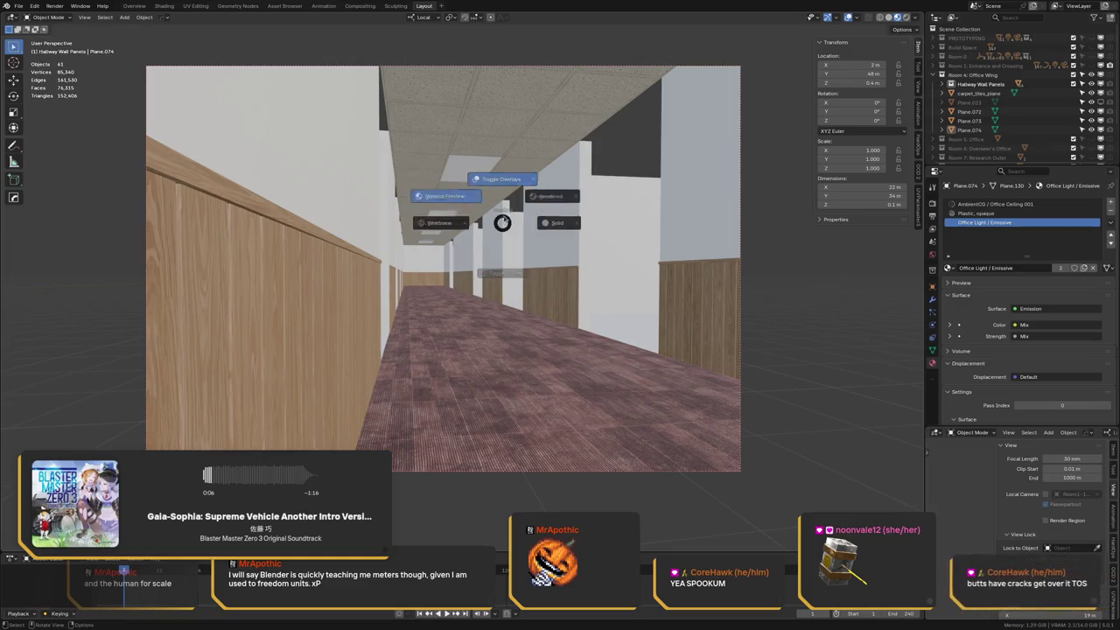
{"action": "left_click", "coordinate": [552, 190]}
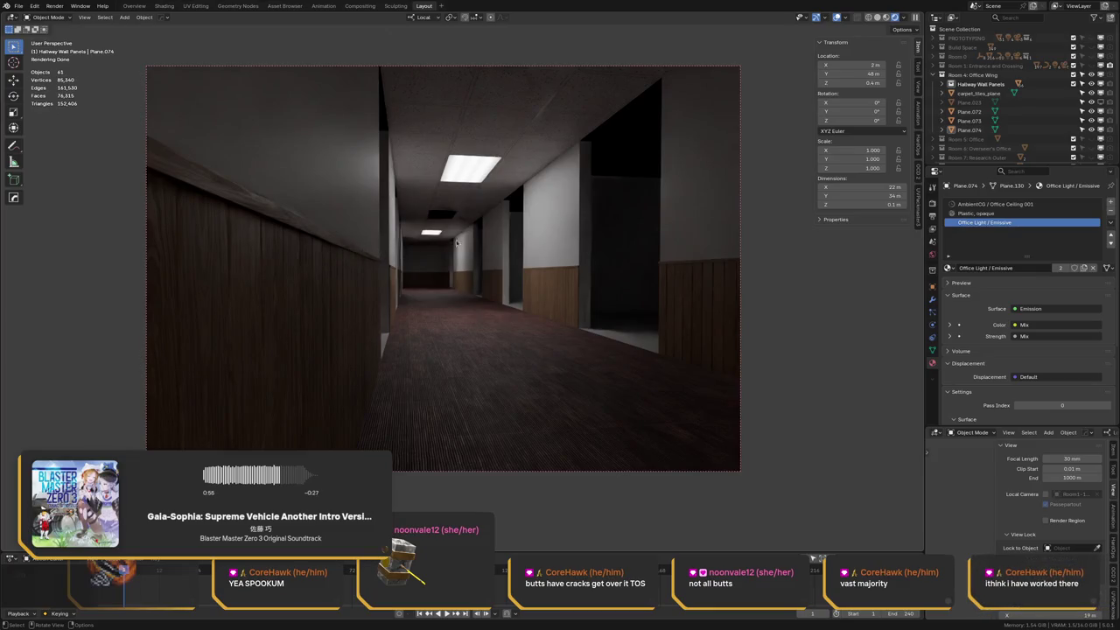
{"action": "key", "text": "z"}
{"action": "left_click", "coordinate": [400, 208]}
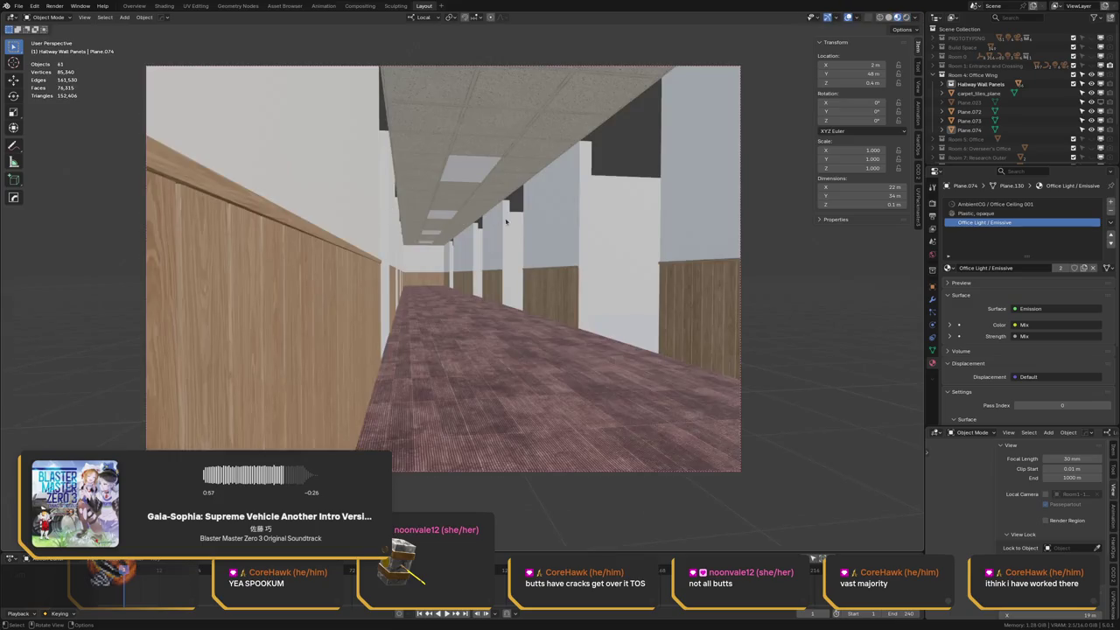
{"action": "scroll", "coordinate": [452, 207], "scroll_direction": "up", "scroll_amount": 2}
{"action": "scroll", "coordinate": [453, 208], "scroll_direction": "up", "scroll_amount": 2}
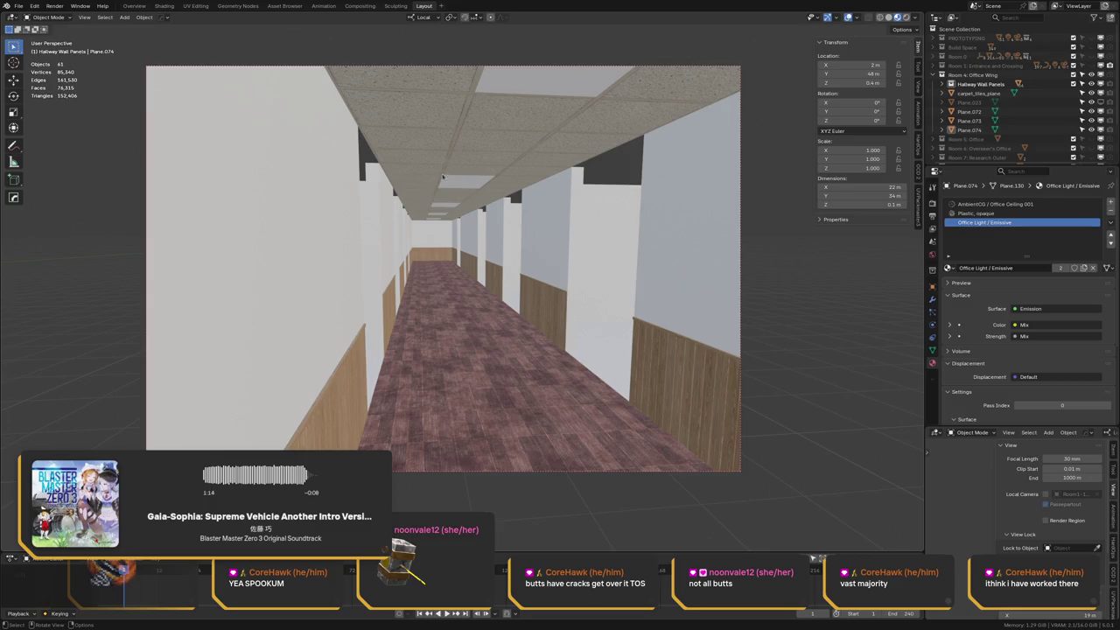
{"action": "middle_click_drag", "start_coordinate": [429, 256], "coordinate": [421, 198], "text": "ctrl"}
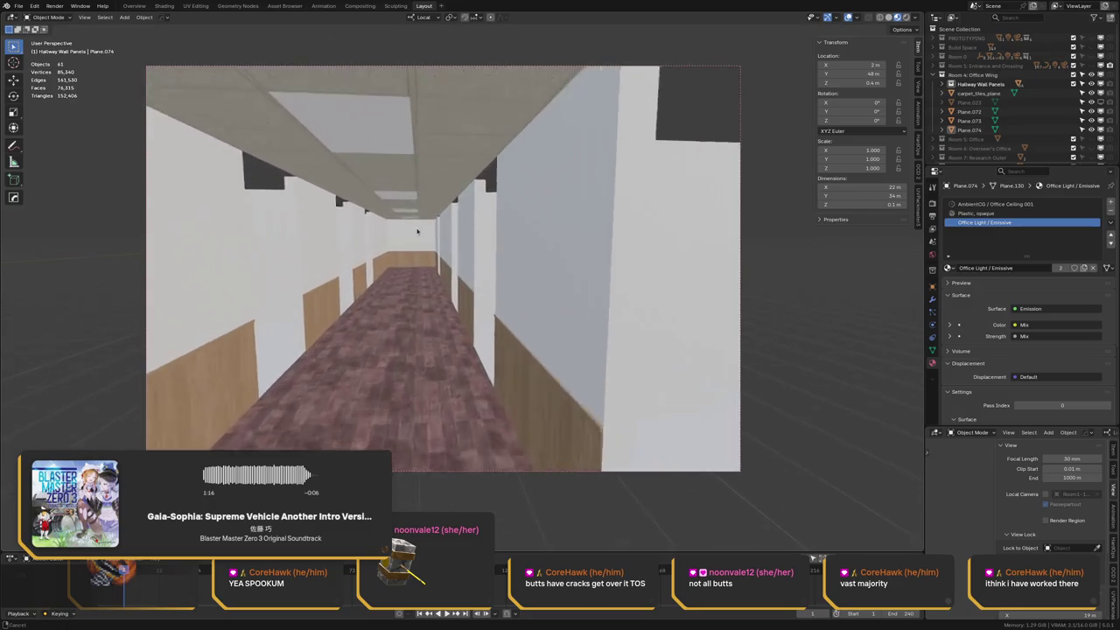
{"action": "scroll", "coordinate": [421, 198], "scroll_direction": "up", "scroll_amount": 3}
{"action": "scroll", "coordinate": [417, 224], "scroll_direction": "up", "scroll_amount": 2}
{"action": "scroll", "coordinate": [408, 225], "scroll_direction": "up", "scroll_amount": 2}
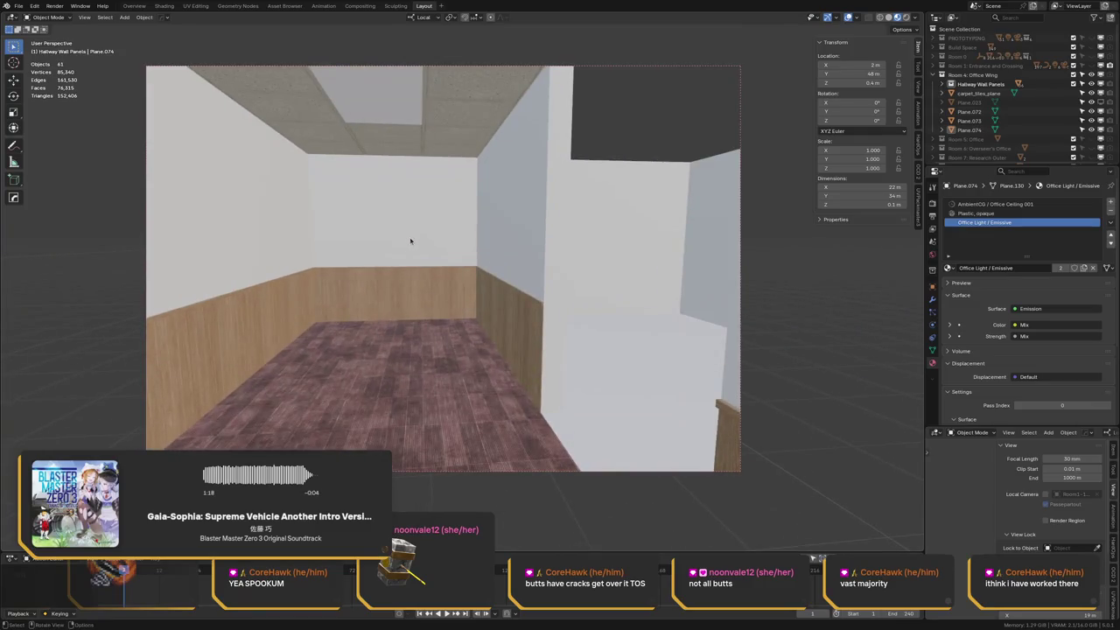
{"action": "scroll", "coordinate": [420, 211], "scroll_direction": "down", "scroll_amount": 3}
{"action": "middle_click_drag", "start_coordinate": [420, 211], "coordinate": [455, 242]}
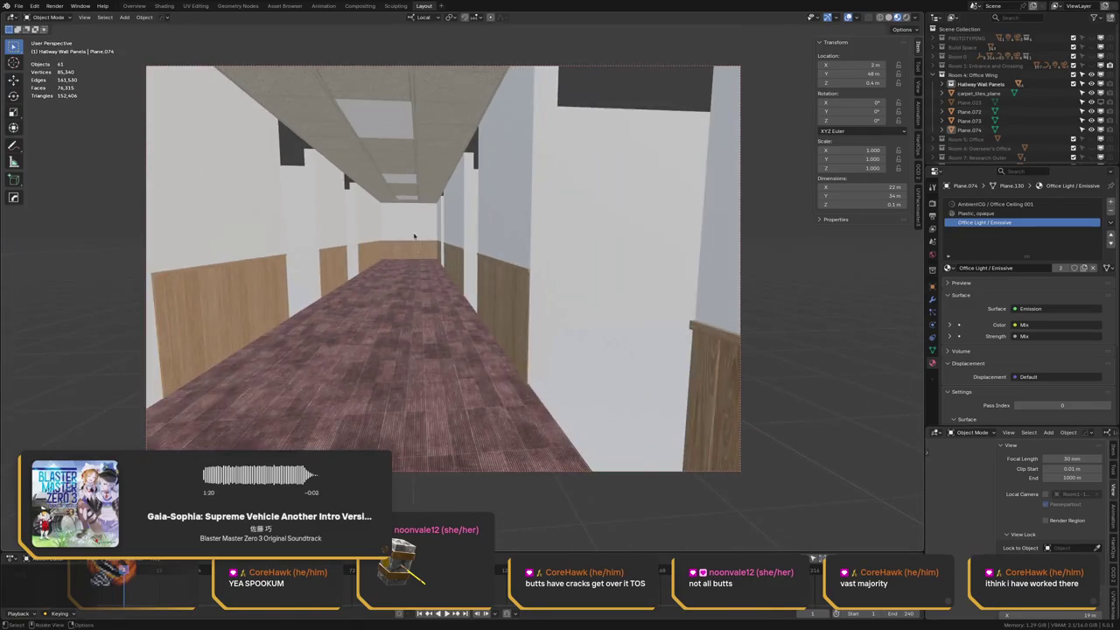
{"action": "scroll", "coordinate": [454, 241], "scroll_direction": "down", "scroll_amount": 8}
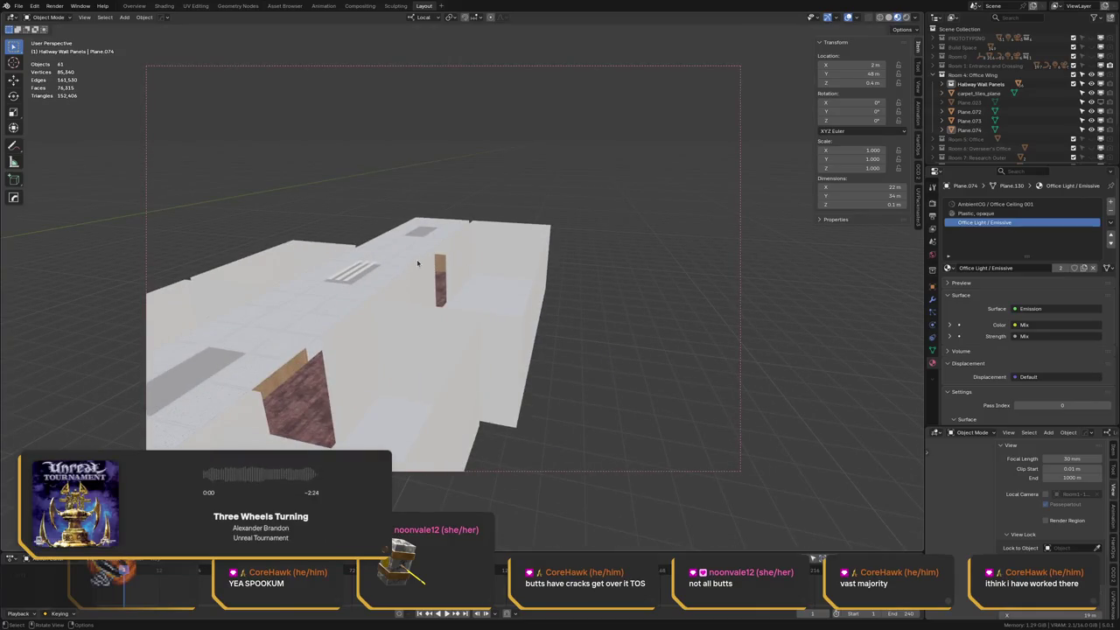
Orbit over the hallway building and save LCPC - Environments.blend
{"action": "middle_click_drag", "start_coordinate": [510, 302], "coordinate": [321, 271]}
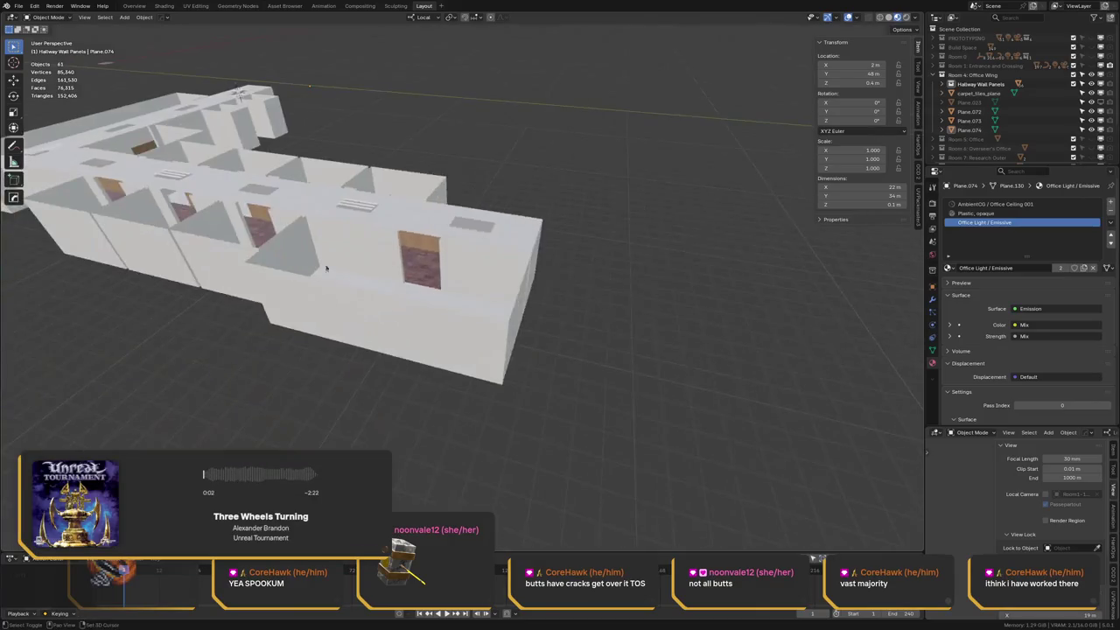
{"action": "scroll", "coordinate": [321, 271], "scroll_direction": "up", "scroll_amount": 5}
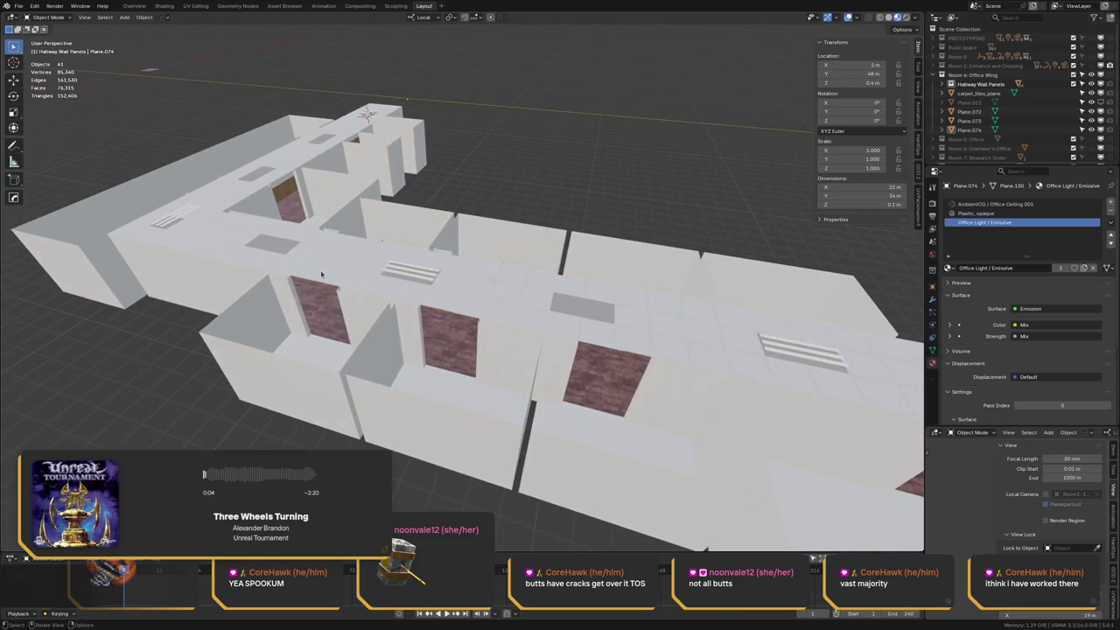
{"action": "key", "text": "ctrl+s"}
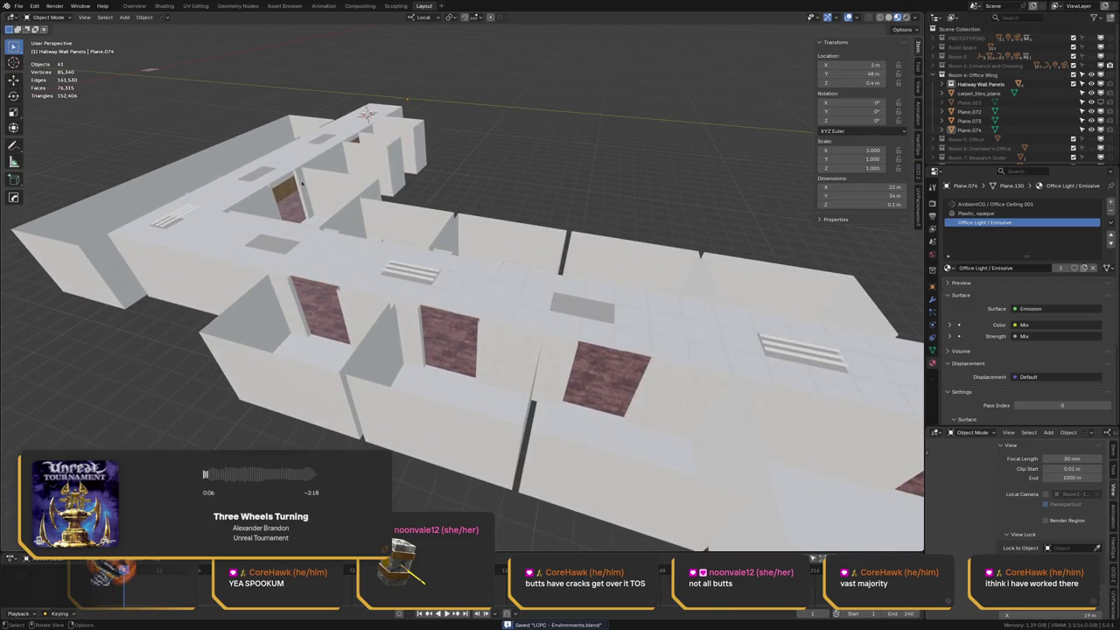
{"action": "middle_click_drag", "start_coordinate": [297, 183], "coordinate": [405, 181]}
{"action": "middle_click_drag", "start_coordinate": [411, 221], "coordinate": [373, 246]}
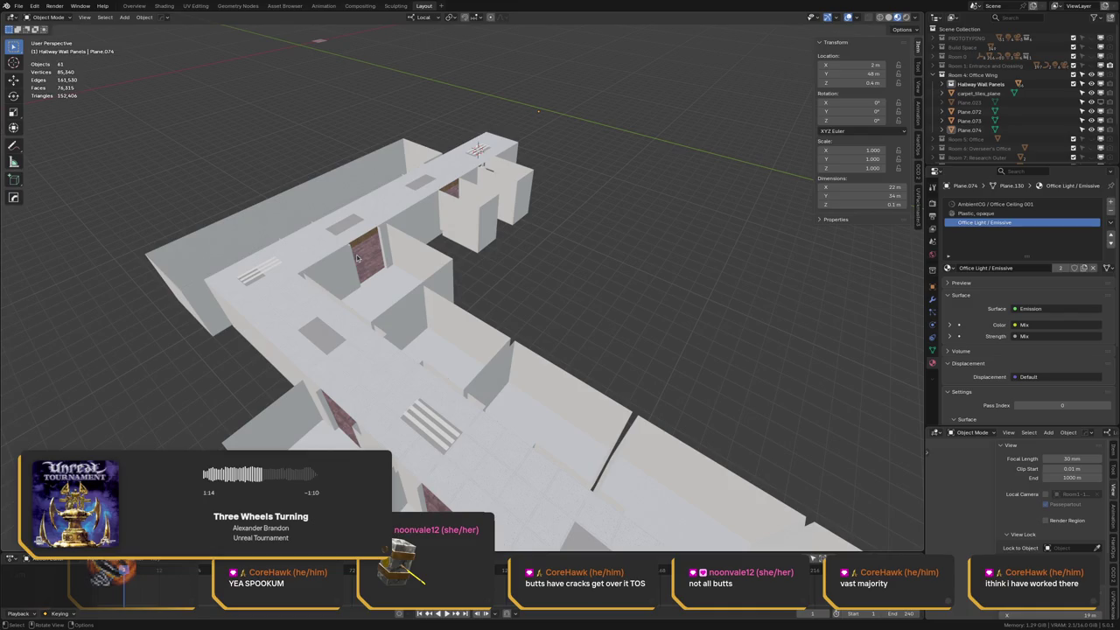
Orbit closer in, save again, and turn on X-ray to reach the ceiling pieces
{"action": "mouse_move", "coordinate": [394, 241]}
{"action": "middle_mouse_down"}
{"action": "mouse_move", "coordinate": [347, 266]}
{"action": "mouse_move", "coordinate": [367, 278]}
{"action": "middle_mouse_up"}
{"action": "key", "text": "ctrl+s"}
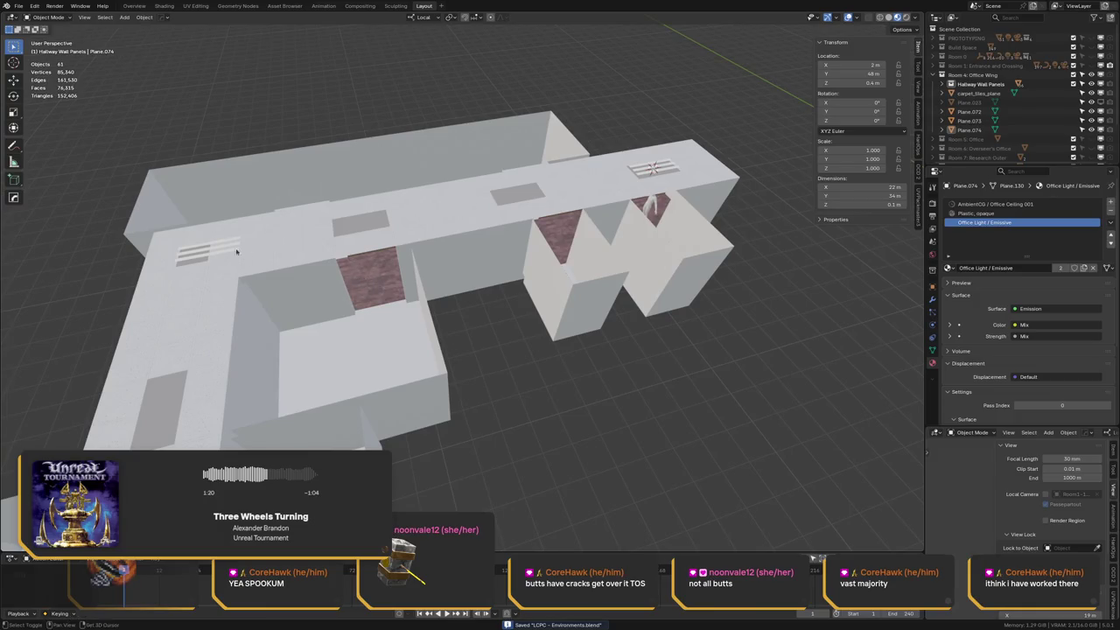
{"action": "scroll", "coordinate": [367, 276], "scroll_direction": "up", "scroll_amount": 3}
{"action": "scroll", "coordinate": [375, 259], "scroll_direction": "up", "scroll_amount": 4}
{"action": "key", "text": "alt+z"}
Select the ceiling planes holding the vent and delete a vent strip in Edit Mode
{"action": "left_click_drag", "start_coordinate": [340, 243], "coordinate": [367, 254]}
{"action": "key", "text": "z"}
{"action": "left_click", "coordinate": [324, 248]}
{"action": "key", "text": "Tab"}
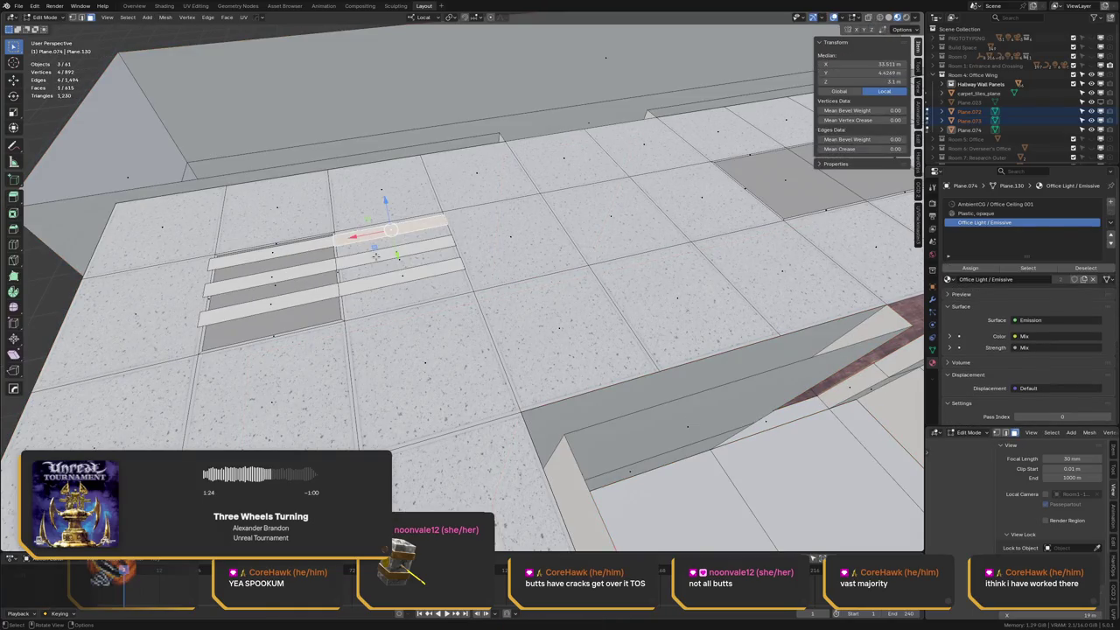
{"action": "key", "text": "x"}
{"action": "left_click", "coordinate": [437, 250]}
Redo the vent strip deletion, return to Object Mode, and save
{"action": "key", "text": "a"}
{"action": "key", "text": "alt+a"}
{"action": "key", "text": "ctrl+z"}
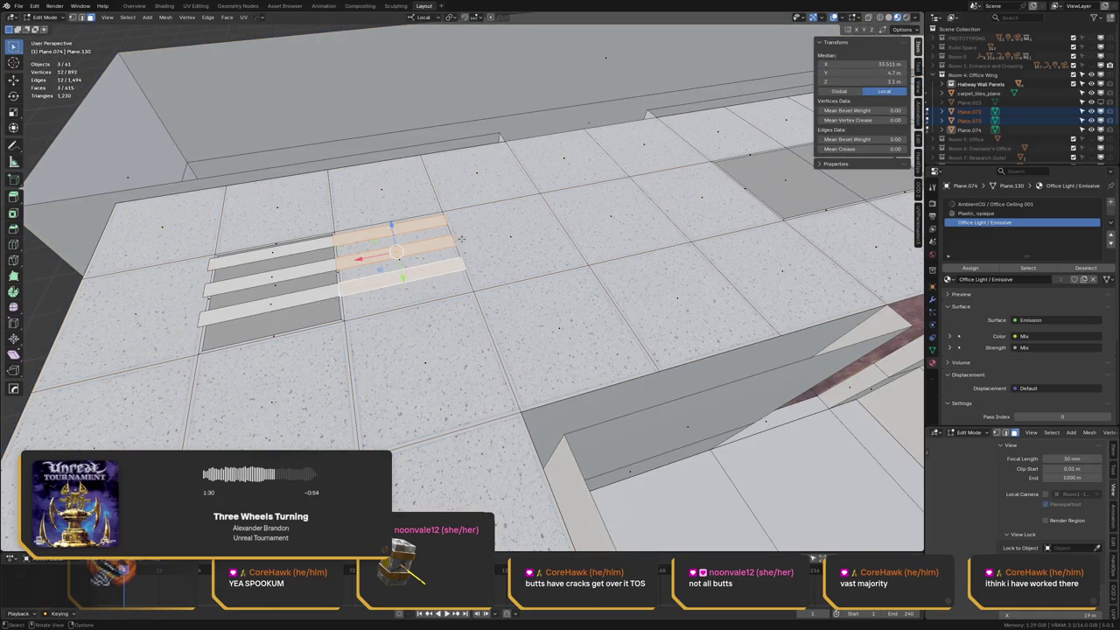
{"action": "key", "text": "x"}
{"action": "left_click", "coordinate": [492, 213]}
{"action": "key", "text": "Tab"}
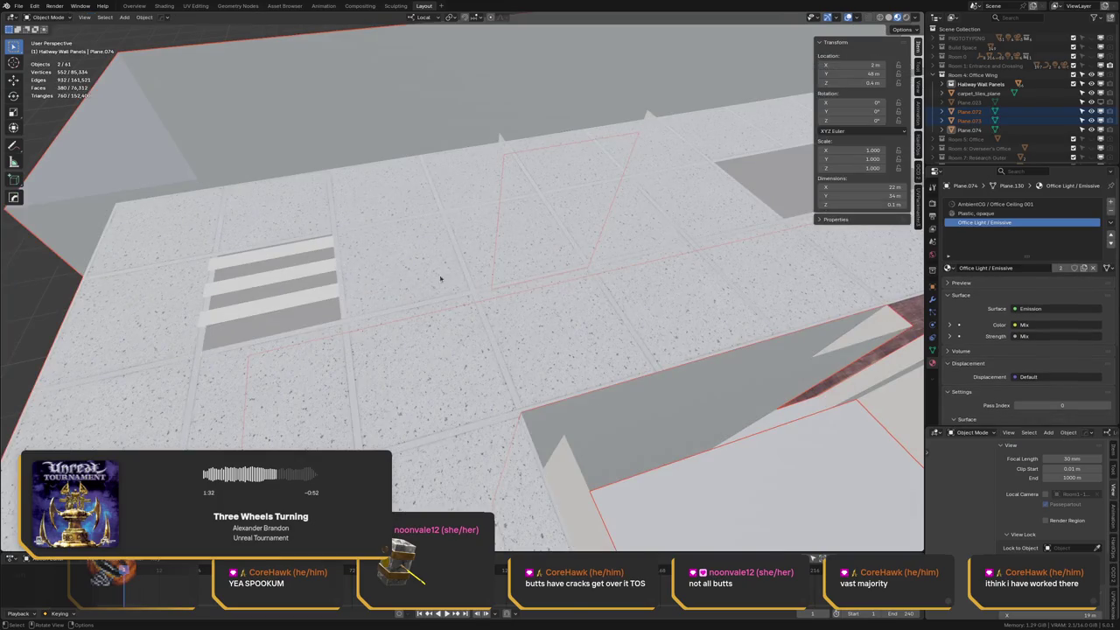
{"action": "key", "text": "ctrl+s"}
Orbit inside the room, clear the selection, save, and look down the hallway
{"action": "mouse_move", "coordinate": [349, 284]}
{"action": "middle_mouse_down"}
{"action": "mouse_move", "coordinate": [359, 198]}
{"action": "mouse_move", "coordinate": [290, 245]}
{"action": "middle_mouse_up"}
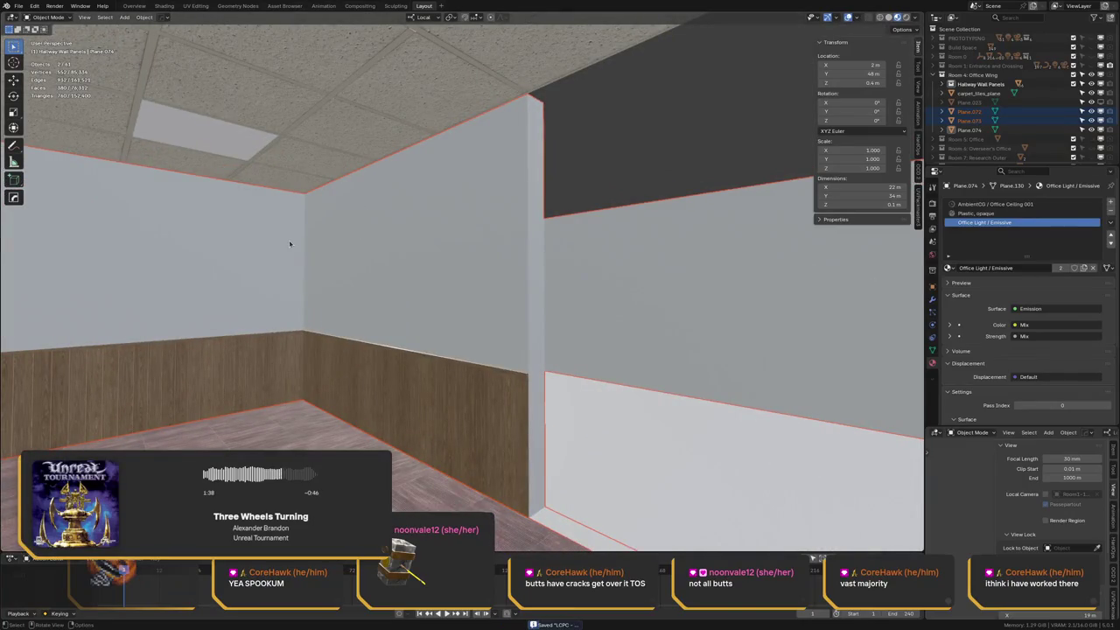
{"action": "mouse_move", "coordinate": [347, 213]}
{"action": "middle_mouse_down"}
{"action": "mouse_move", "coordinate": [307, 210]}
{"action": "mouse_move", "coordinate": [565, 149]}
{"action": "mouse_move", "coordinate": [430, 175]}
{"action": "middle_mouse_up"}
{"action": "key", "text": "alt+a"}
{"action": "key", "text": "ctrl+s"}
{"action": "scroll", "coordinate": [429, 175], "scroll_direction": "up", "scroll_amount": 2}
{"action": "scroll", "coordinate": [455, 184], "scroll_direction": "up", "scroll_amount": 2}
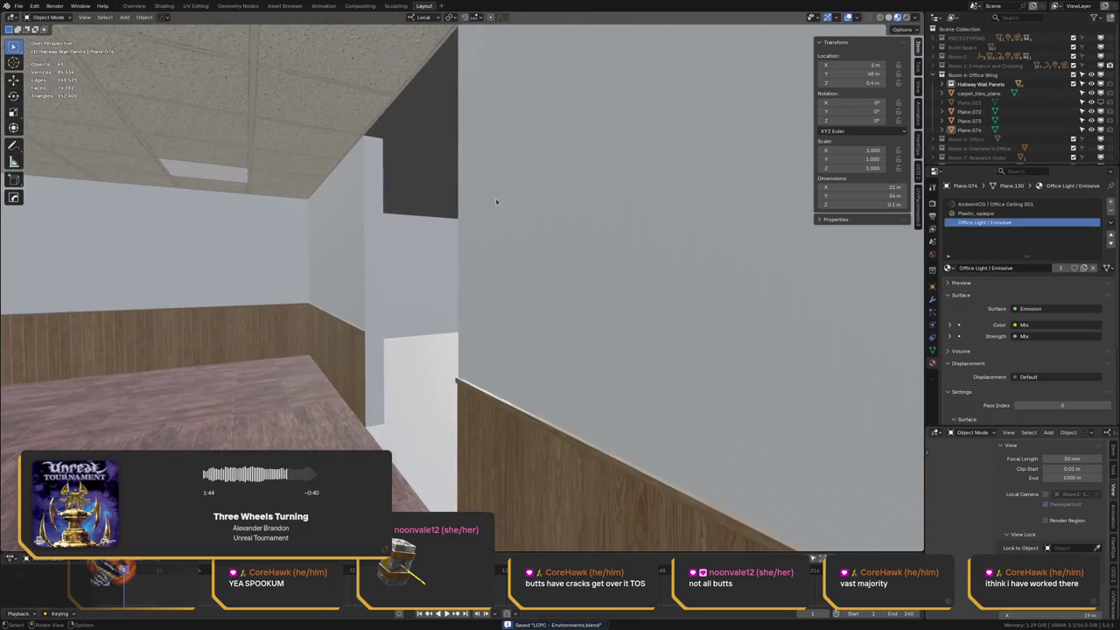
{"action": "scroll", "coordinate": [523, 208], "scroll_direction": "up", "scroll_amount": 2}
{"action": "scroll", "coordinate": [507, 183], "scroll_direction": "up", "scroll_amount": 2}
{"action": "middle_click_drag", "start_coordinate": [507, 183], "coordinate": [668, 164]}
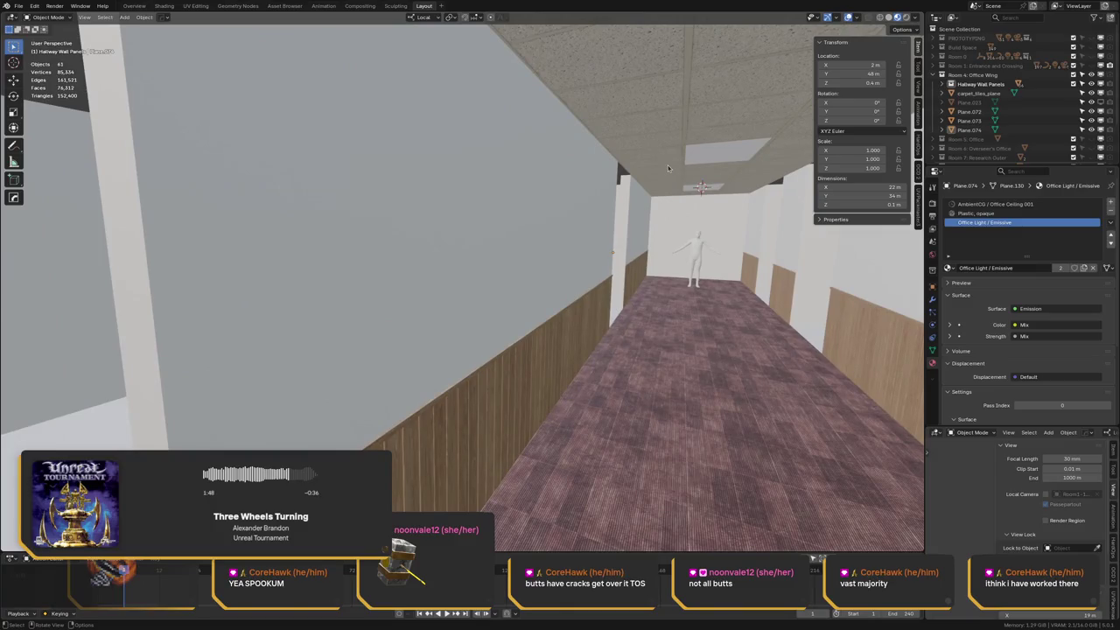
{"action": "key", "text": "F3"}
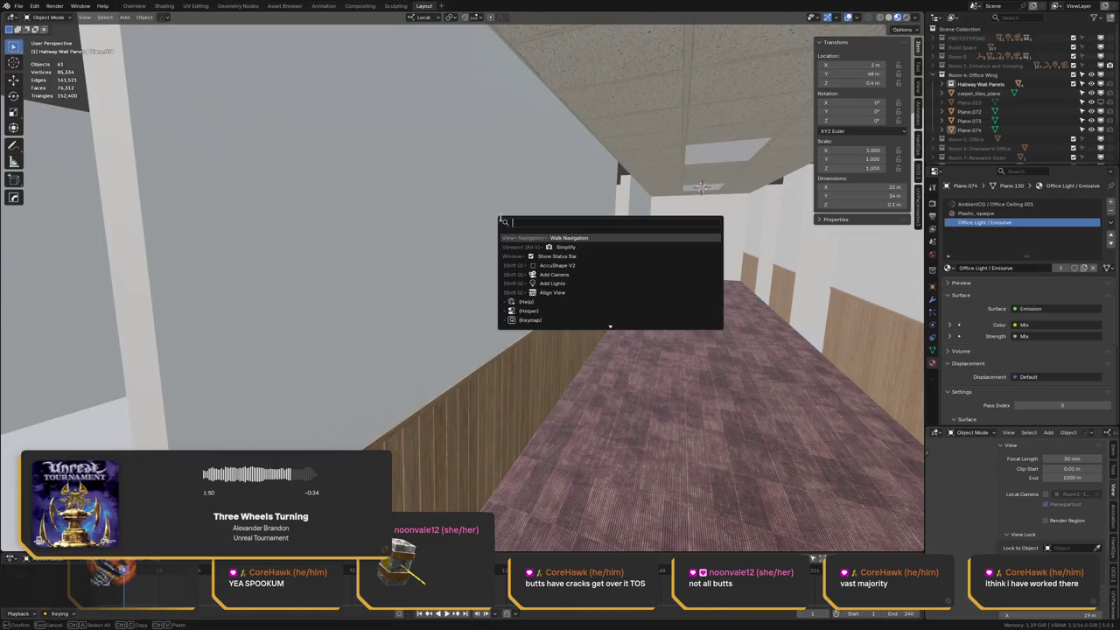
Walk down the carpeted hallway, approaching the human figure to check scale
{"action": "key", "text": "Return"}
{"action": "key", "text": "w"}
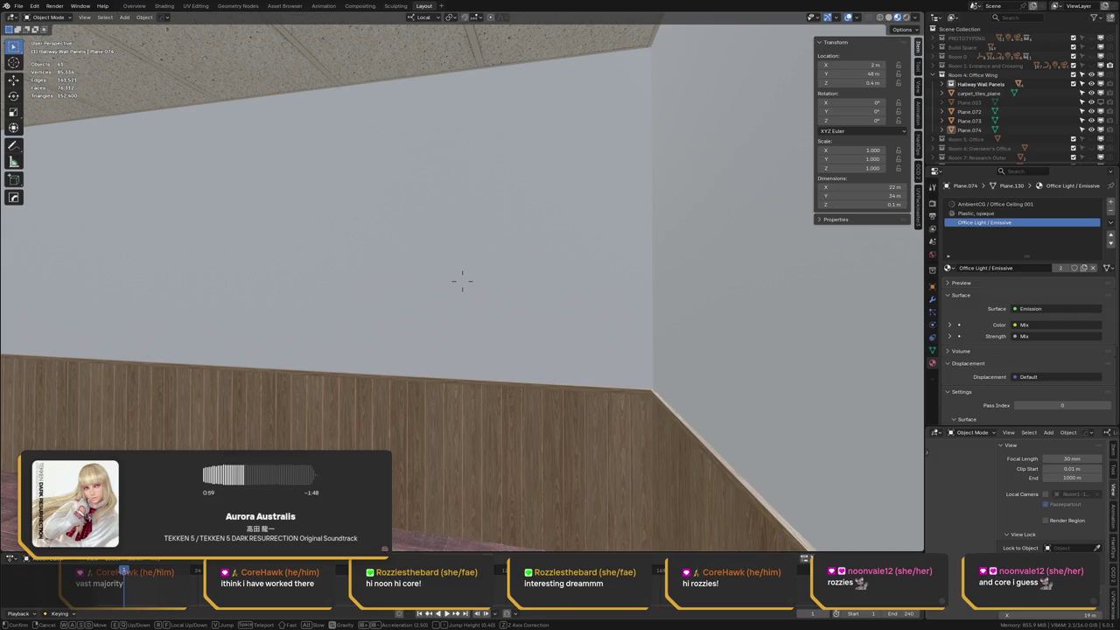
{"action": "key", "text": "w"}
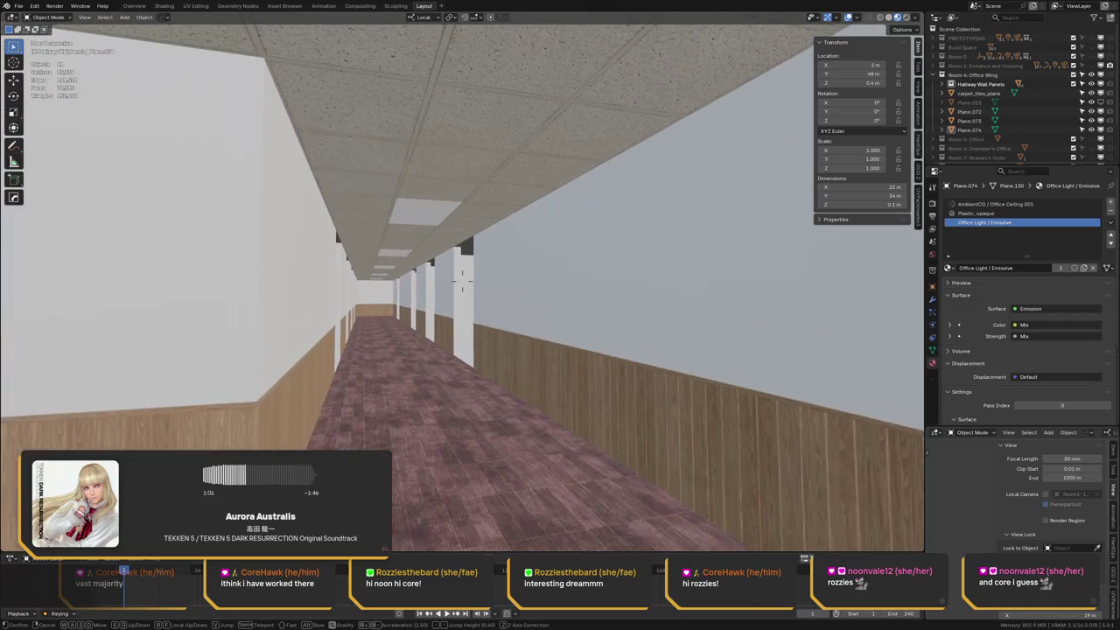
{"action": "key", "text": "w"}
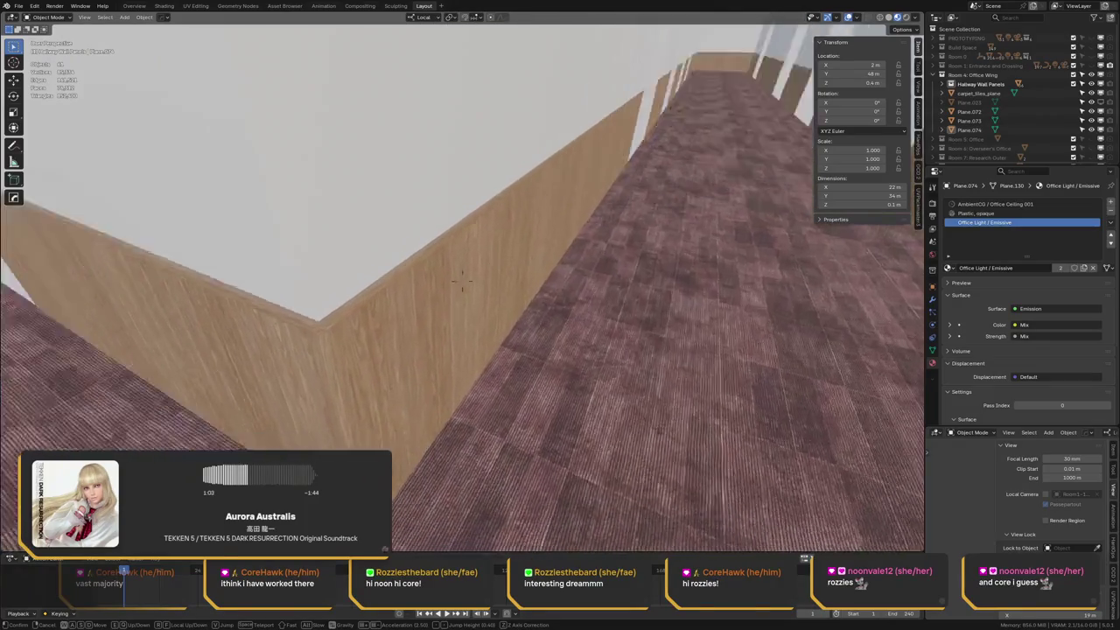
{"action": "key", "text": "w"}
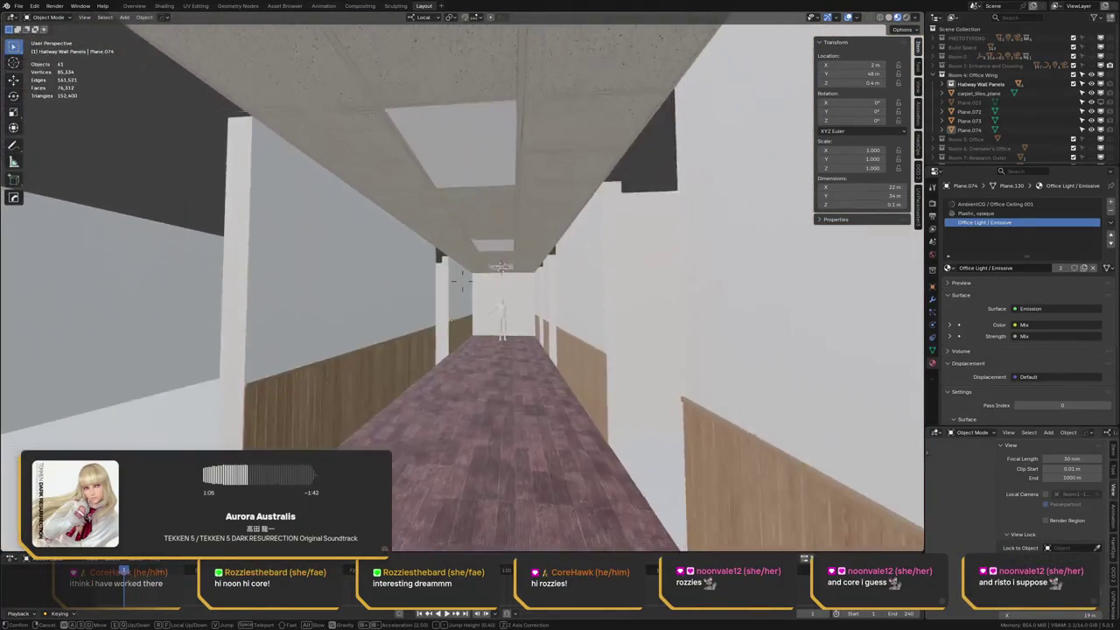
{"action": "key", "text": "w"}
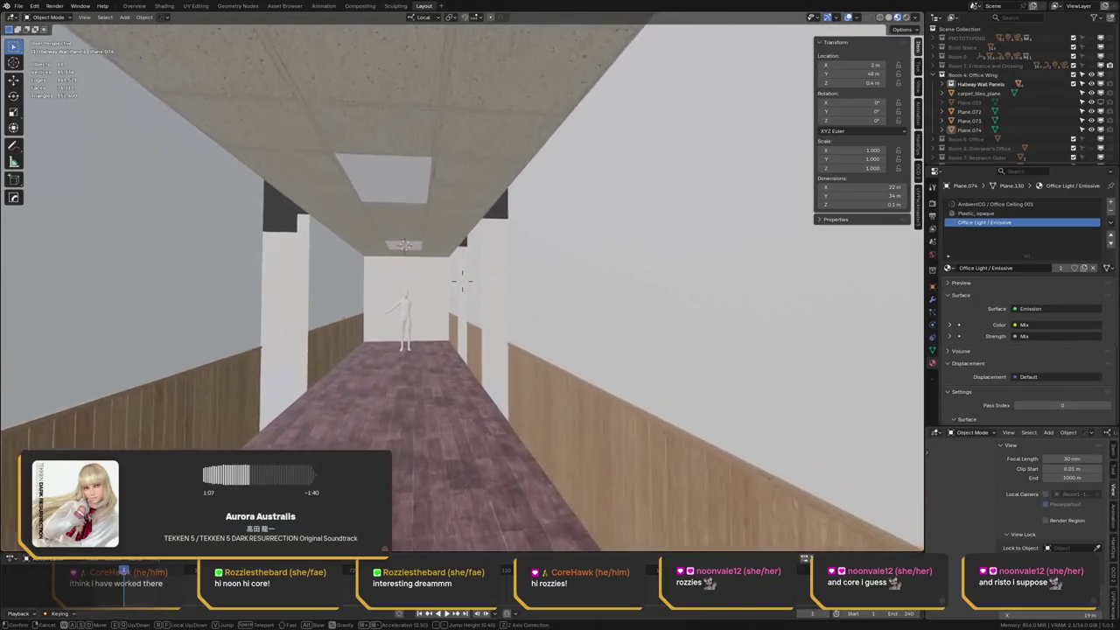
{"action": "key", "text": "w"}
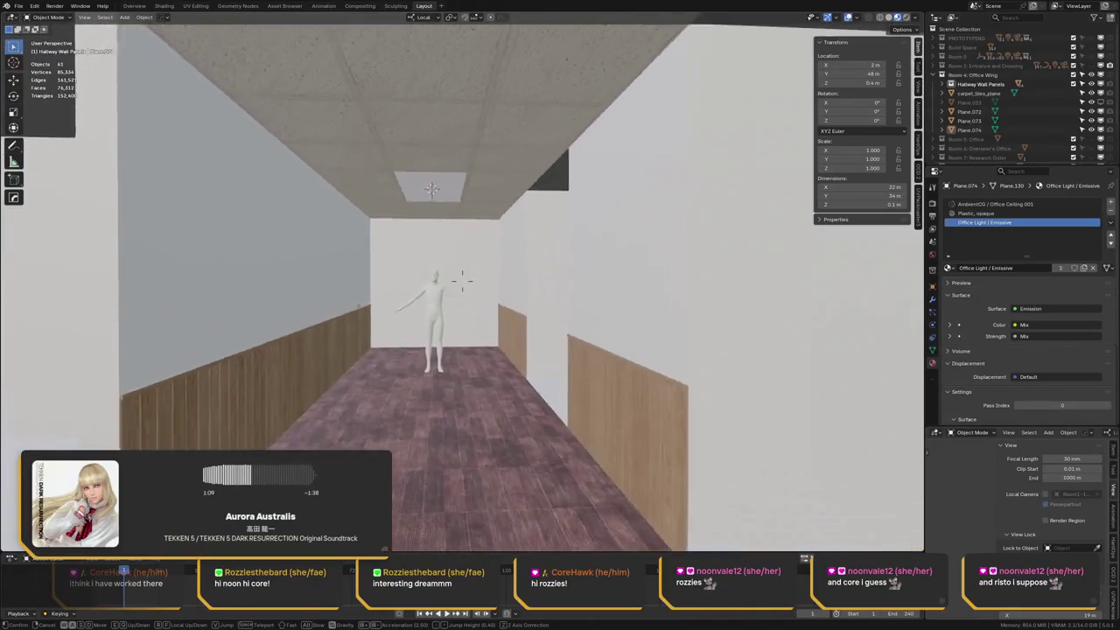
{"action": "key", "text": "s"}
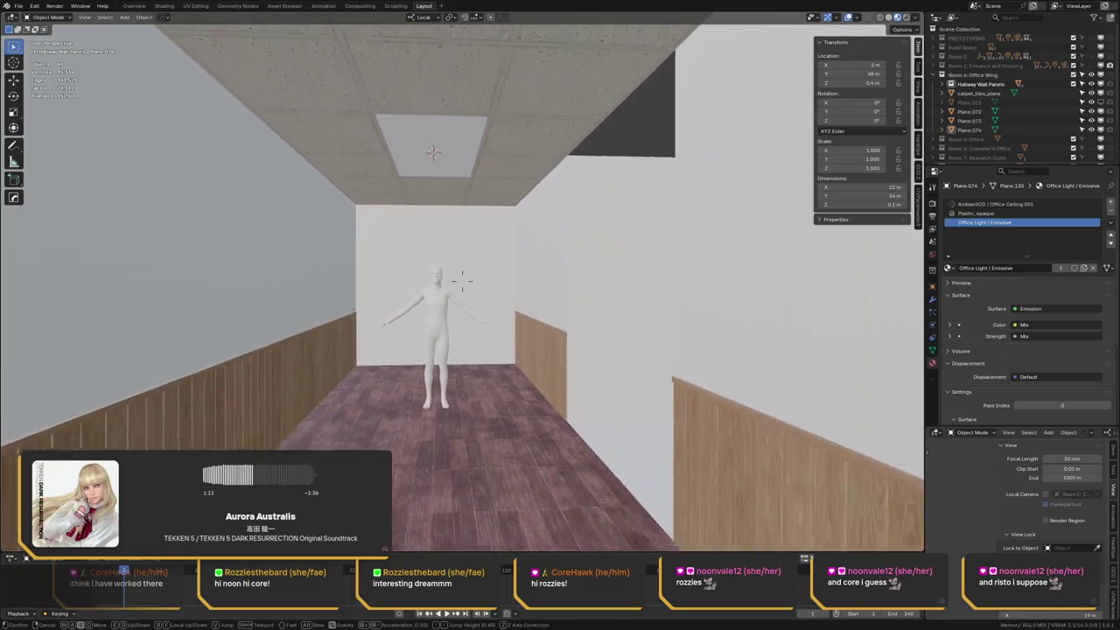
{"action": "key", "text": "w"}
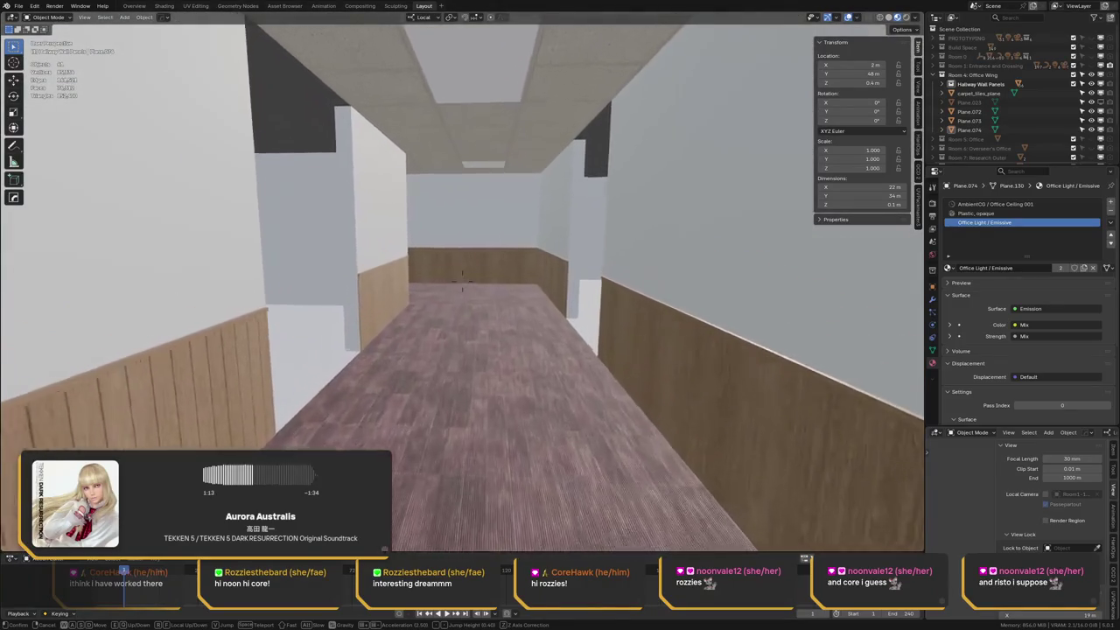
{"action": "key", "text": "w"}
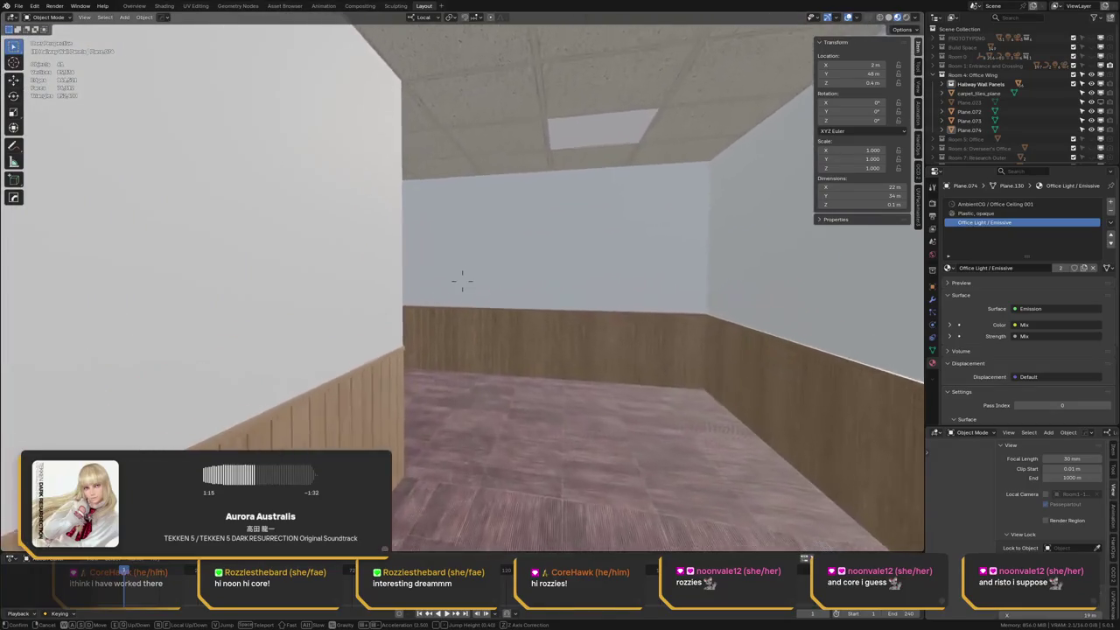
{"action": "key", "text": "w"}
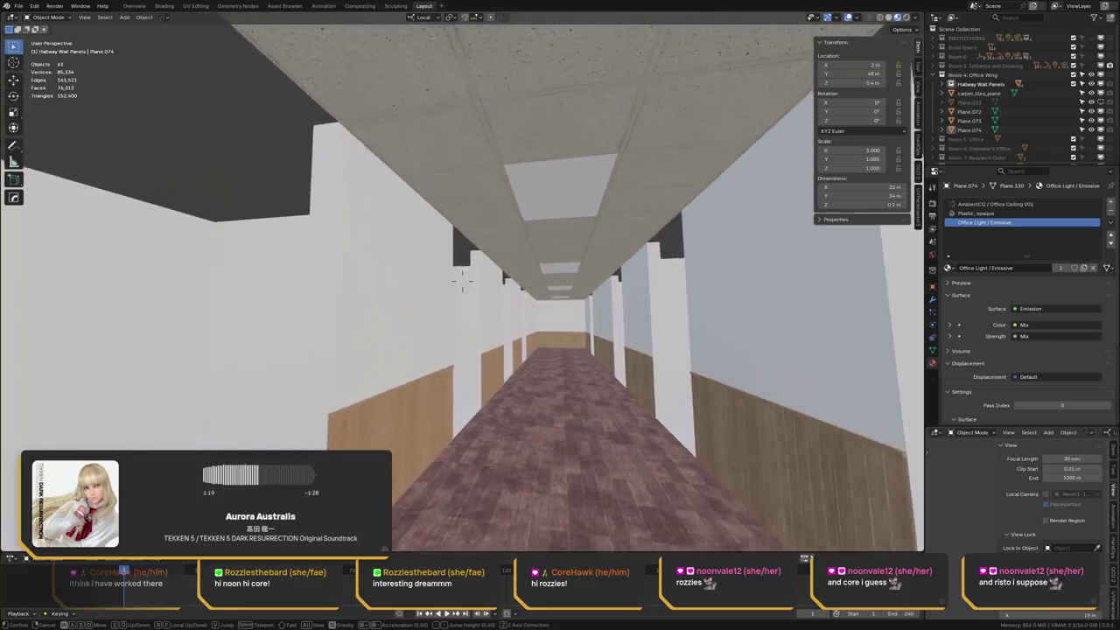
{"action": "key", "text": "w"}
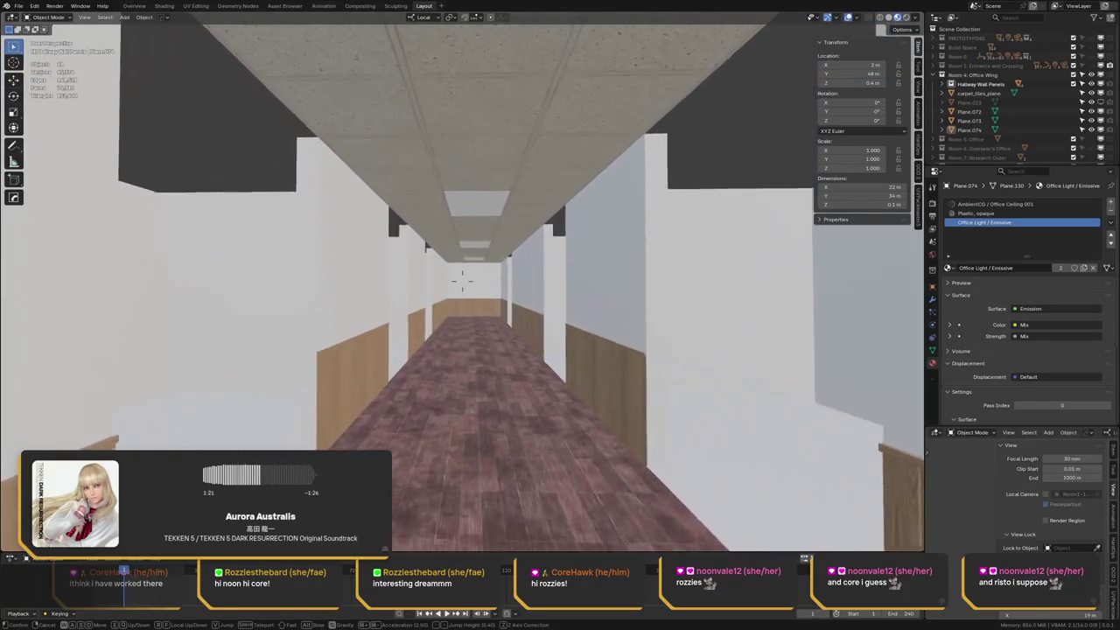
Continue through the side opening and back down the hallway toward the far figure
{"action": "key", "text": "w"}
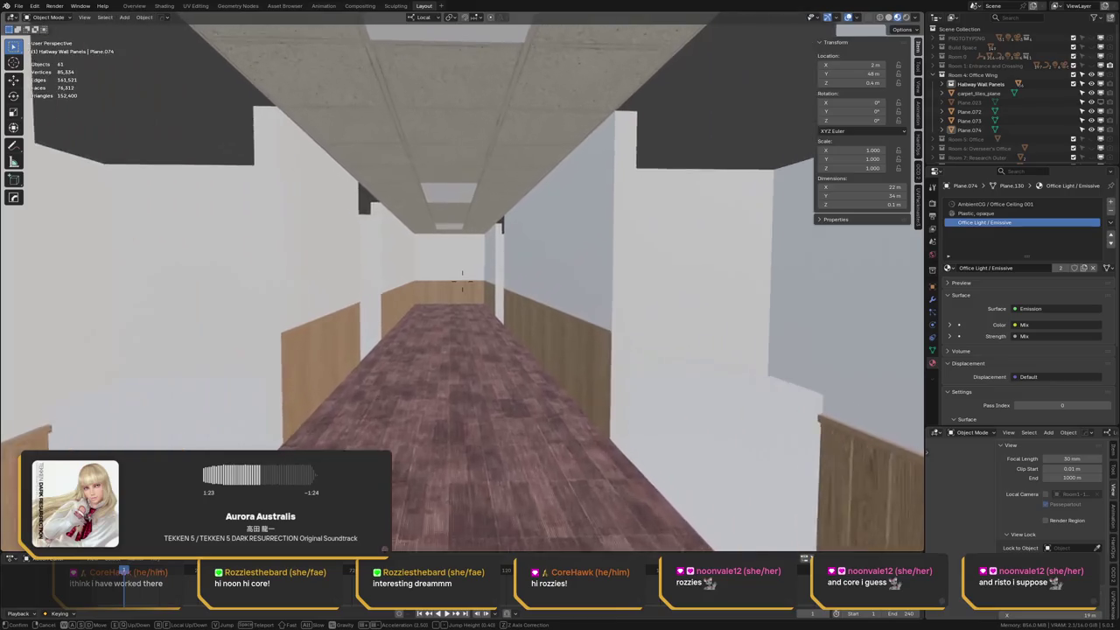
{"action": "key", "text": "w"}
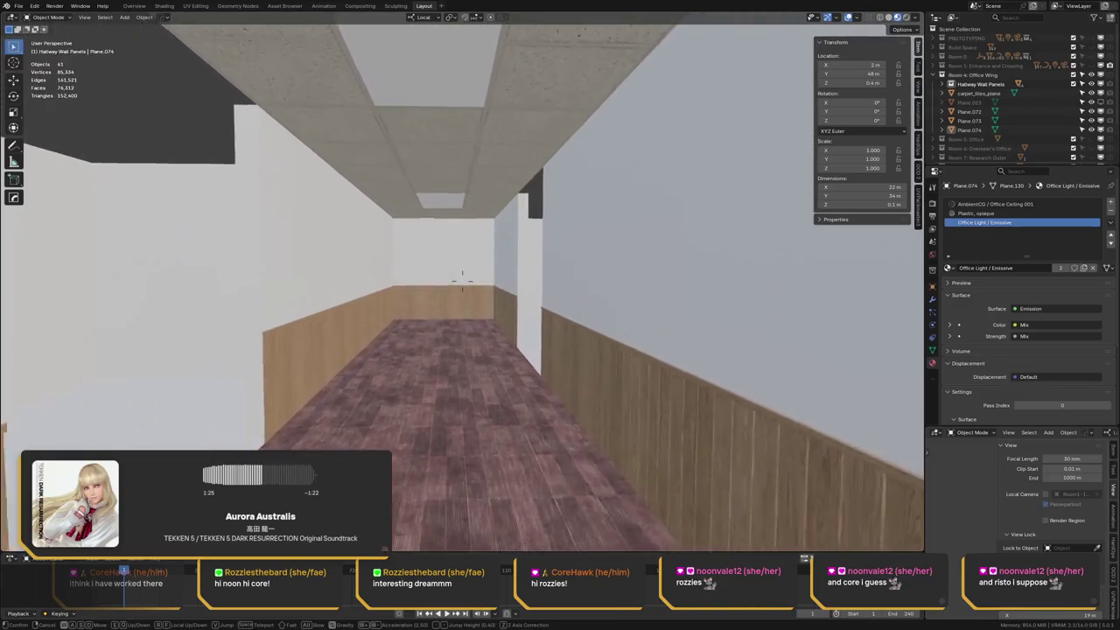
{"action": "key", "text": "w"}
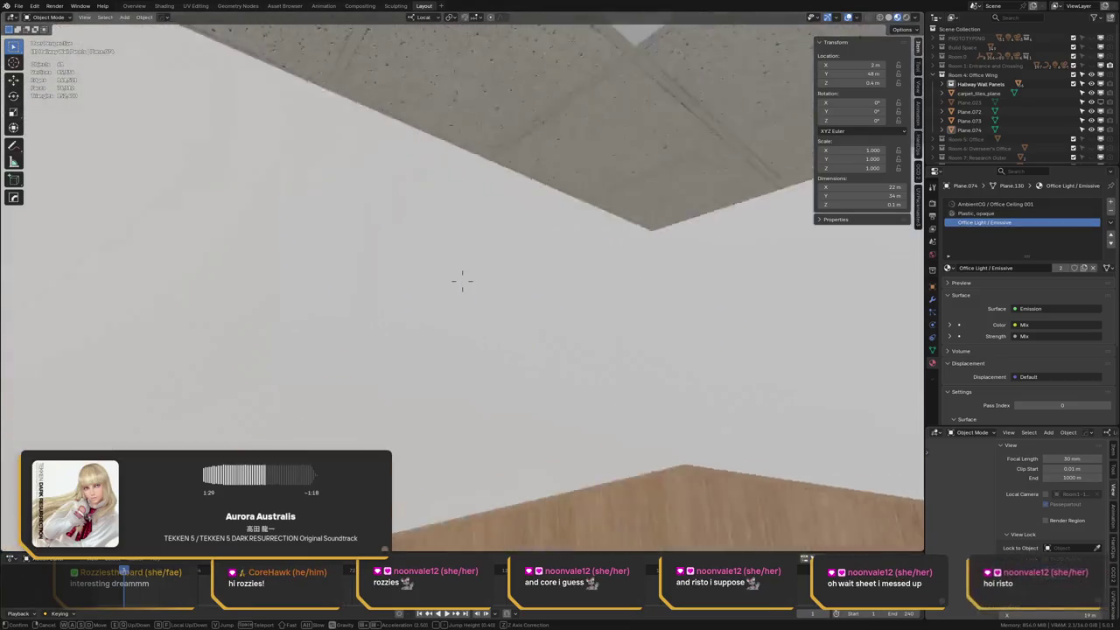
{"action": "key", "text": "w"}
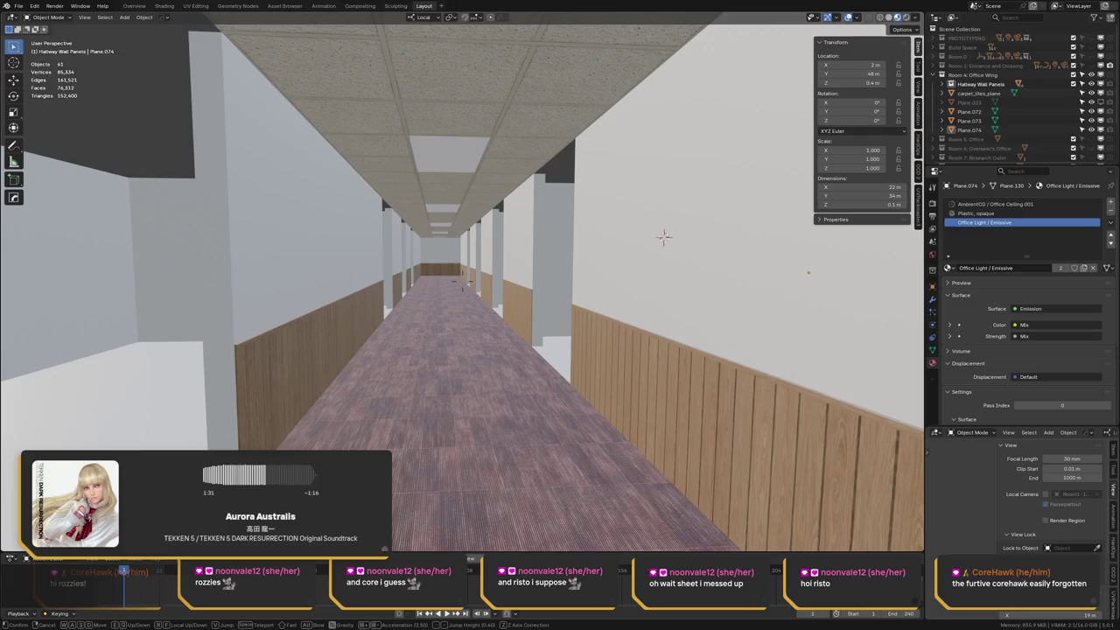
{"action": "key", "text": "w"}
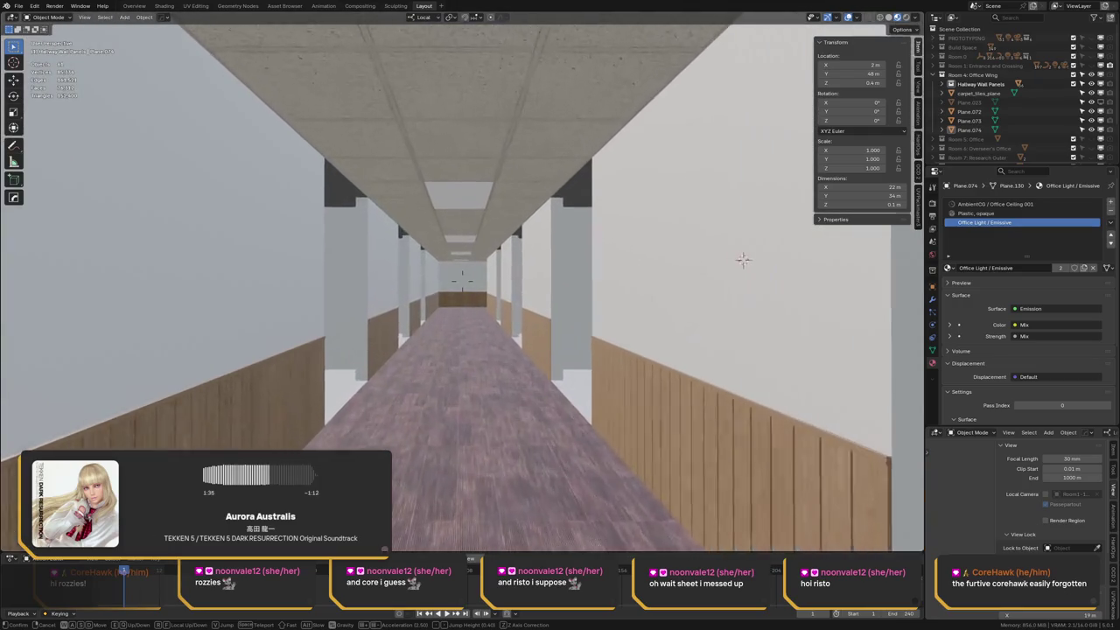
{"action": "key", "text": "w"}
{"action": "key", "text": "w"}
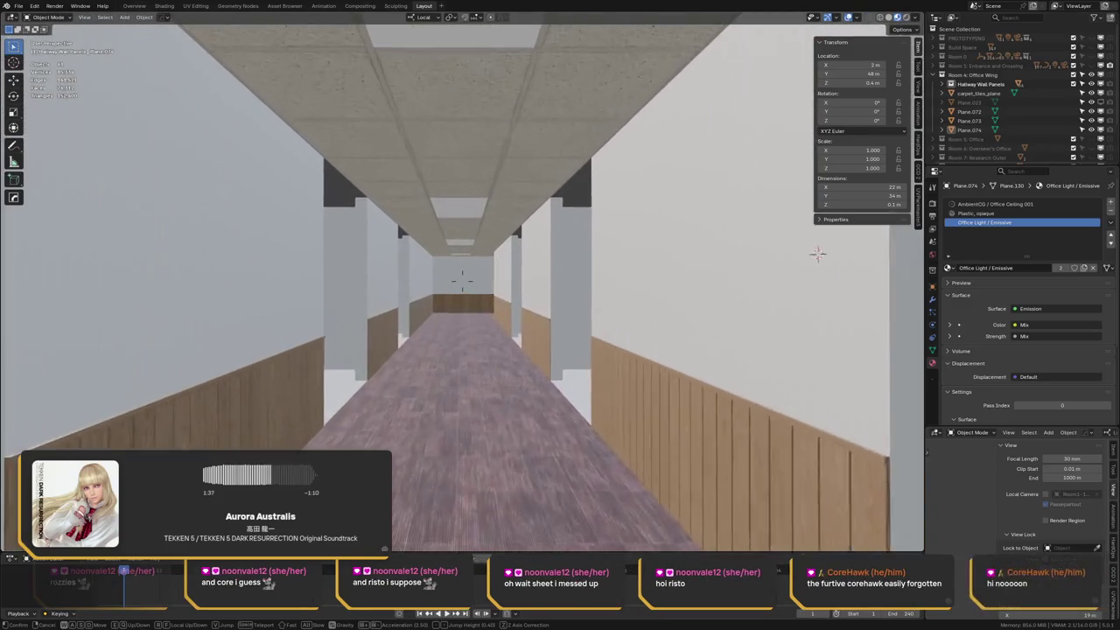
{"action": "key", "text": "w"}
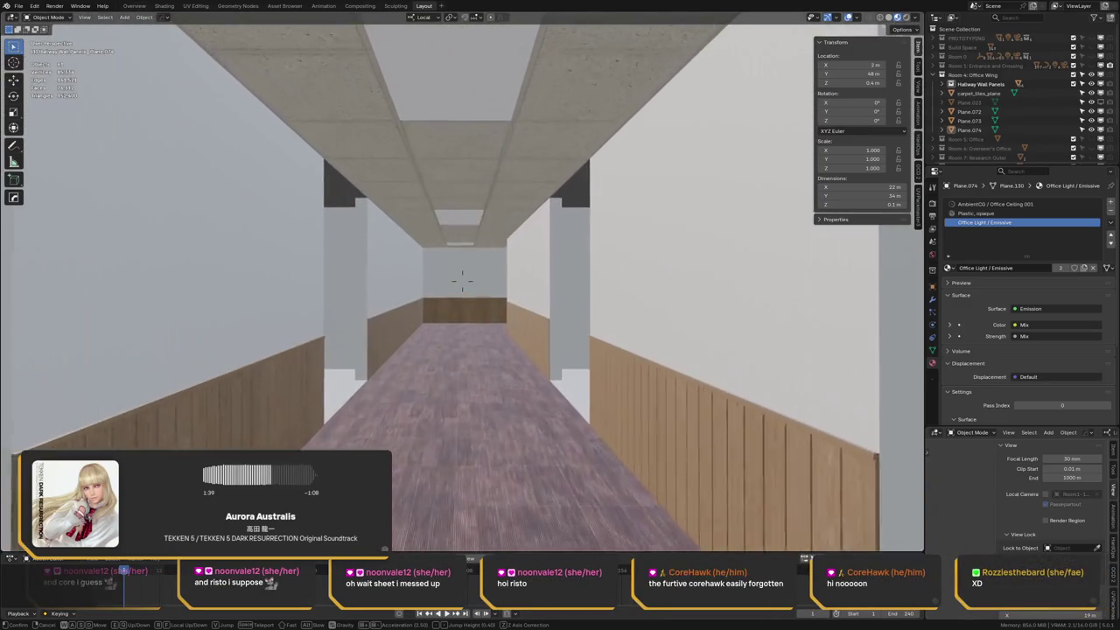
{"action": "key", "text": "w"}
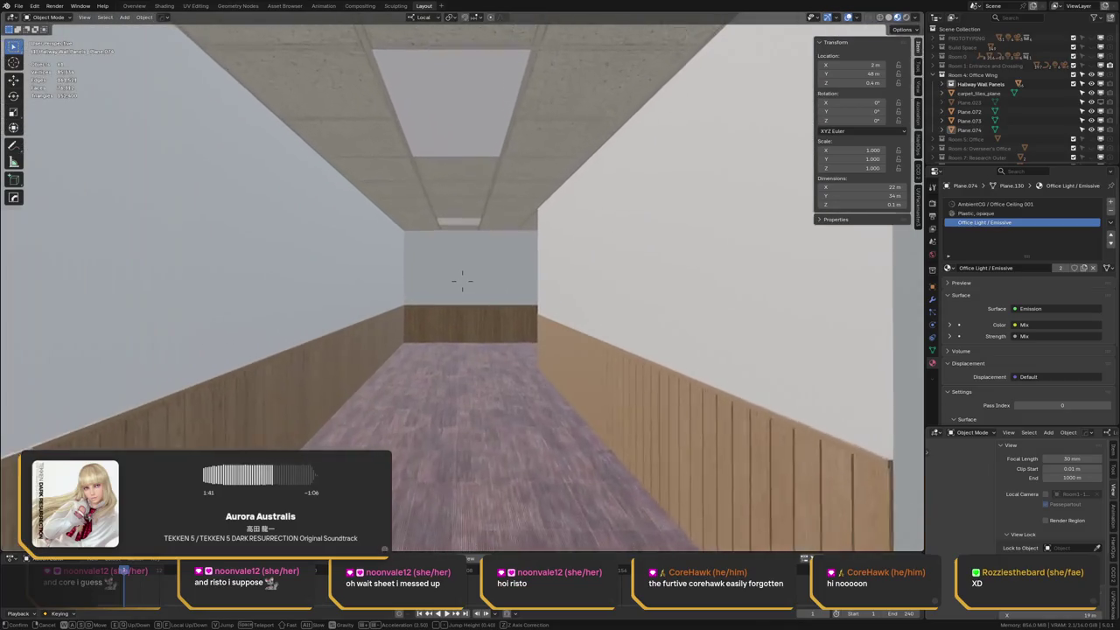
{"action": "key", "text": "w"}
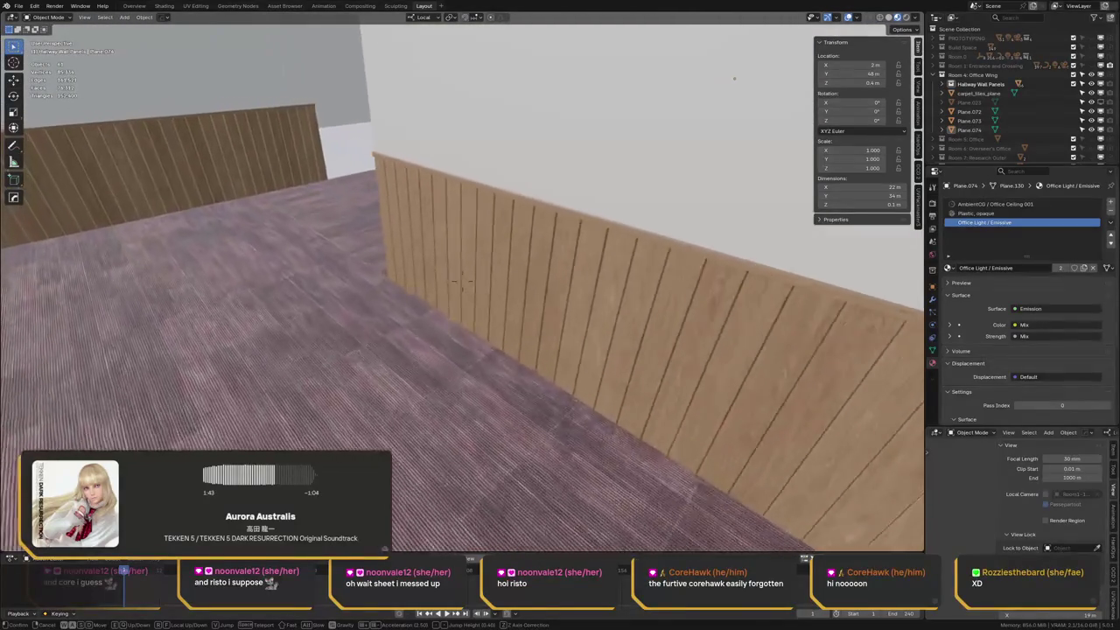
{"action": "key", "text": "w"}
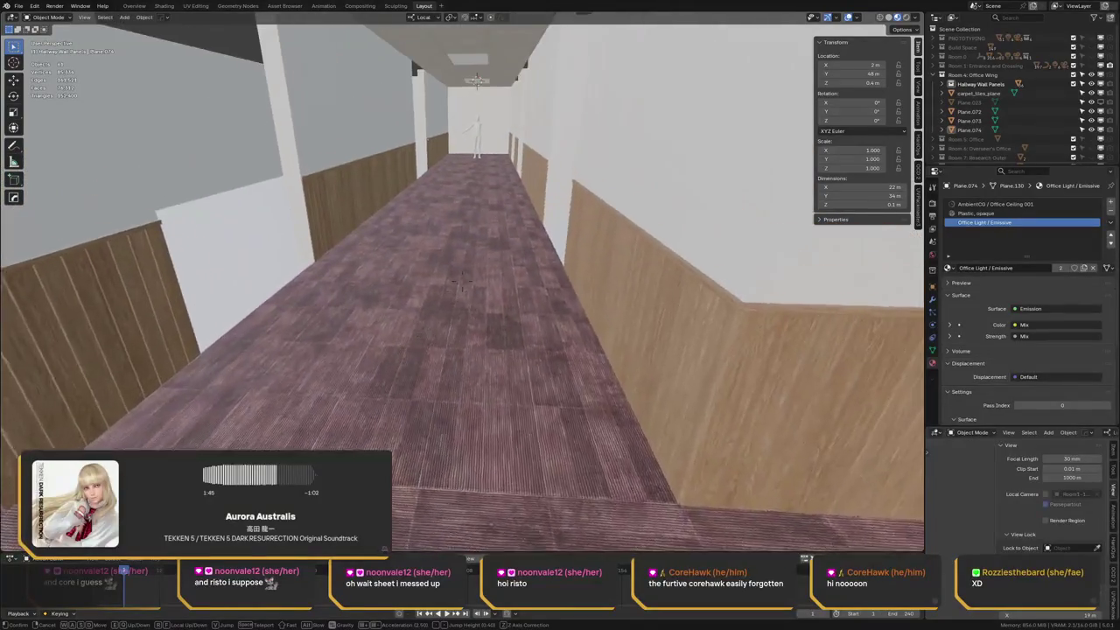
{"action": "key", "text": "w"}
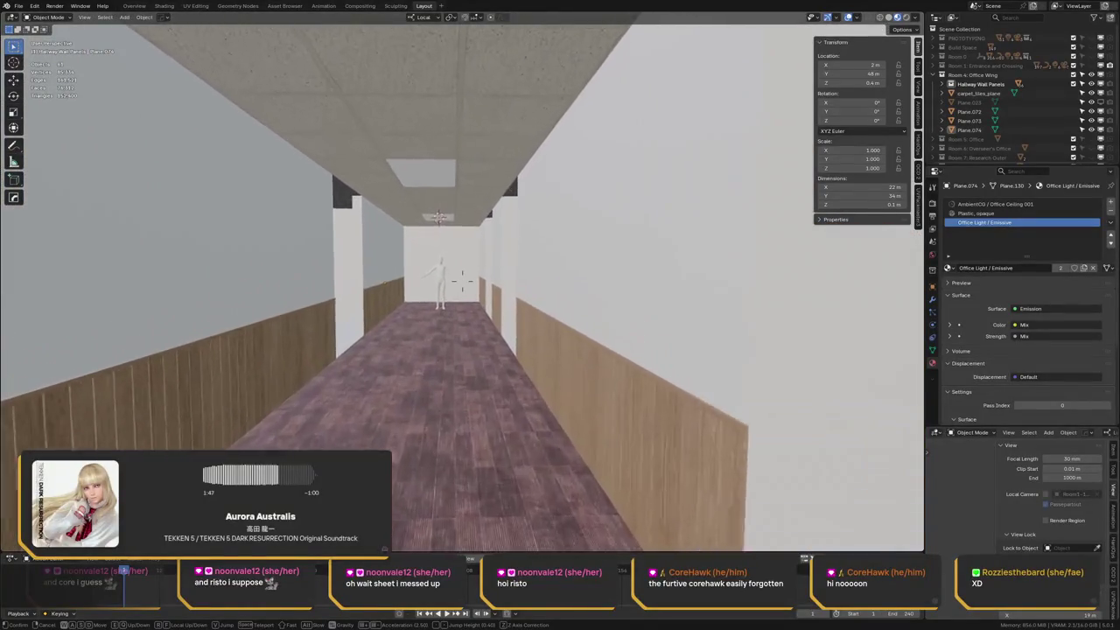
{"action": "key", "text": "w"}
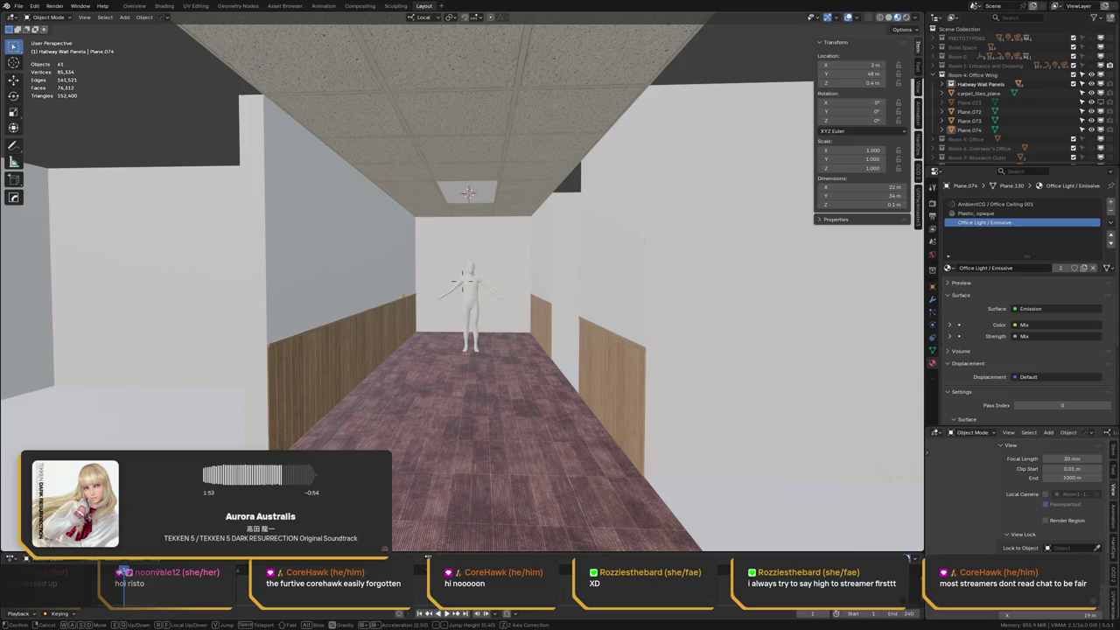
{"action": "key", "text": "w"}
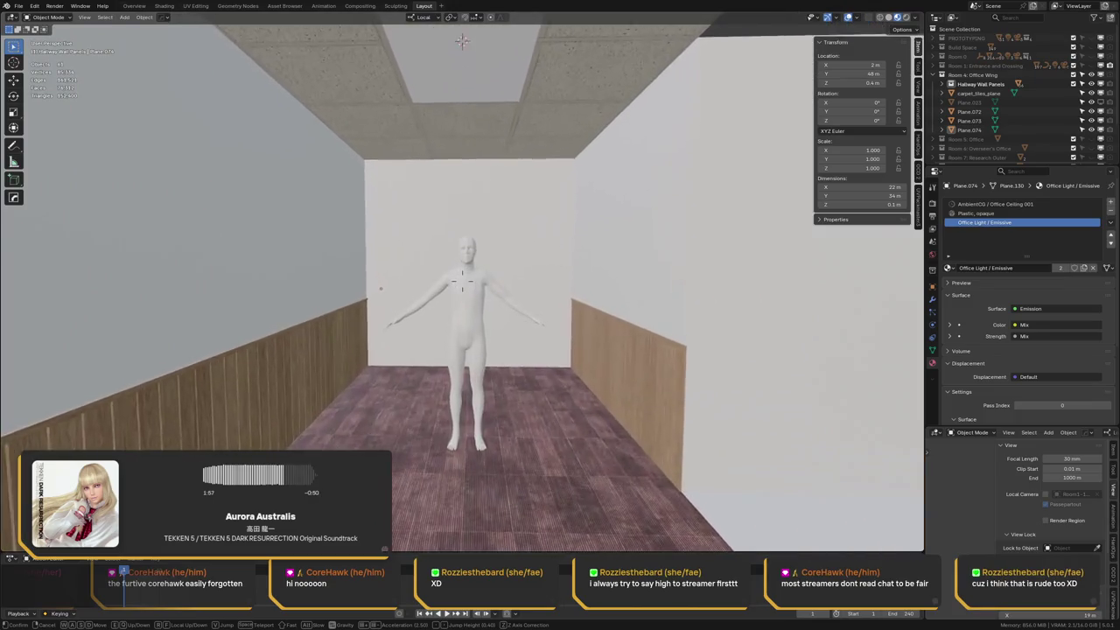
Exit walk navigation, orbit out above the hallway walls, and save the scene
{"action": "left_click", "coordinate": [541, 241]}
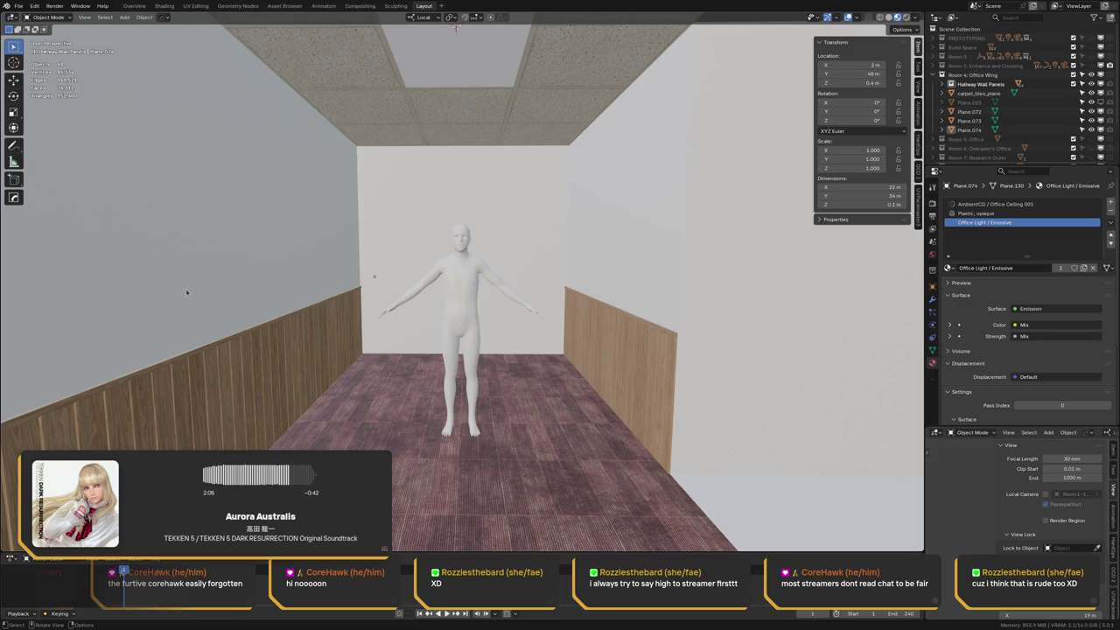
{"action": "mouse_move", "coordinate": [253, 316]}
{"action": "middle_mouse_down"}
{"action": "mouse_move", "coordinate": [366, 291]}
{"action": "mouse_move", "coordinate": [533, 221]}
{"action": "middle_mouse_up"}
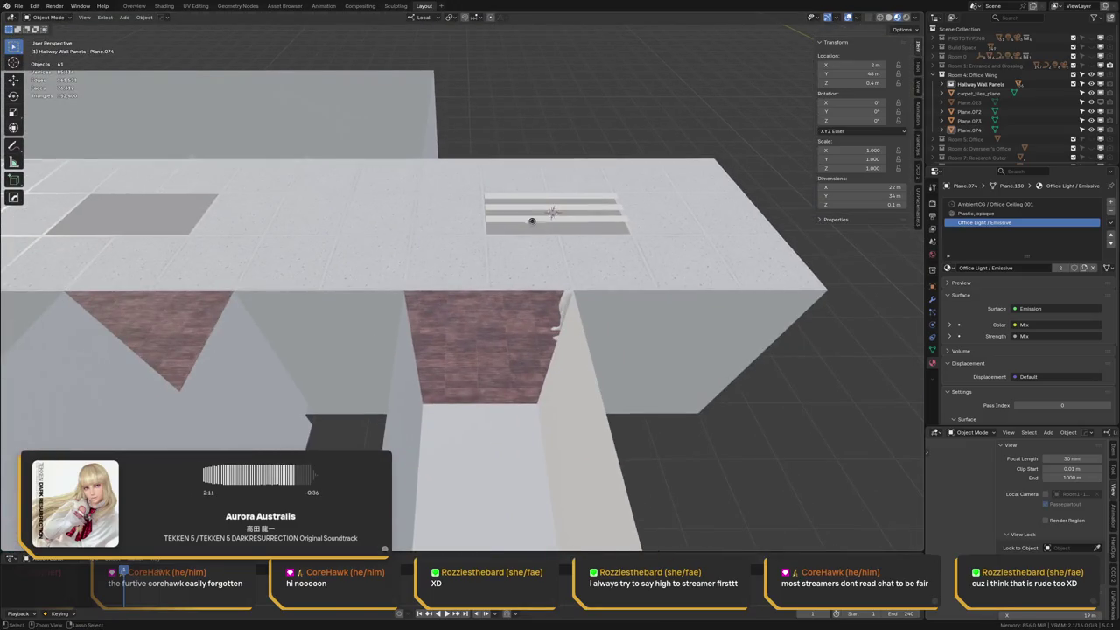
{"action": "key", "text": "ctrl+s"}
{"action": "scroll", "coordinate": [491, 237], "scroll_direction": "up", "scroll_amount": 2}
{"action": "scroll", "coordinate": [443, 256], "scroll_direction": "up", "scroll_amount": 2}
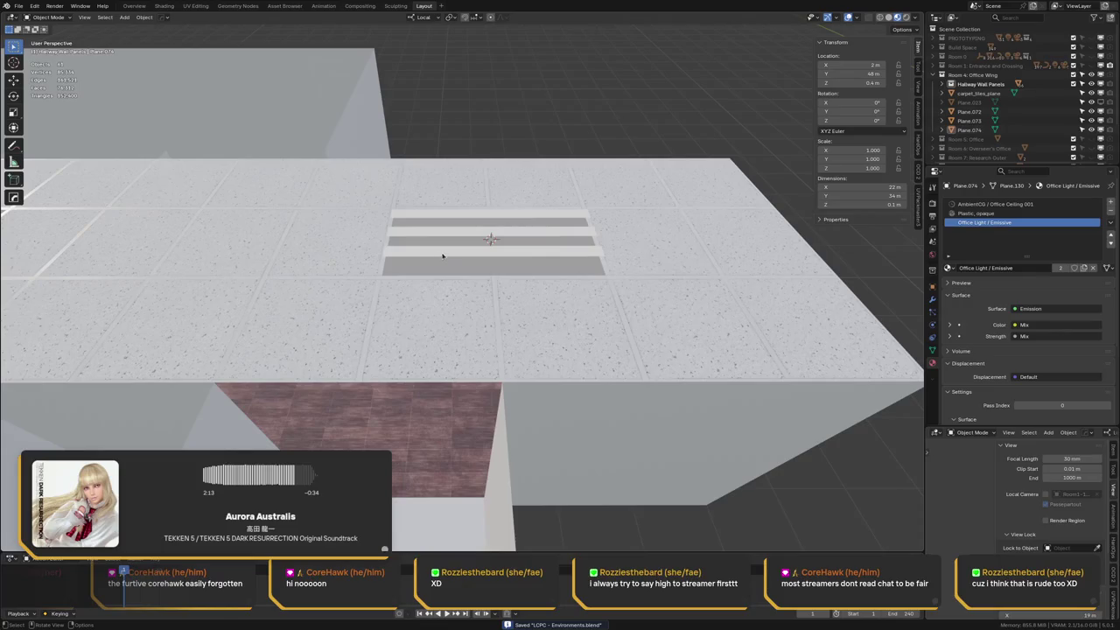
Select the ceiling light strip, briefly toggle Edit Mode, then select ceiling Plane.074
{"action": "left_click", "coordinate": [443, 256]}
{"action": "middle_click_drag", "start_coordinate": [442, 256], "coordinate": [384, 259]}
{"action": "key", "text": "Tab"}
{"action": "key", "text": "z"}
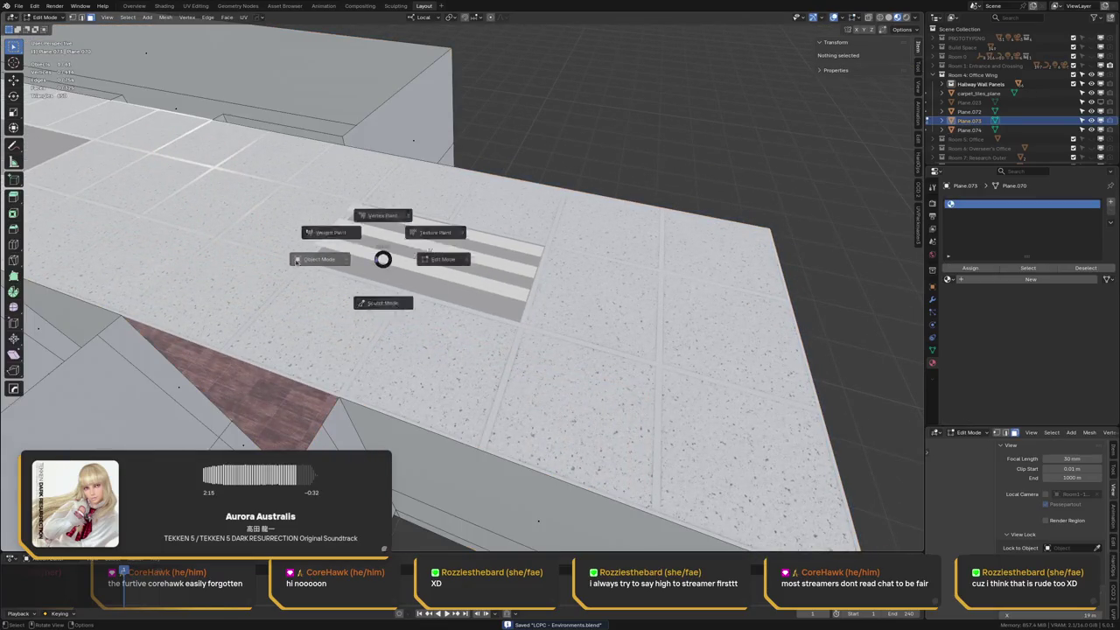
{"action": "left_click", "coordinate": [383, 259]}
{"action": "key", "text": "Tab"}
{"action": "scroll", "coordinate": [383, 259], "scroll_direction": "down", "scroll_amount": 3}
{"action": "middle_click_drag", "start_coordinate": [434, 293], "coordinate": [404, 204]}
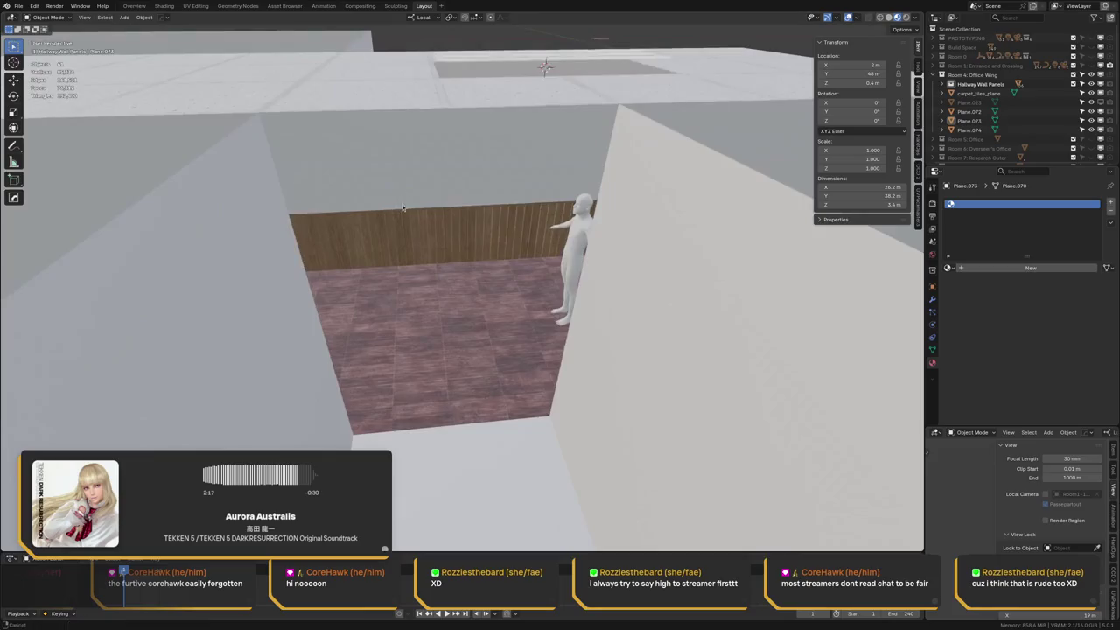
{"action": "scroll", "coordinate": [404, 204], "scroll_direction": "up", "scroll_amount": 3}
{"action": "left_click", "coordinate": [414, 92]}
{"action": "scroll", "coordinate": [433, 140], "scroll_direction": "down", "scroll_amount": 5}
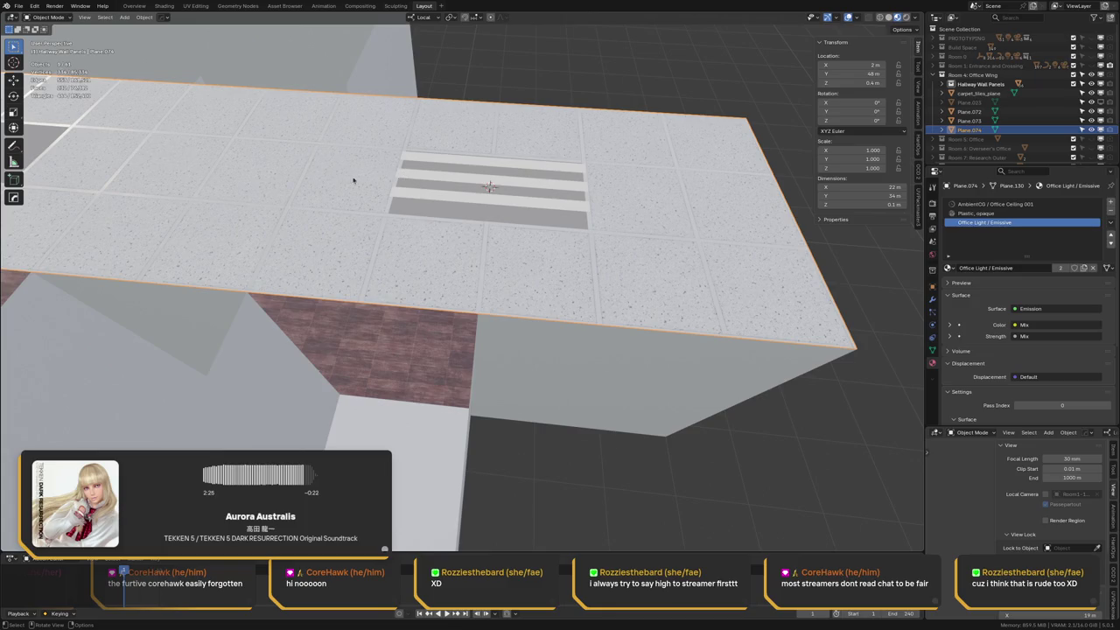
{"action": "key", "text": "Tab"}
{"action": "scroll", "coordinate": [412, 204], "scroll_direction": "up", "scroll_amount": 3}
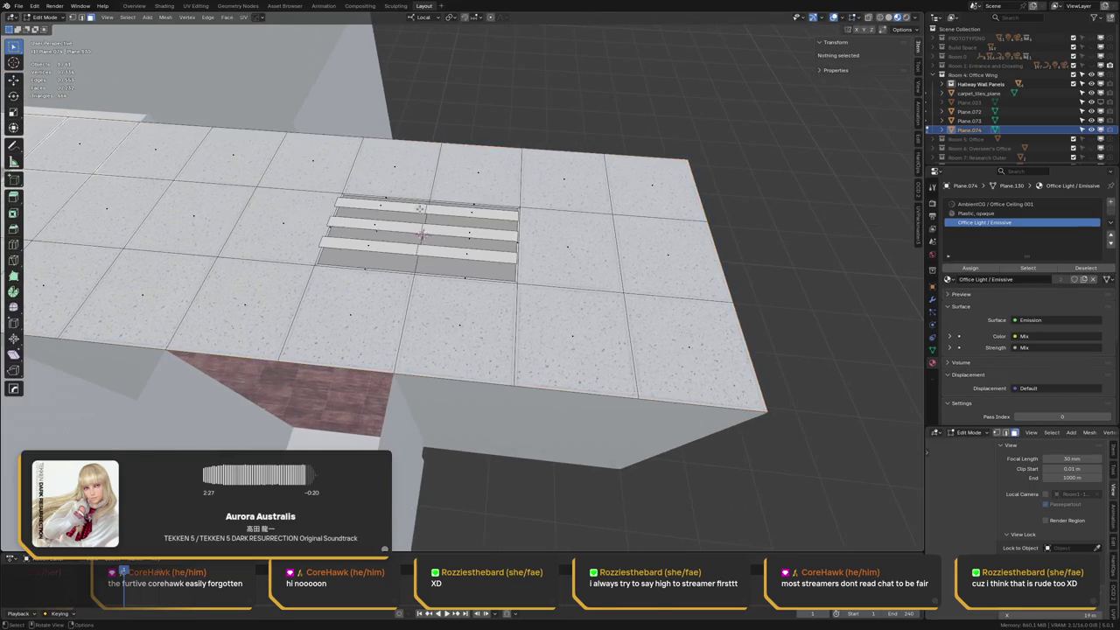
{"action": "left_click", "coordinate": [421, 209]}
{"action": "left_click", "coordinate": [403, 229], "text": "shift"}
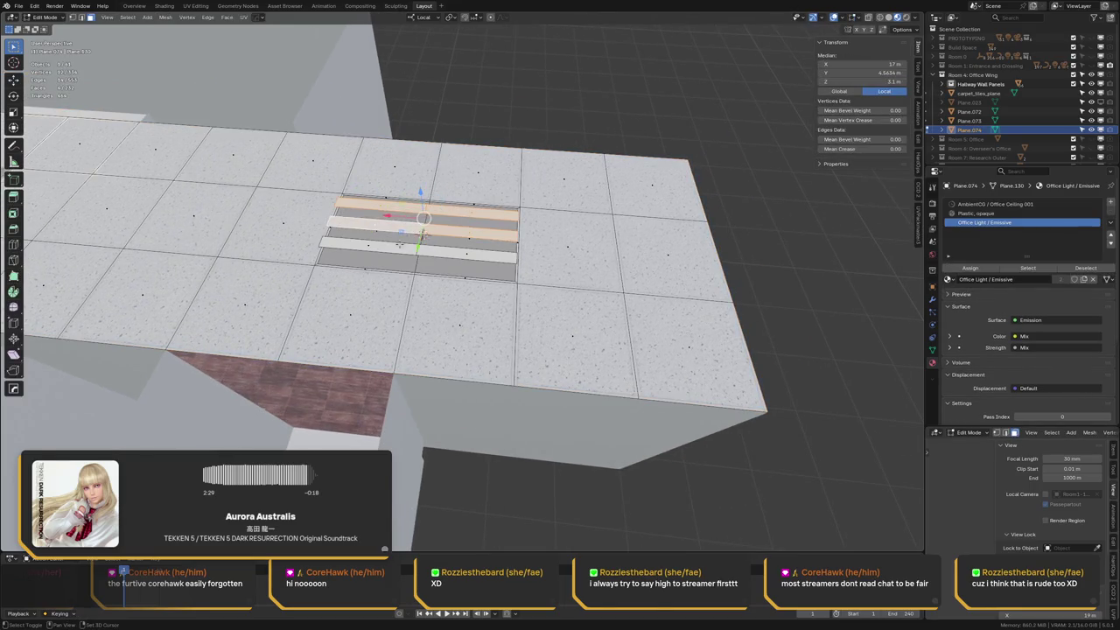
{"action": "left_click", "coordinate": [438, 241], "text": "shift"}
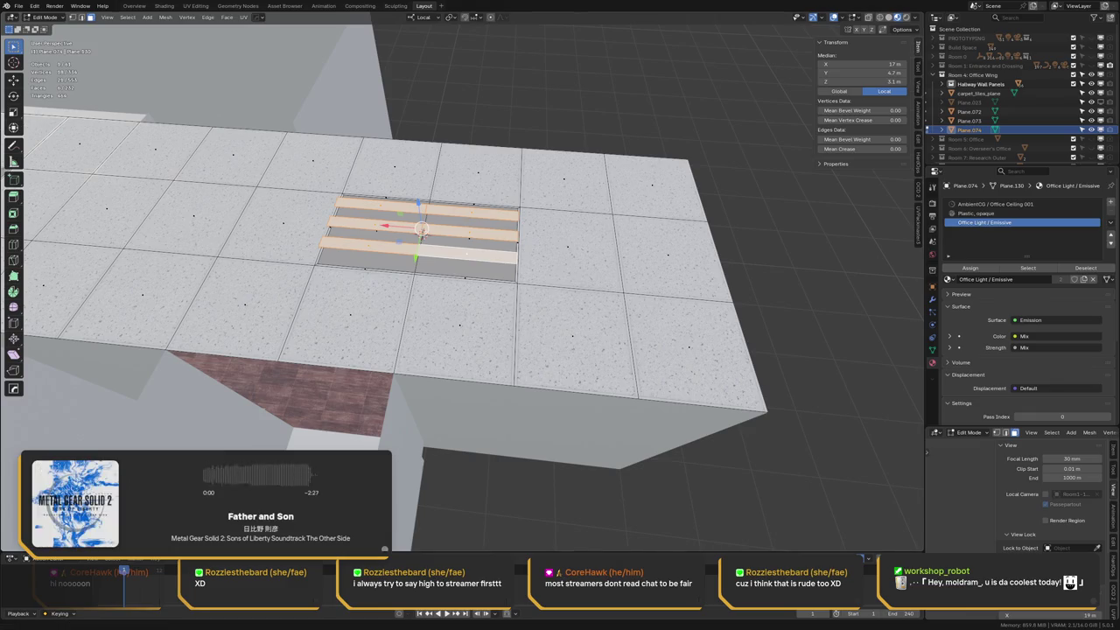
{"action": "middle_click_drag", "start_coordinate": [425, 226], "coordinate": [450, 233], "text": "shift"}
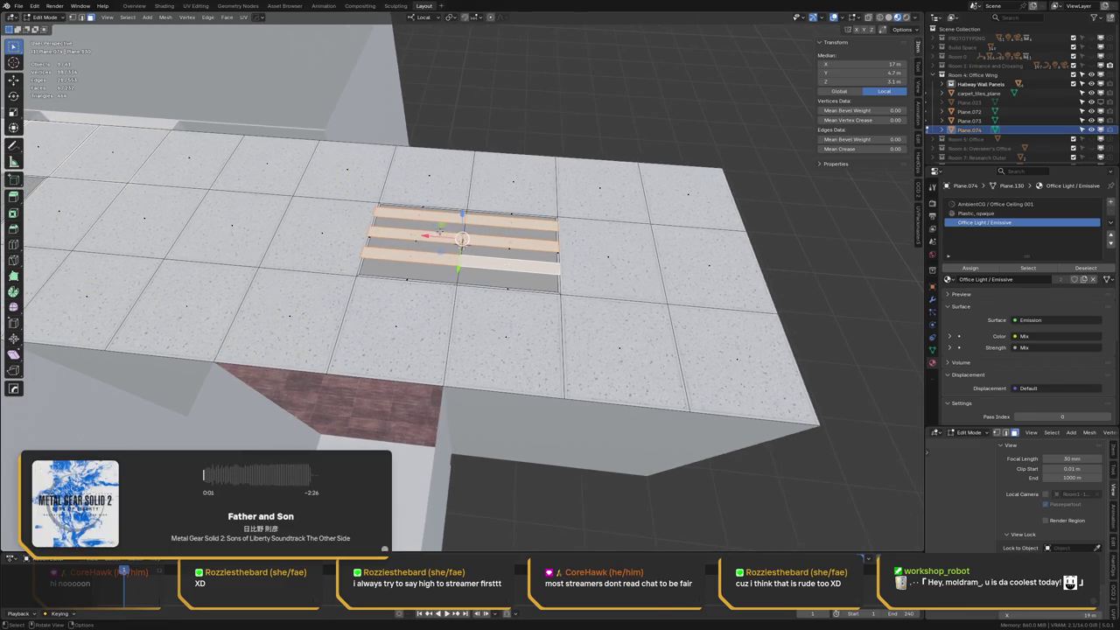
{"action": "scroll", "coordinate": [450, 246], "scroll_direction": "up", "scroll_amount": 3}
{"action": "scroll", "coordinate": [450, 245], "scroll_direction": "up", "scroll_amount": 1}
{"action": "middle_click_drag", "start_coordinate": [450, 246], "coordinate": [438, 240]}
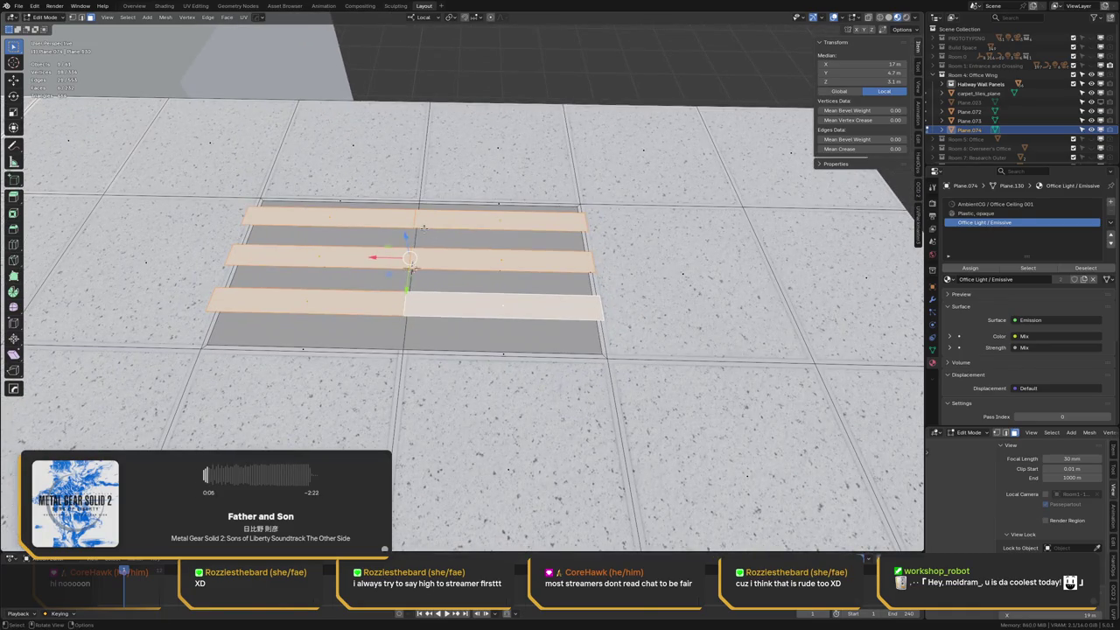
{"action": "scroll", "coordinate": [478, 240], "scroll_direction": "down", "scroll_amount": 3}
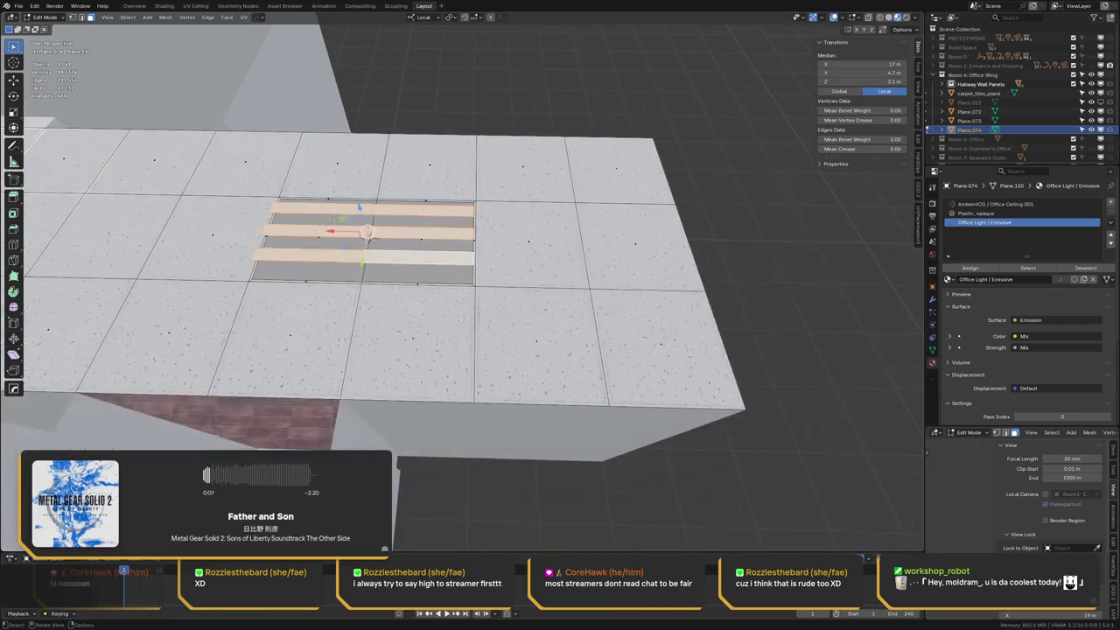
{"action": "key", "text": "alt+a"}
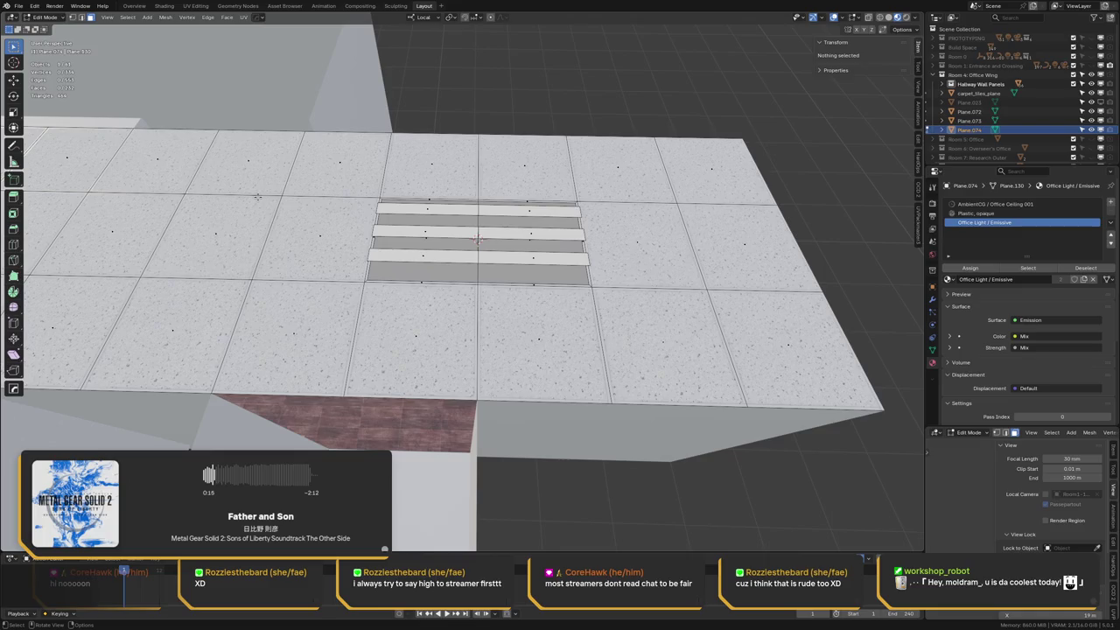
{"action": "scroll", "coordinate": [257, 197], "scroll_direction": "down", "scroll_amount": 1}
{"action": "scroll", "coordinate": [289, 191], "scroll_direction": "down", "scroll_amount": 2}
{"action": "scroll", "coordinate": [323, 185], "scroll_direction": "down", "scroll_amount": 1}
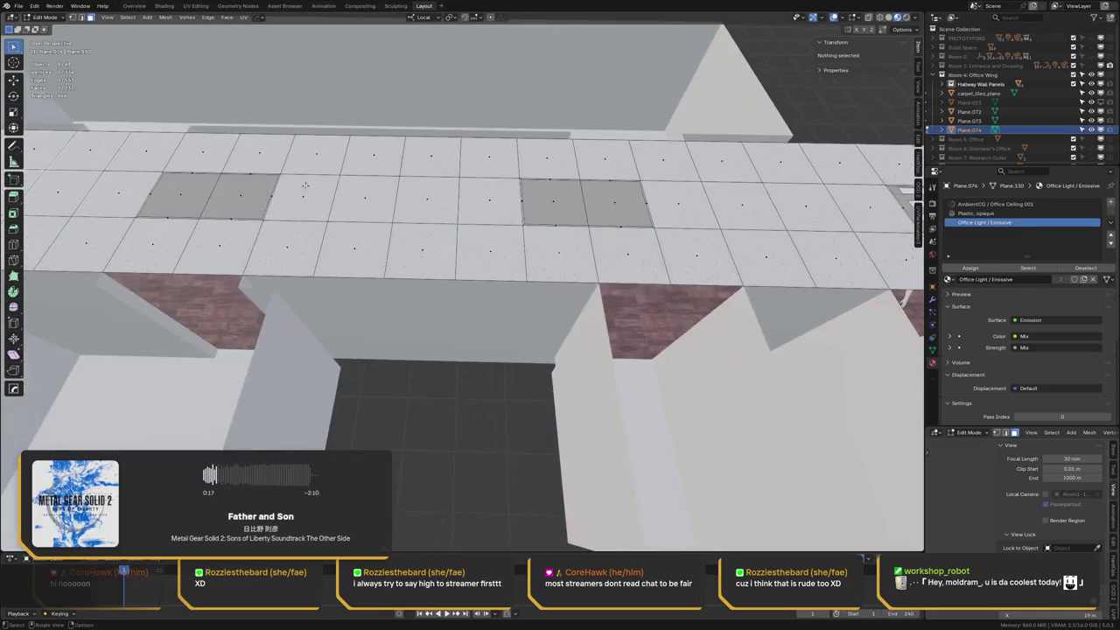
{"action": "middle_click_drag", "start_coordinate": [323, 185], "coordinate": [321, 210]}
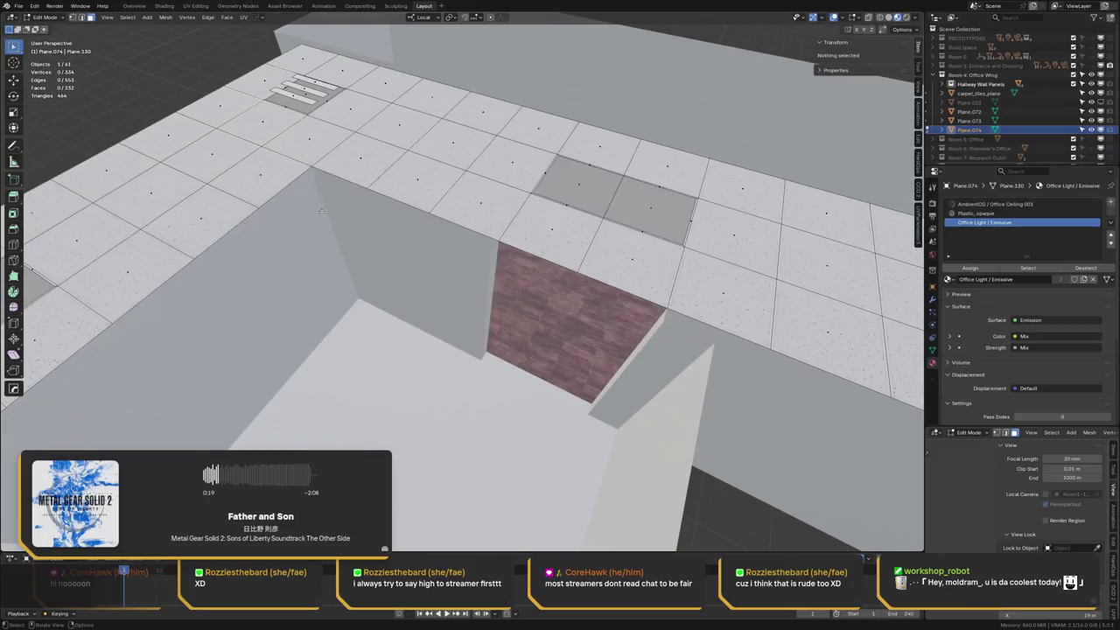
{"action": "key", "text": "Tab"}
{"action": "key", "text": "ctrl+s"}
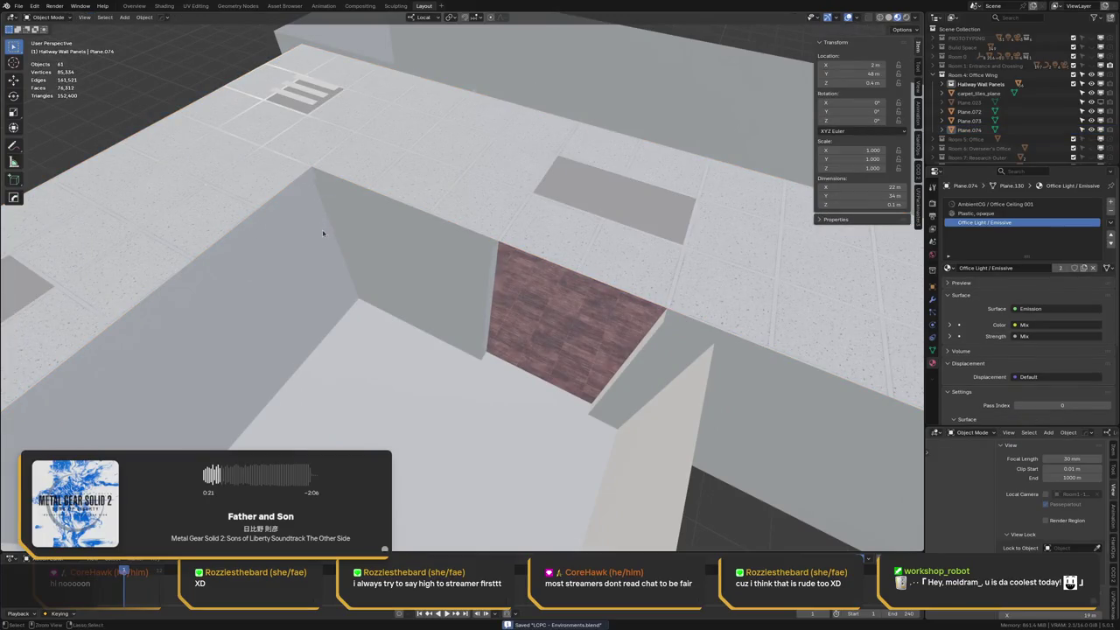
{"action": "middle_click_drag", "start_coordinate": [323, 232], "coordinate": [339, 158], "text": "ctrl"}
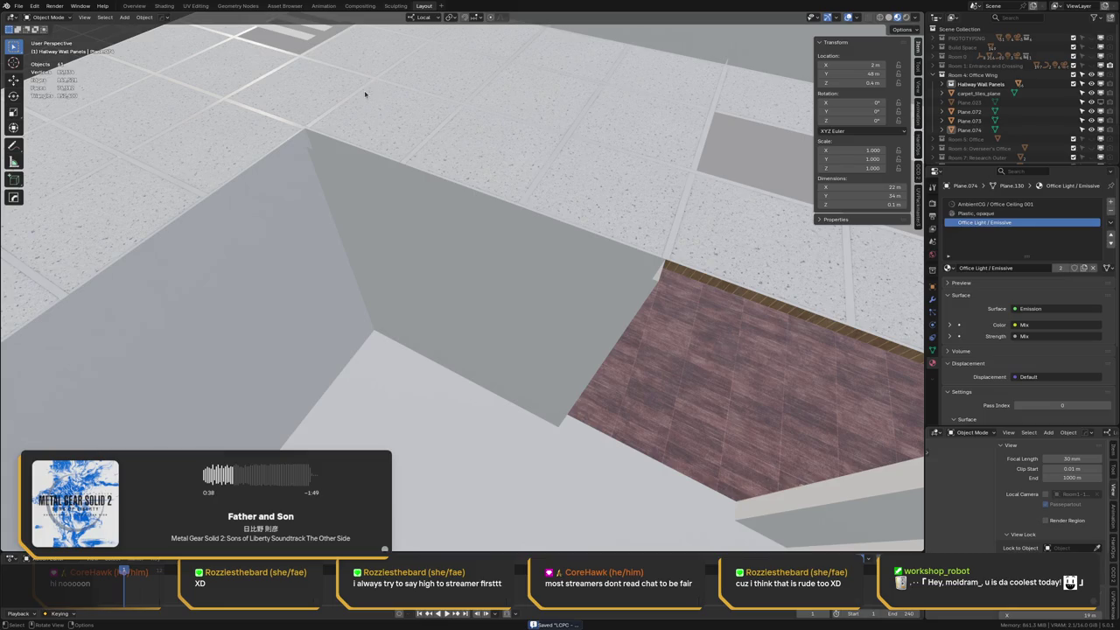
{"action": "mouse_move", "coordinate": [374, 210]}
{"action": "middle_mouse_down"}
{"action": "mouse_move", "coordinate": [400, 225]}
{"action": "mouse_move", "coordinate": [350, 230]}
{"action": "middle_mouse_up"}
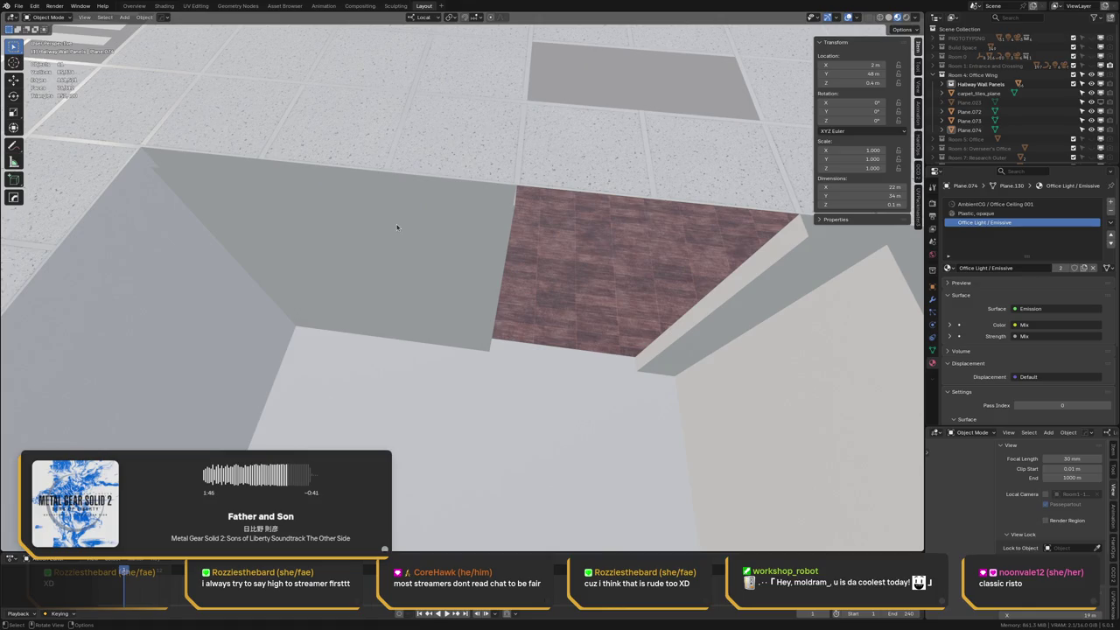
Bring the view down to eye level inside the hallway and save the scene
{"action": "key", "text": "shift+grave"}
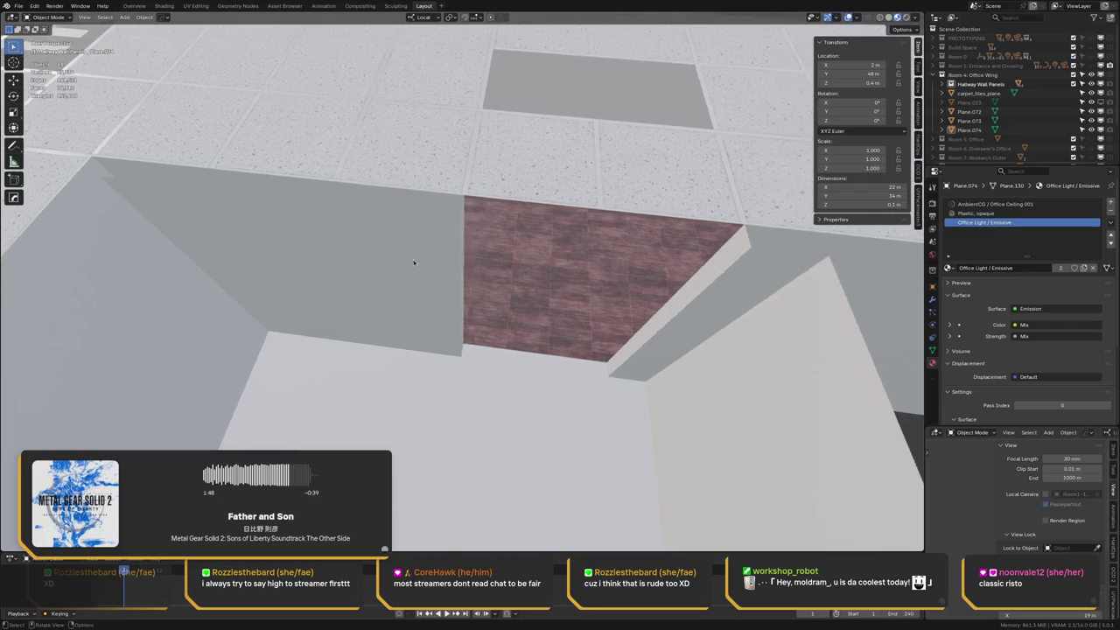
{"action": "key", "text": "Escape"}
{"action": "key", "text": "ctrl+s"}
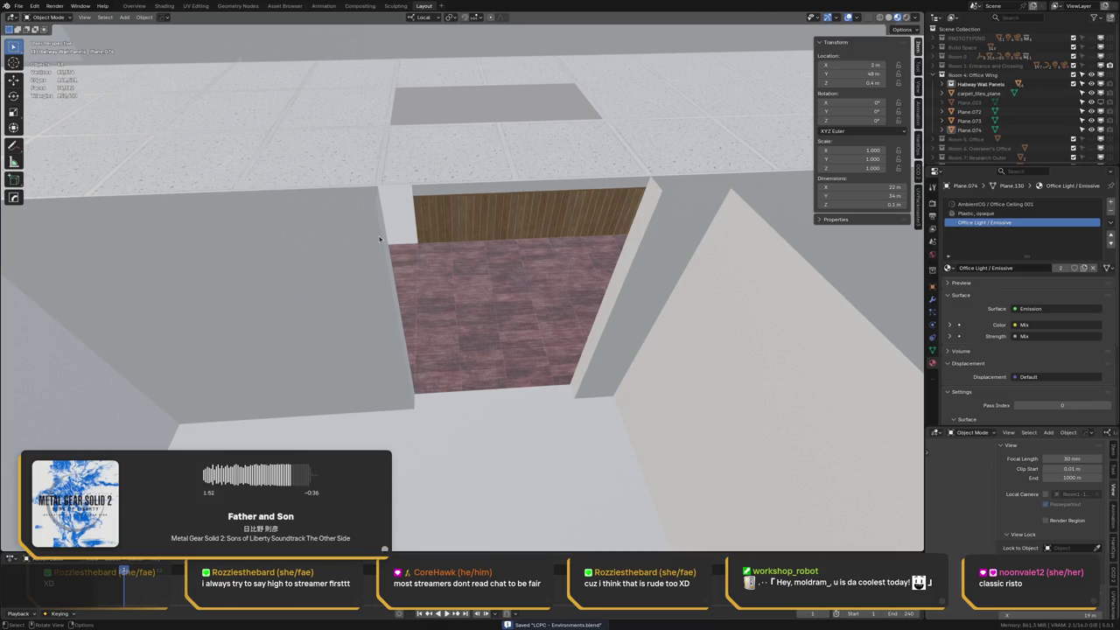
{"action": "mouse_move", "coordinate": [367, 255]}
{"action": "middle_mouse_down"}
{"action": "mouse_move", "coordinate": [318, 210]}
{"action": "mouse_move", "coordinate": [390, 220]}
{"action": "middle_mouse_up"}
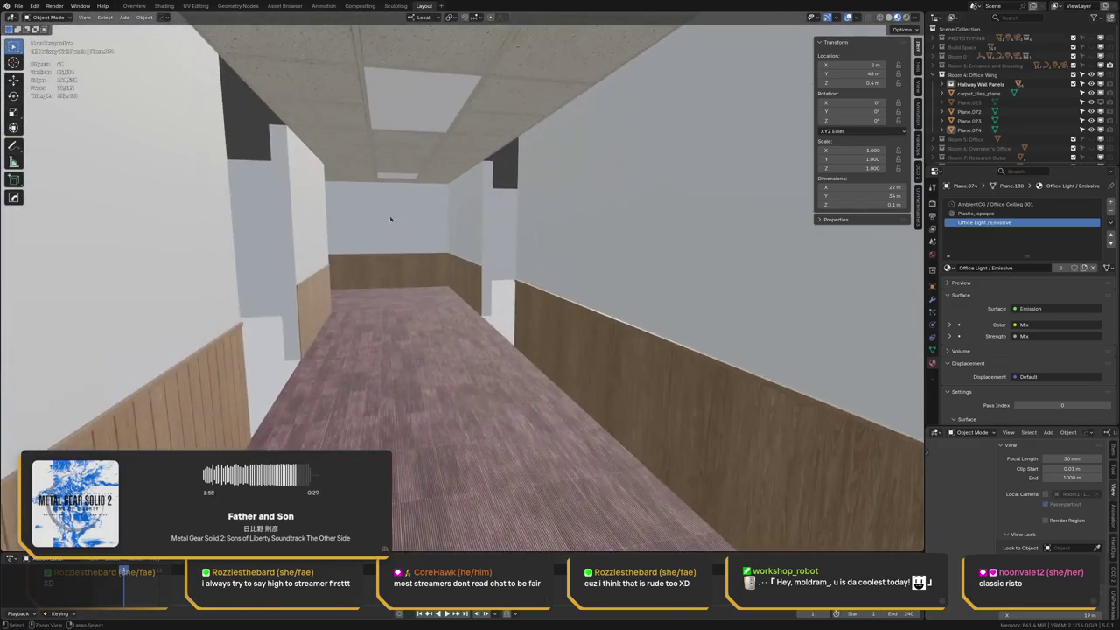
{"action": "key", "text": "ctrl+s"}
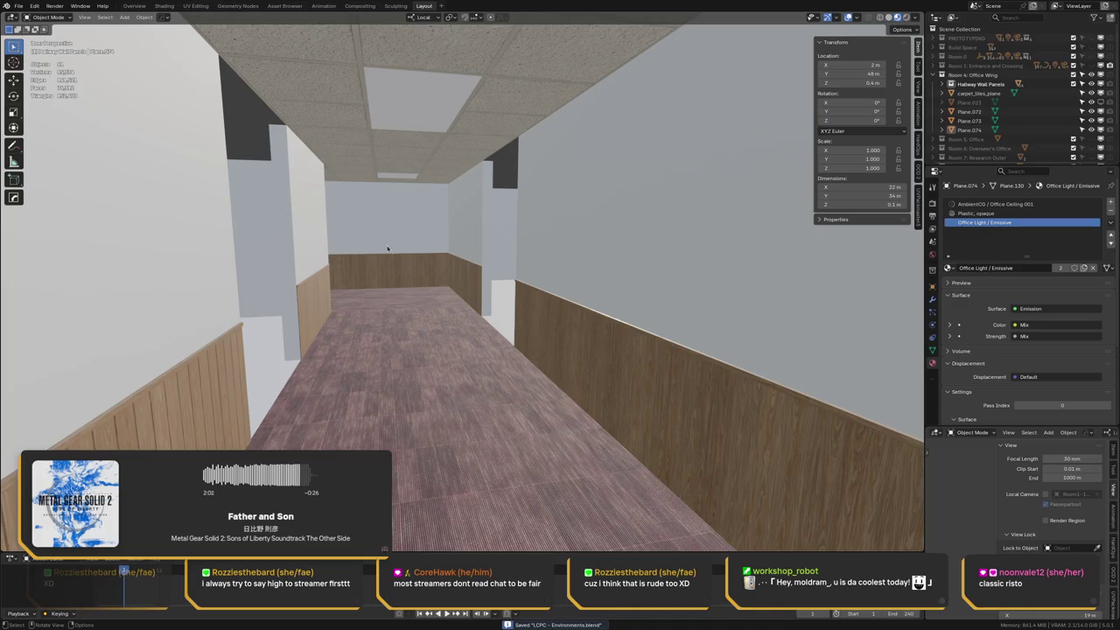
Orbit down the carpeted corridor to see the human figure standing farther along
{"action": "mouse_move", "coordinate": [387, 248]}
{"action": "middle_mouse_down"}
{"action": "mouse_move", "coordinate": [340, 270]}
{"action": "mouse_move", "coordinate": [169, 288]}
{"action": "mouse_move", "coordinate": [298, 268]}
{"action": "mouse_move", "coordinate": [243, 257]}
{"action": "middle_mouse_up"}
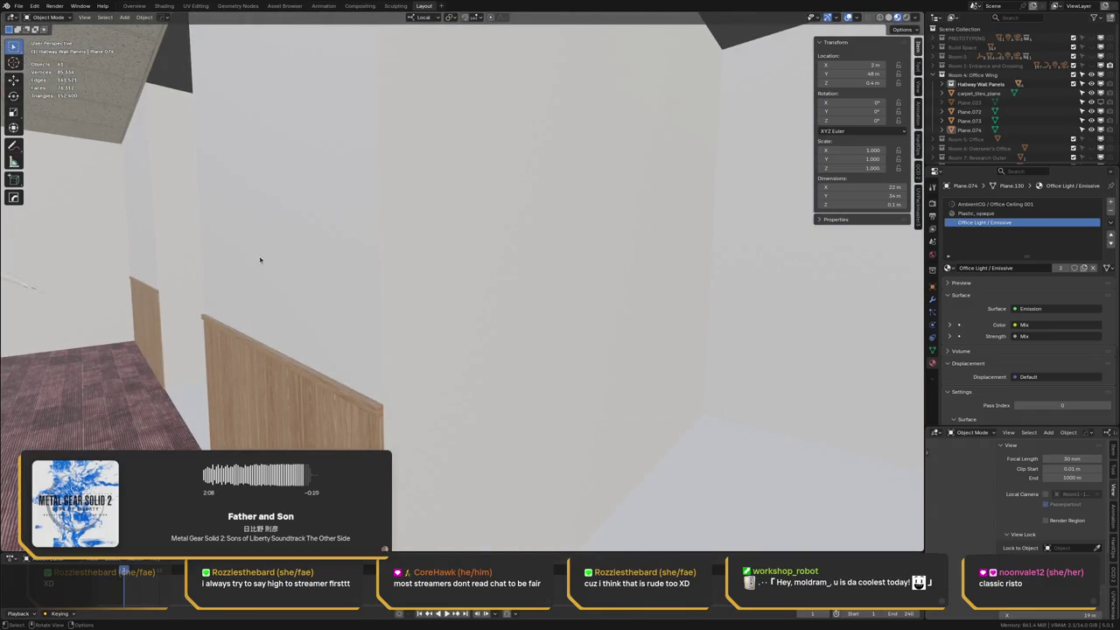
{"action": "mouse_move", "coordinate": [228, 251]}
{"action": "middle_mouse_down"}
{"action": "mouse_move", "coordinate": [219, 263]}
{"action": "mouse_move", "coordinate": [232, 244]}
{"action": "middle_mouse_up"}
{"action": "key", "text": "ctrl+s"}
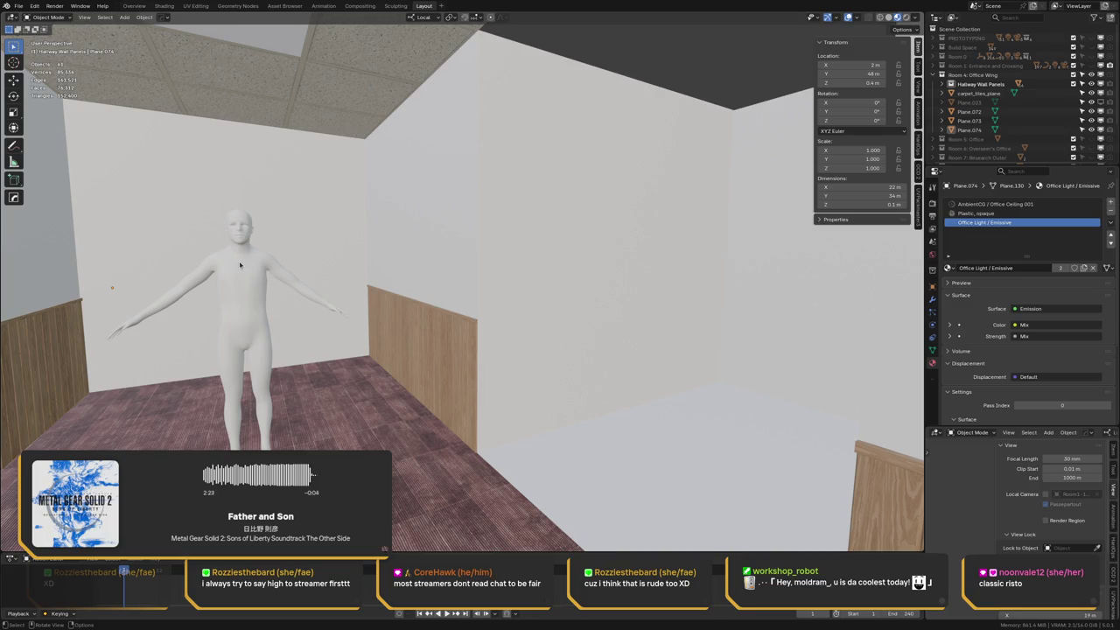
{"action": "mouse_move", "coordinate": [239, 265]}
{"action": "middle_mouse_down"}
{"action": "mouse_move", "coordinate": [269, 282]}
{"action": "mouse_move", "coordinate": [316, 238]}
{"action": "middle_mouse_up"}
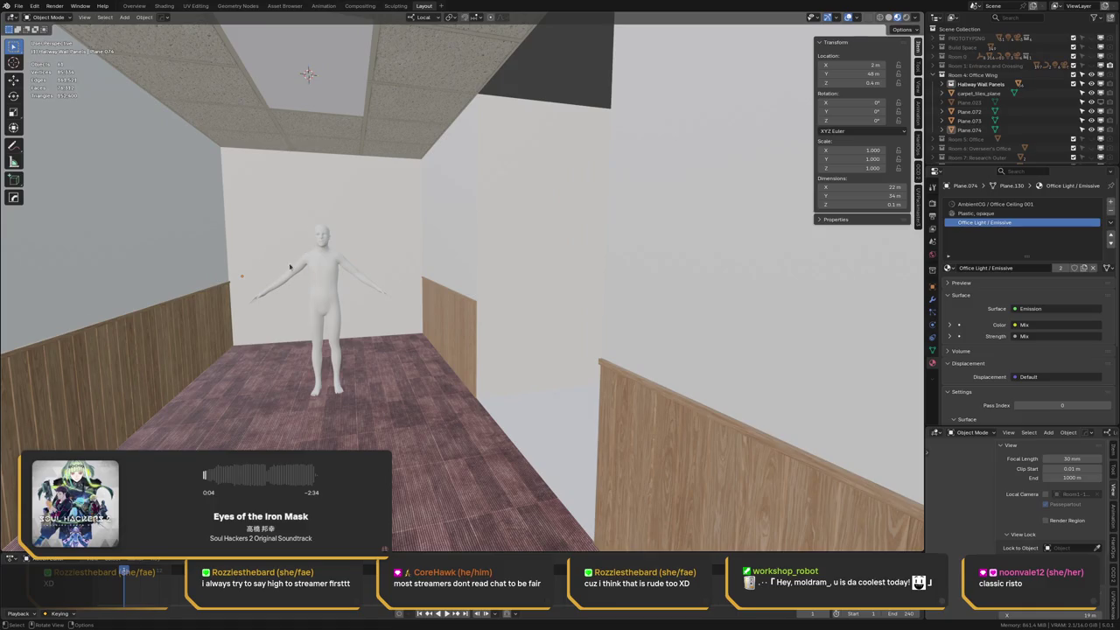
{"action": "middle_click_drag", "start_coordinate": [322, 264], "coordinate": [362, 250]}
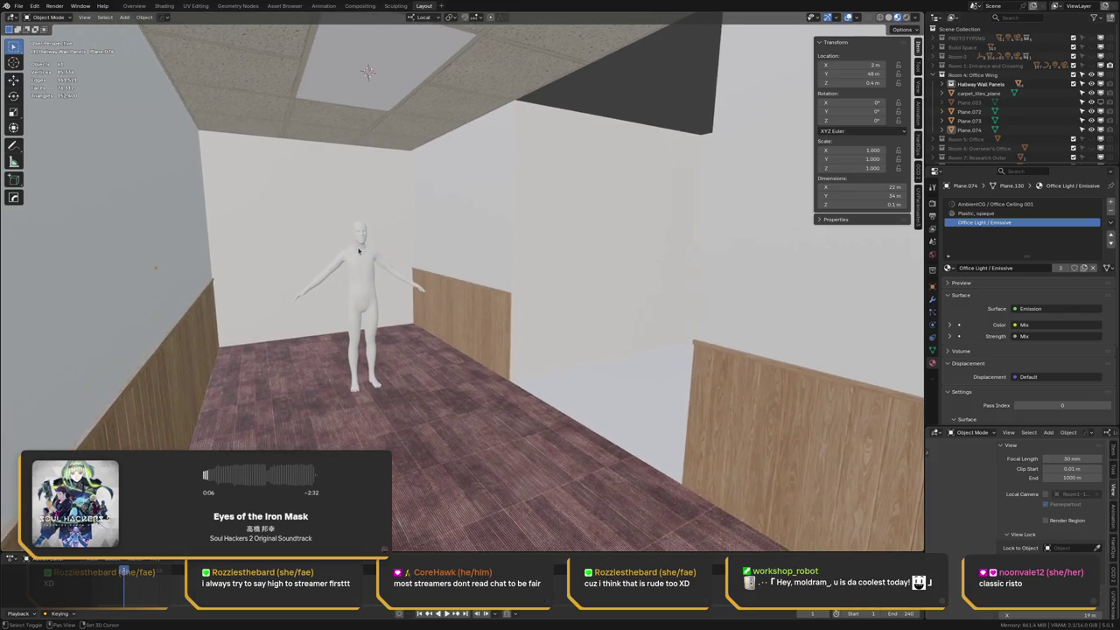
{"action": "mouse_move", "coordinate": [276, 245]}
{"action": "middle_mouse_down"}
{"action": "mouse_move", "coordinate": [339, 271]}
{"action": "mouse_move", "coordinate": [333, 253]}
{"action": "middle_mouse_up"}
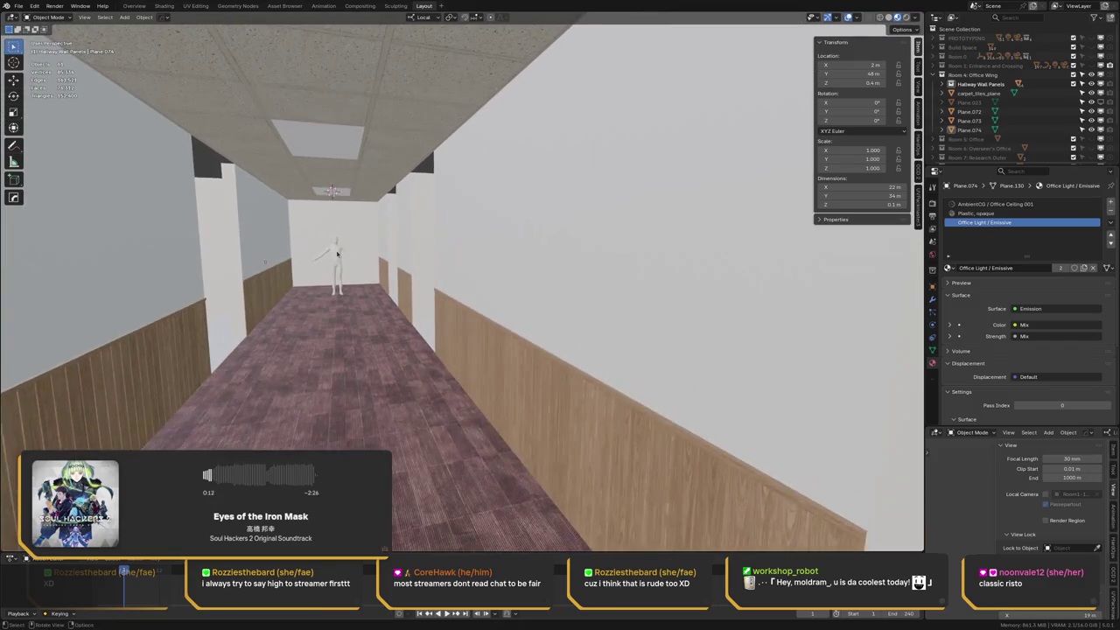
{"action": "scroll", "coordinate": [390, 254], "scroll_direction": "down", "scroll_amount": 2}
Select the ceiling object Plane.074 from outside and enter Edit Mode on it
{"action": "mouse_move", "coordinate": [386, 270]}
{"action": "middle_mouse_down"}
{"action": "mouse_move", "coordinate": [271, 275]}
{"action": "mouse_move", "coordinate": [429, 230]}
{"action": "middle_mouse_up"}
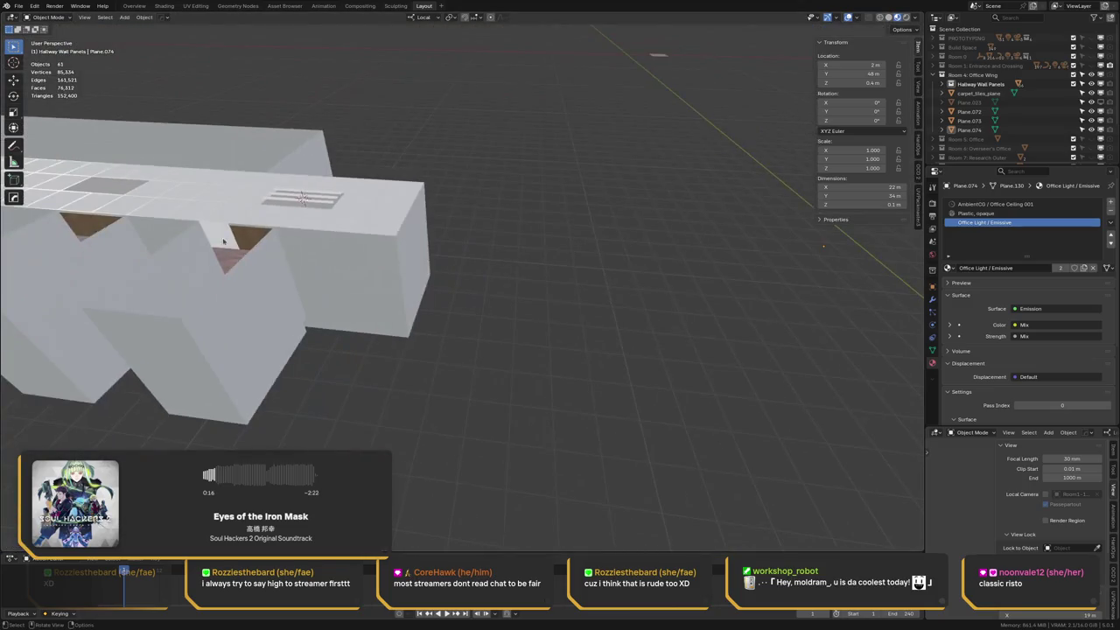
{"action": "scroll", "coordinate": [429, 230], "scroll_direction": "up", "scroll_amount": 1}
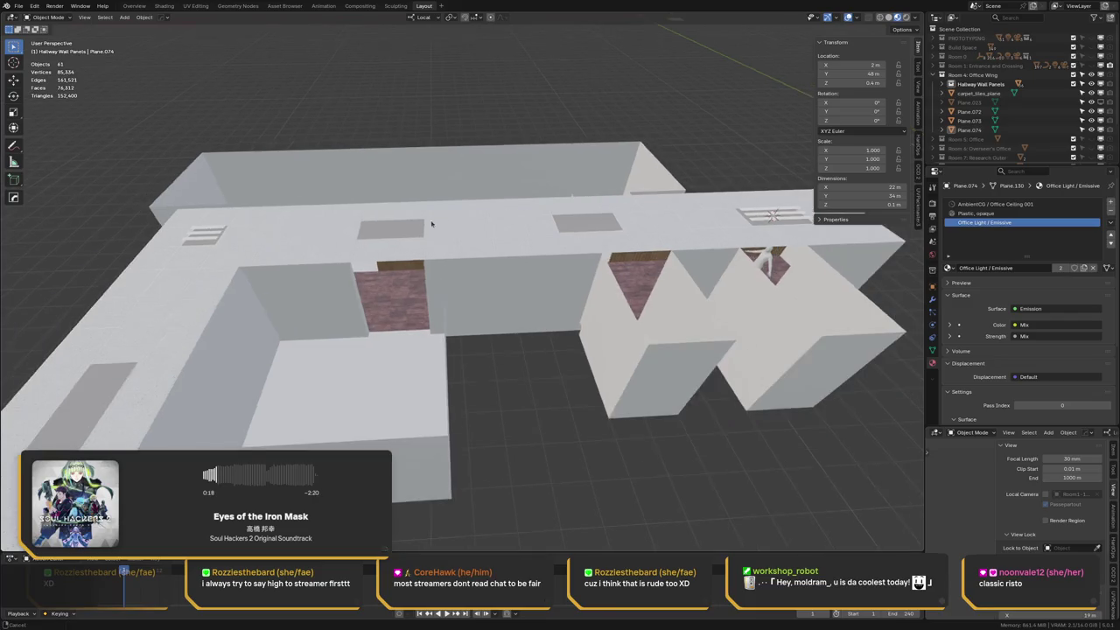
{"action": "scroll", "coordinate": [451, 240], "scroll_direction": "up", "scroll_amount": 1}
{"action": "scroll", "coordinate": [473, 249], "scroll_direction": "up", "scroll_amount": 1}
{"action": "scroll", "coordinate": [496, 258], "scroll_direction": "up", "scroll_amount": 1}
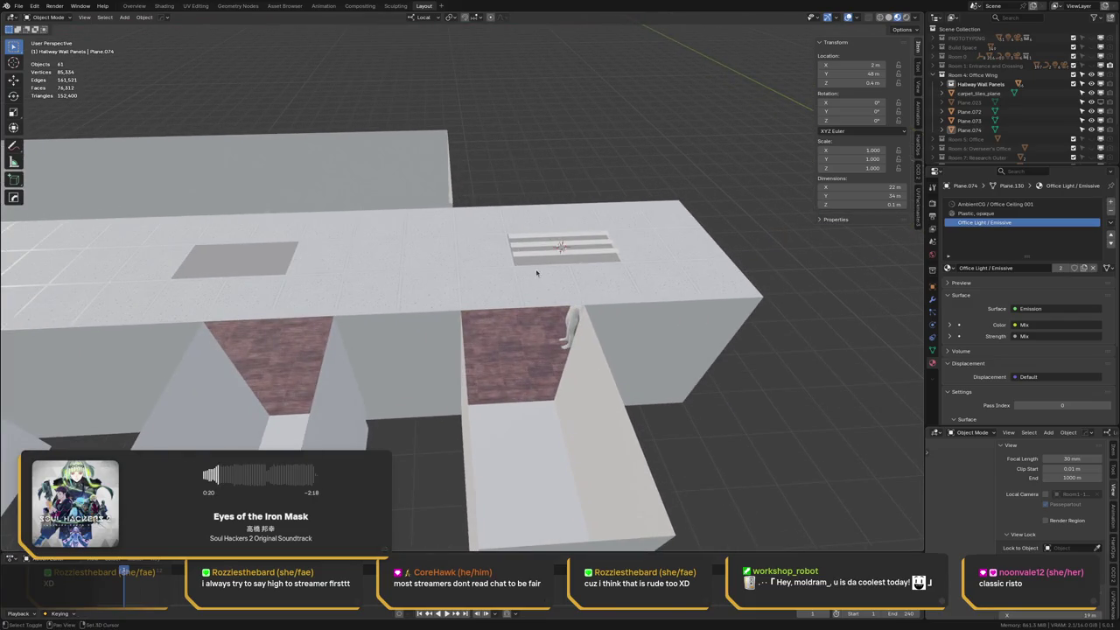
{"action": "scroll", "coordinate": [519, 236], "scroll_direction": "up", "scroll_amount": 1}
{"action": "scroll", "coordinate": [512, 205], "scroll_direction": "up", "scroll_amount": 2}
{"action": "scroll", "coordinate": [496, 185], "scroll_direction": "up", "scroll_amount": 2}
{"action": "left_click", "coordinate": [464, 116]}
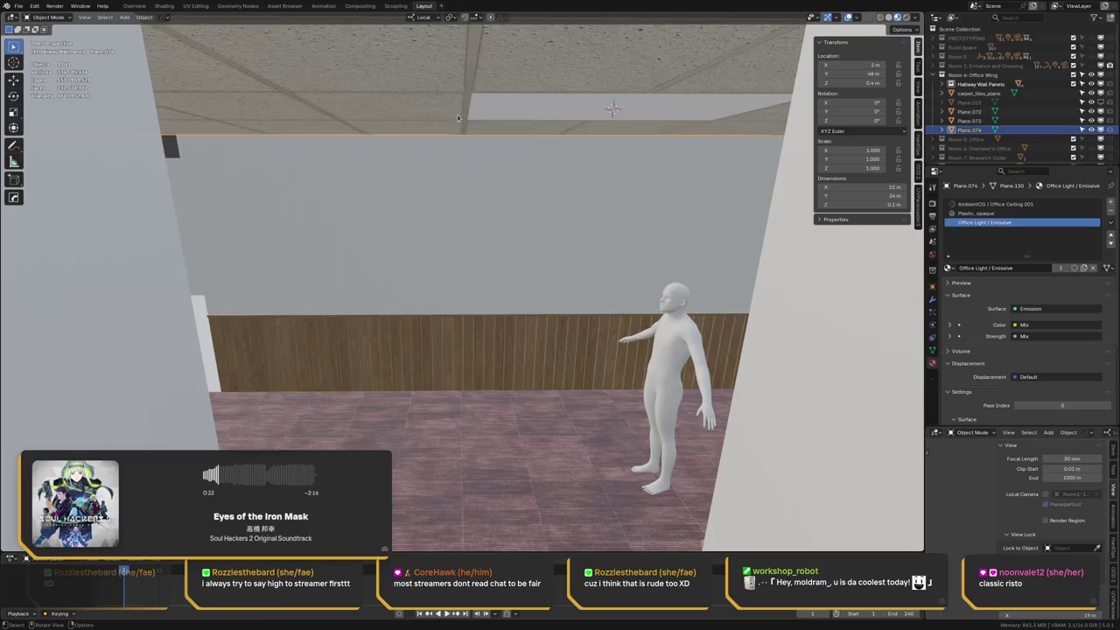
{"action": "key", "text": "Tab"}
Select the three striped light-strip faces in the ceiling
{"action": "middle_click_drag", "start_coordinate": [458, 114], "coordinate": [557, 246]}
{"action": "key", "text": "alt+a"}
{"action": "left_click", "coordinate": [557, 251]}
{"action": "left_click", "coordinate": [591, 225], "text": "shift"}
{"action": "left_click", "coordinate": [591, 203], "text": "shift"}
{"action": "scroll", "coordinate": [591, 203], "scroll_direction": "down", "scroll_amount": 2}
{"action": "middle_click_drag", "start_coordinate": [591, 203], "coordinate": [633, 233]}
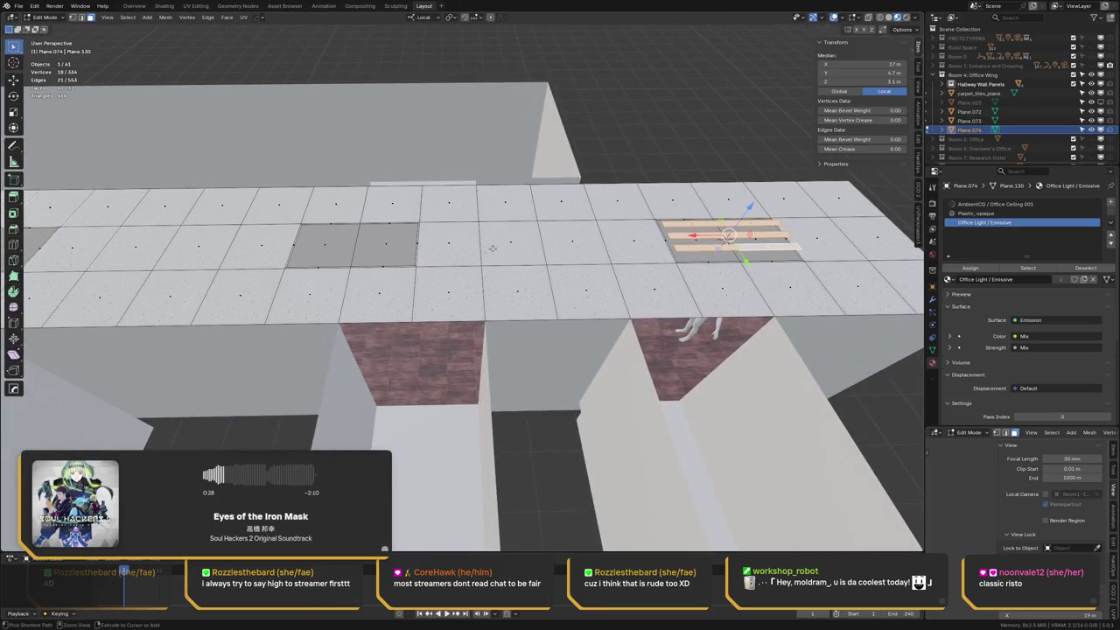
Move the light strips along X into the other ceiling opening and leave Edit Mode
{"action": "key", "text": "g"}
{"action": "key", "text": "x"}
{"action": "left_click", "coordinate": [420, 242]}
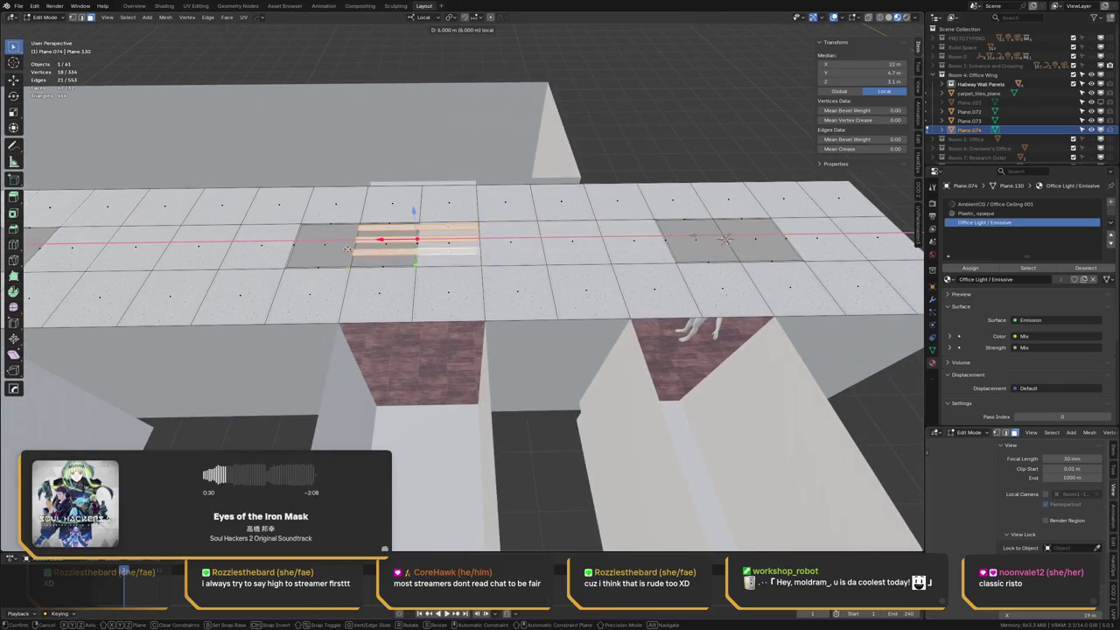
{"action": "key", "text": "alt+a"}
{"action": "middle_click_drag", "start_coordinate": [420, 242], "coordinate": [444, 218]}
{"action": "key", "text": "Tab"}
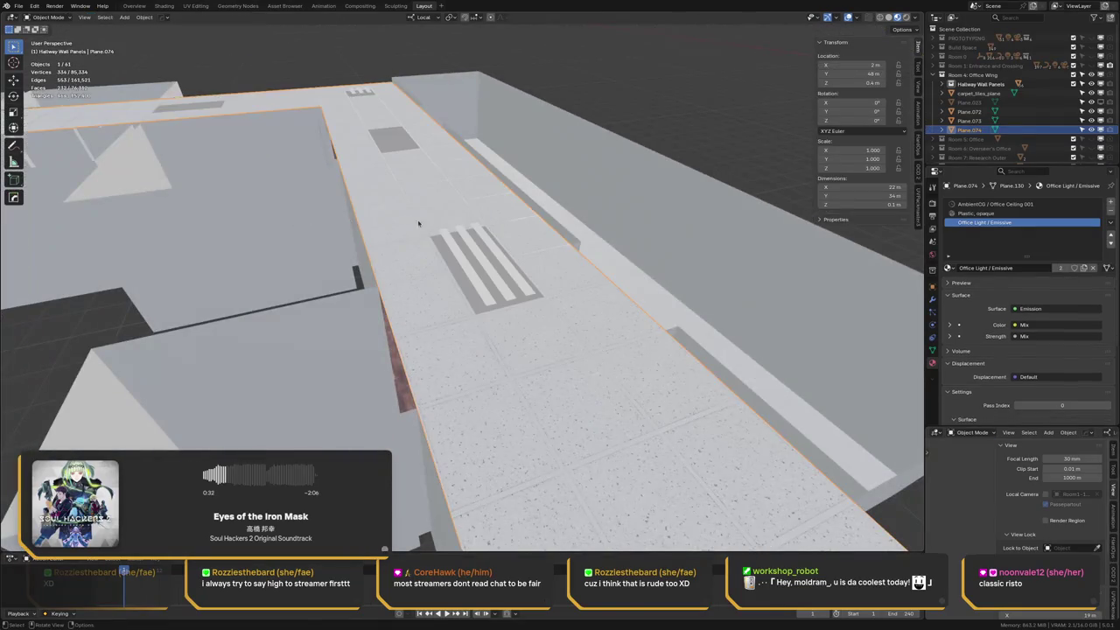
Save LOPC - Environments.blend with the view back along the carpeted hallway
{"action": "left_click", "coordinate": [412, 220]}
{"action": "key", "text": "ctrl+s"}
{"action": "scroll", "coordinate": [393, 200], "scroll_direction": "up", "scroll_amount": 5}
{"action": "mouse_move", "coordinate": [374, 185]}
{"action": "middle_mouse_down"}
{"action": "mouse_move", "coordinate": [479, 215]}
{"action": "mouse_move", "coordinate": [295, 196]}
{"action": "mouse_move", "coordinate": [268, 212]}
{"action": "middle_mouse_up"}
{"action": "scroll", "coordinate": [453, 207], "scroll_direction": "down", "scroll_amount": 5}
{"action": "key", "text": "ctrl+s"}
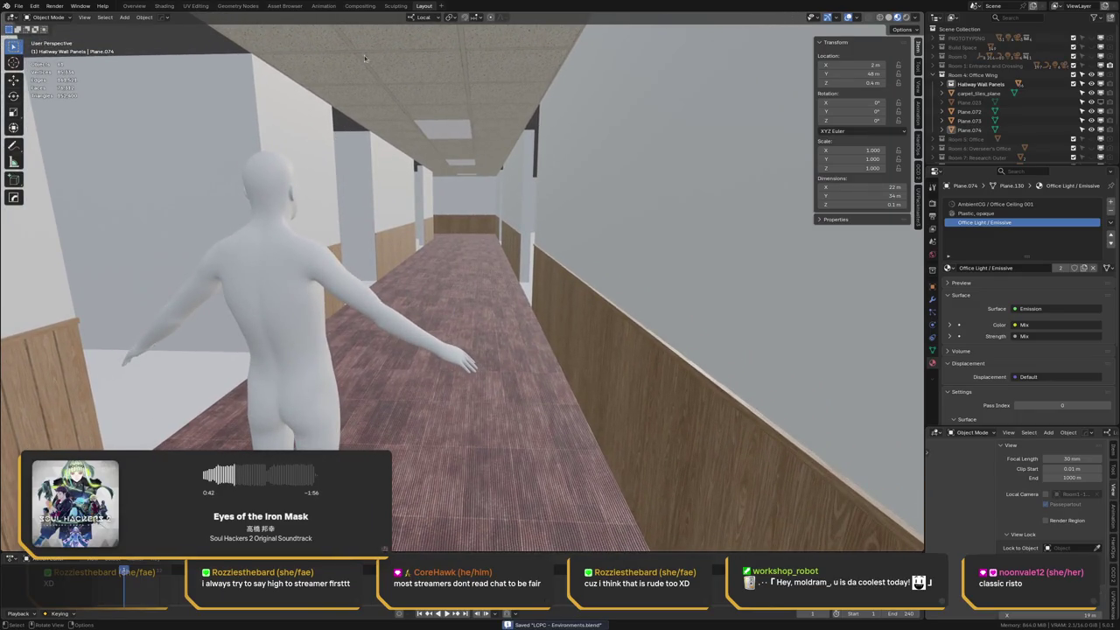
Frame a render region around the hallway walls, ceiling and figure
{"action": "left_click_drag", "start_coordinate": [122, 67], "coordinate": [747, 487]}
{"action": "key", "text": "z"}
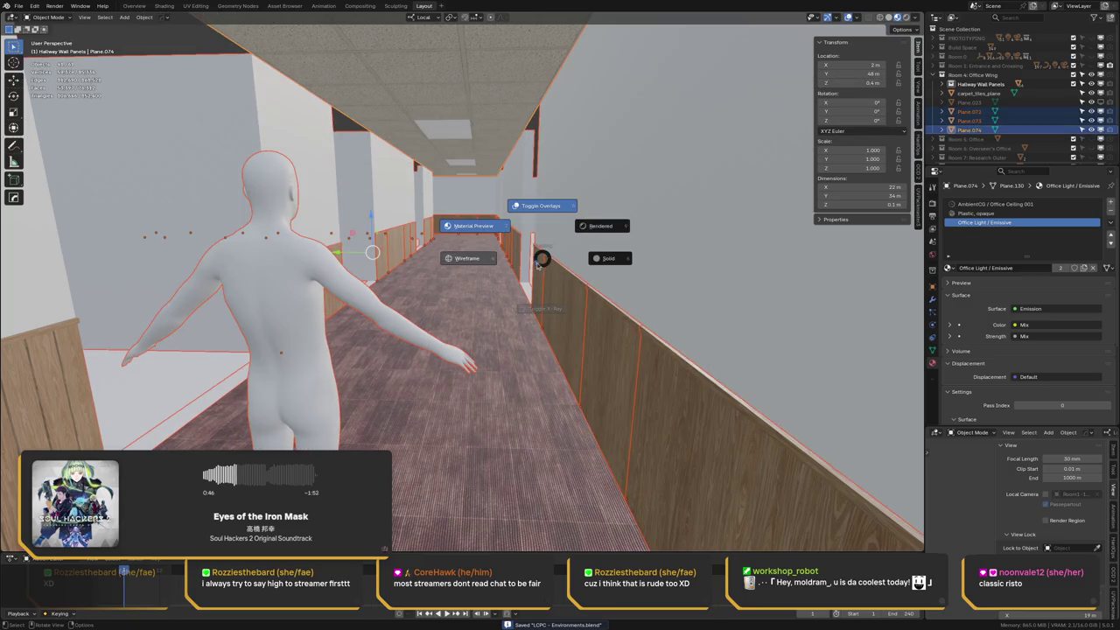
{"action": "key", "text": "alt+a"}
{"action": "mouse_move", "coordinate": [98, 72]}
{"action": "left_mouse_down"}
{"action": "mouse_move", "coordinate": [725, 483]}
{"action": "mouse_move", "coordinate": [758, 492]}
{"action": "left_mouse_up"}
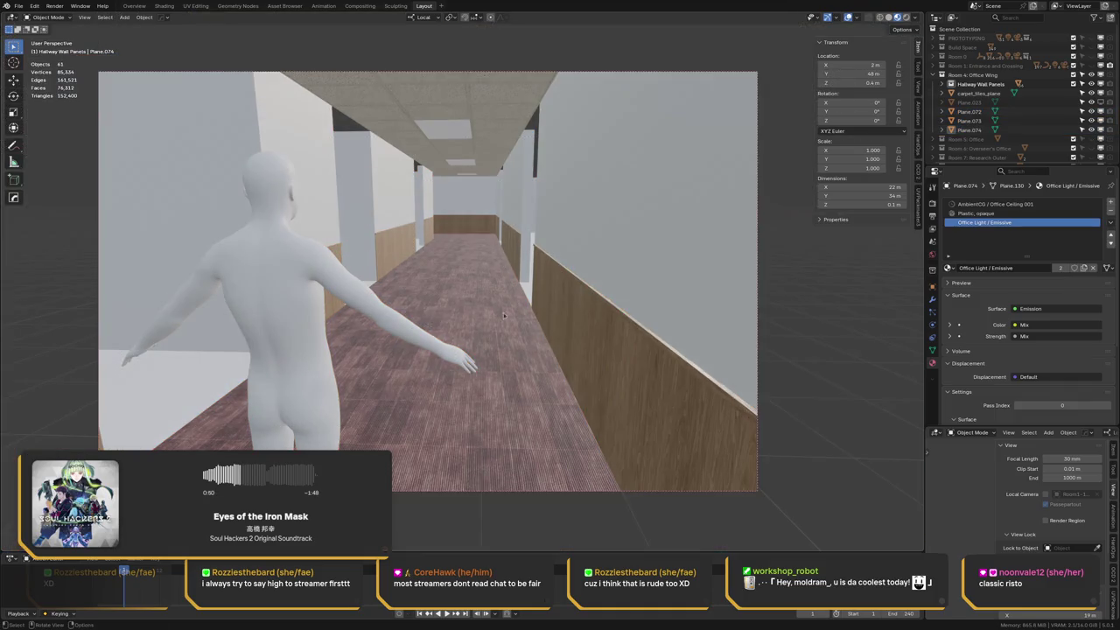
Check the hallway in Rendered shading, then return to Material Preview and clear the region
{"action": "key", "text": "z"}
{"action": "left_click", "coordinate": [532, 265]}
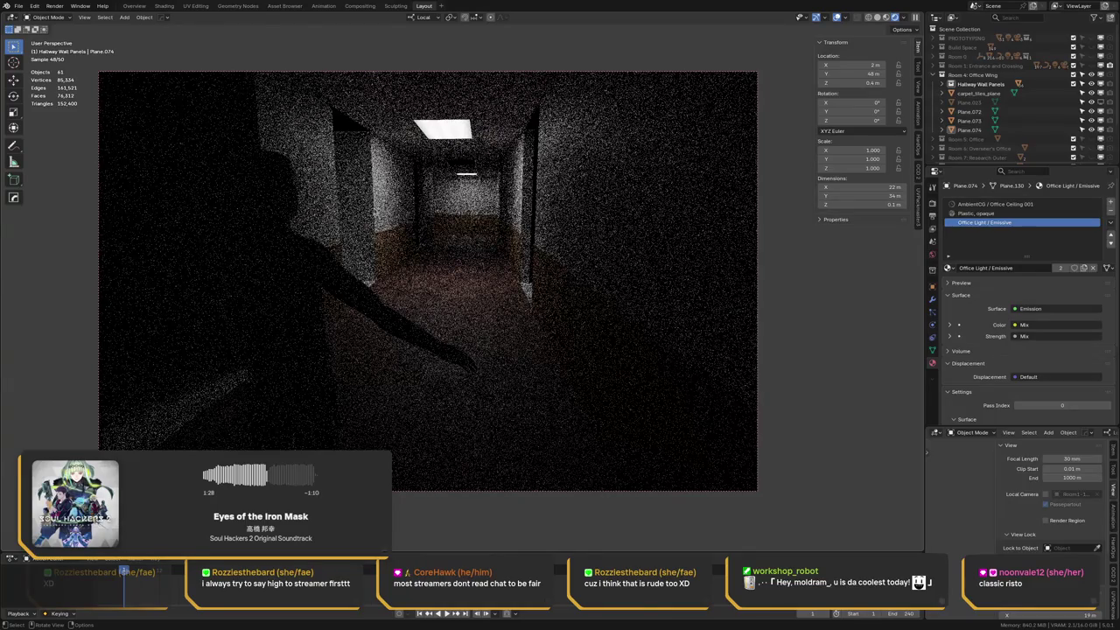
{"action": "key", "text": "z"}
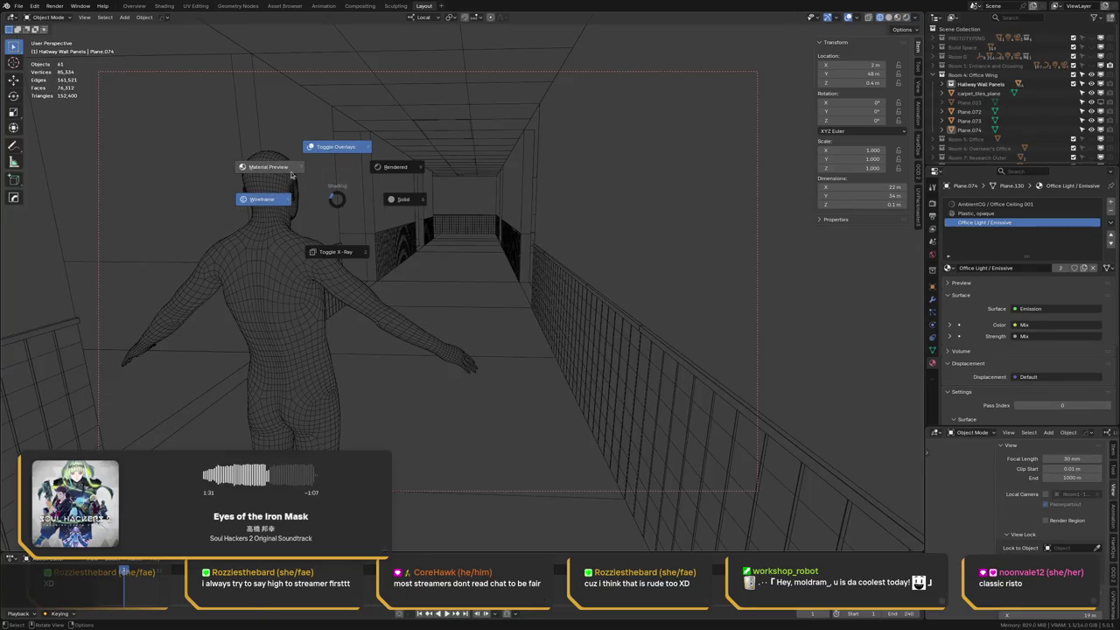
{"action": "left_click", "coordinate": [292, 171]}
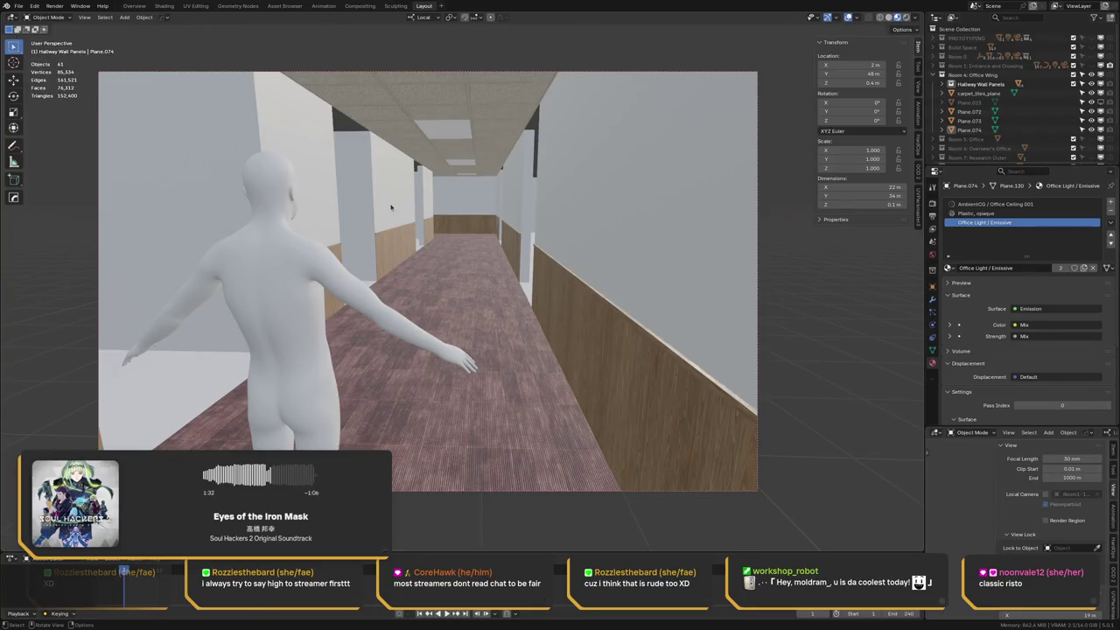
{"action": "key", "text": "ctrl+alt+b"}
Isolate the hallway wall panel Plane.073 in local view and edit its mesh
{"action": "mouse_move", "coordinate": [571, 197]}
{"action": "middle_mouse_down"}
{"action": "mouse_move", "coordinate": [428, 217]}
{"action": "mouse_move", "coordinate": [520, 192]}
{"action": "mouse_move", "coordinate": [555, 220]}
{"action": "mouse_move", "coordinate": [590, 224]}
{"action": "middle_mouse_up"}
{"action": "middle_click_drag", "start_coordinate": [685, 221], "coordinate": [610, 247]}
{"action": "left_click", "coordinate": [615, 252]}
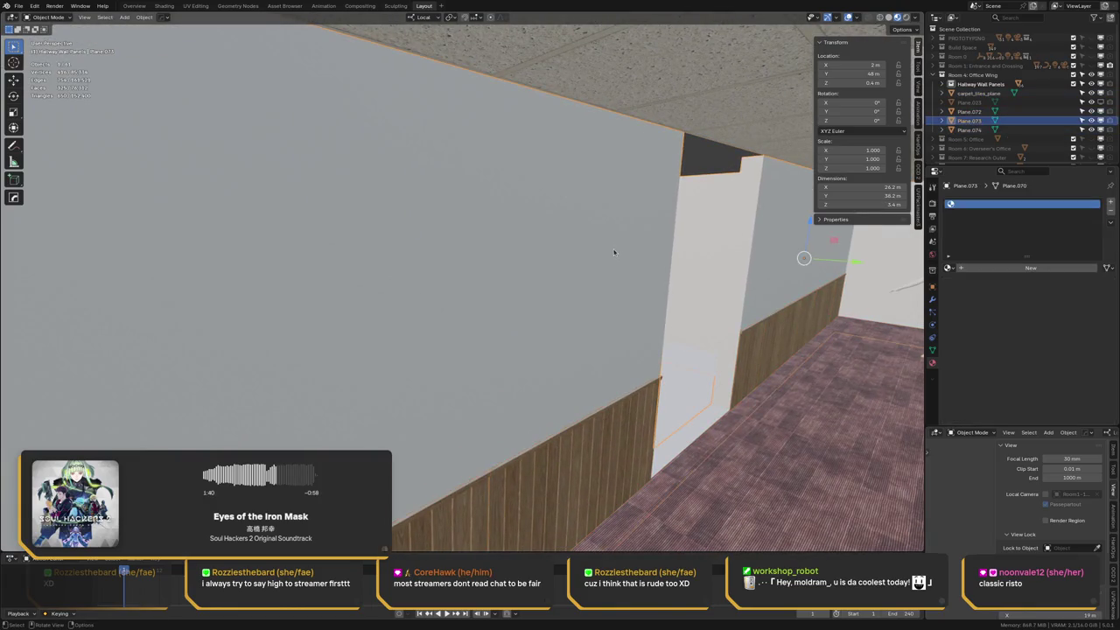
{"action": "key", "text": "KP_Divide"}
{"action": "mouse_move", "coordinate": [361, 215]}
{"action": "middle_mouse_down"}
{"action": "mouse_move", "coordinate": [368, 267]}
{"action": "mouse_move", "coordinate": [353, 264]}
{"action": "mouse_move", "coordinate": [315, 297]}
{"action": "middle_mouse_up"}
{"action": "key", "text": "Tab"}
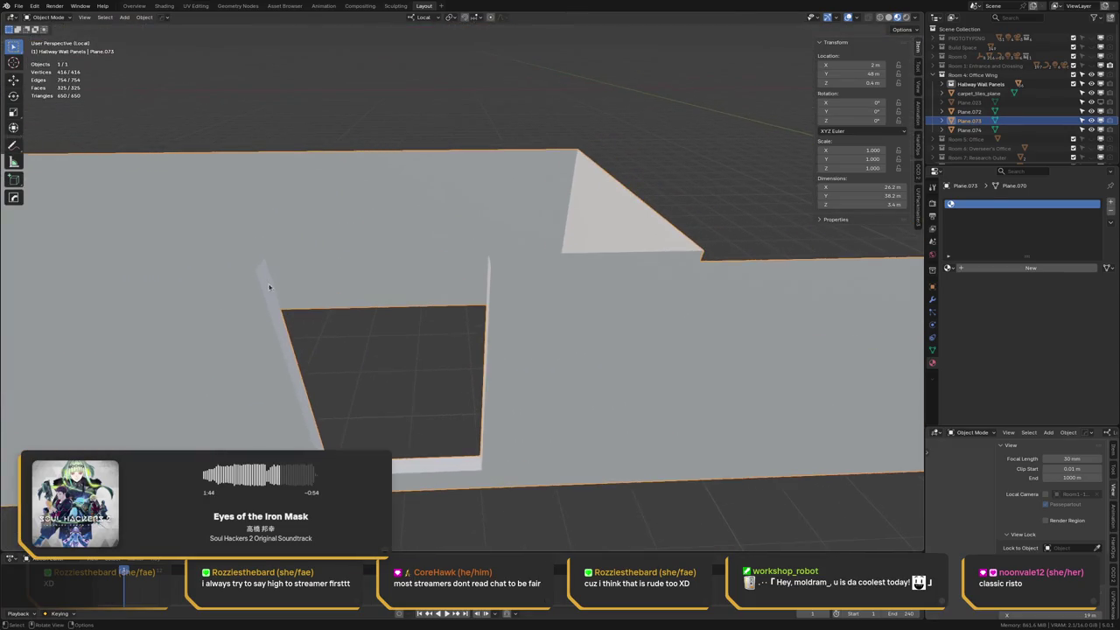
Separate the thin door-frame trim faces into a new object, Plane.075
{"action": "left_click", "coordinate": [296, 360], "text": "alt"}
{"action": "middle_click_drag", "start_coordinate": [296, 360], "coordinate": [443, 332]}
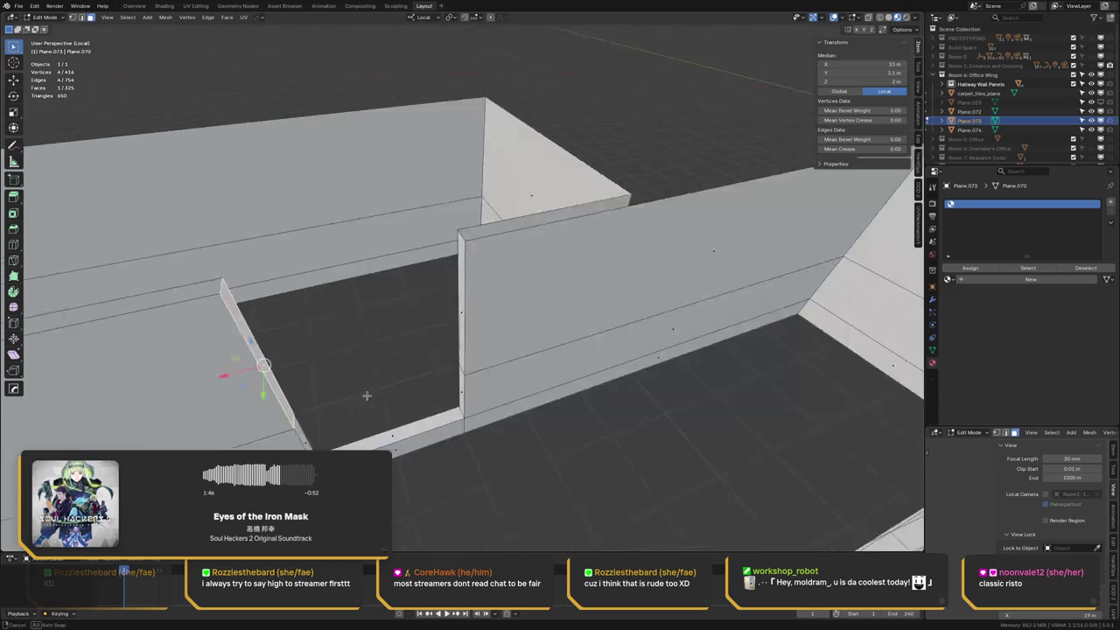
{"action": "key", "text": "p"}
{"action": "left_click", "coordinate": [422, 327]}
{"action": "key", "text": "Tab"}
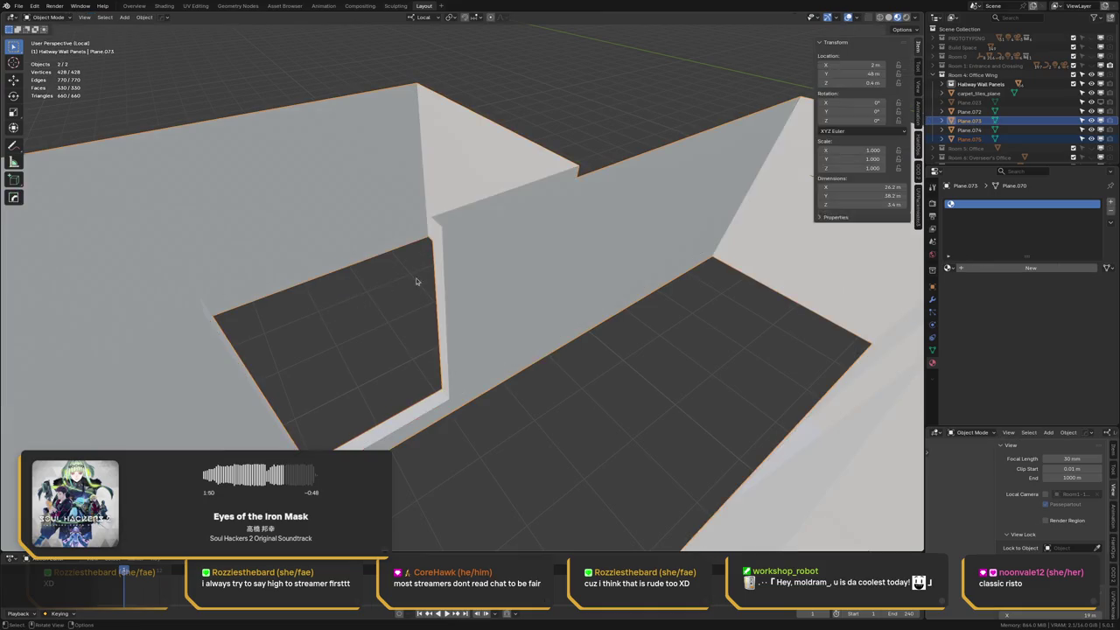
Select the wall panel and the new trim together and select all their geometry
{"action": "key", "text": "alt+a"}
{"action": "left_click", "coordinate": [416, 326]}
{"action": "left_click", "coordinate": [483, 324], "text": "shift"}
{"action": "key", "text": "Tab"}
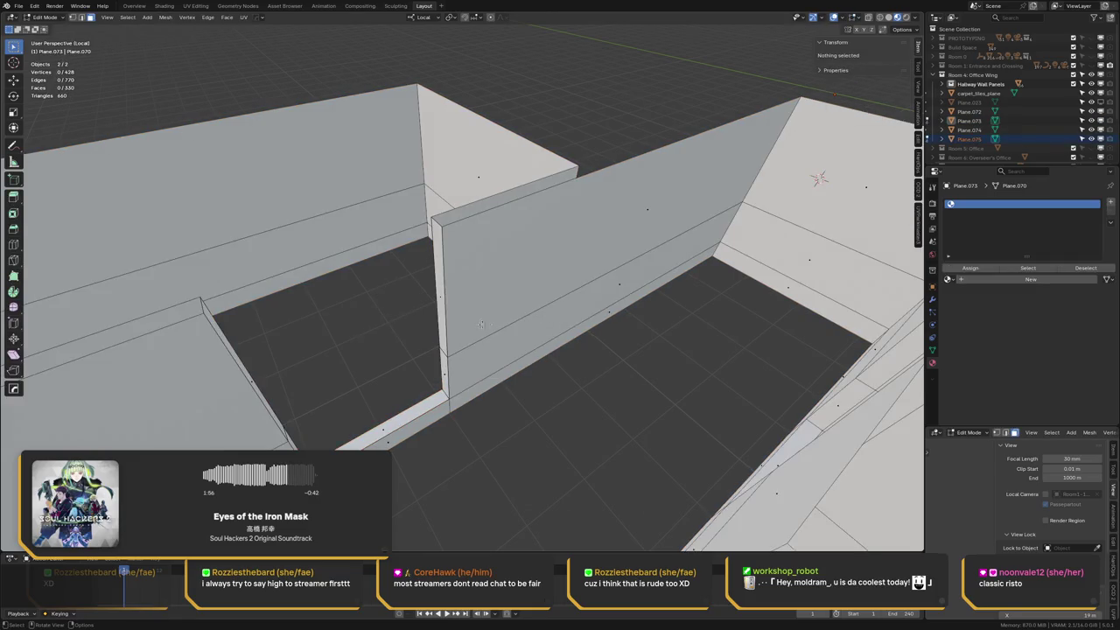
{"action": "key", "text": "a"}
{"action": "key", "text": "Tab"}
Hide the wall panel so only the trim Plane.075 remains selected
{"action": "left_click", "coordinate": [440, 330], "text": "shift"}
{"action": "left_click", "coordinate": [442, 331], "text": "shift"}
{"action": "left_click", "coordinate": [443, 333], "text": "shift"}
{"action": "left_click", "coordinate": [443, 334], "text": "shift"}
{"action": "mouse_move", "coordinate": [443, 334]}
{"action": "middle_mouse_down"}
{"action": "mouse_move", "coordinate": [473, 368]}
{"action": "mouse_move", "coordinate": [496, 335]}
{"action": "middle_mouse_up"}
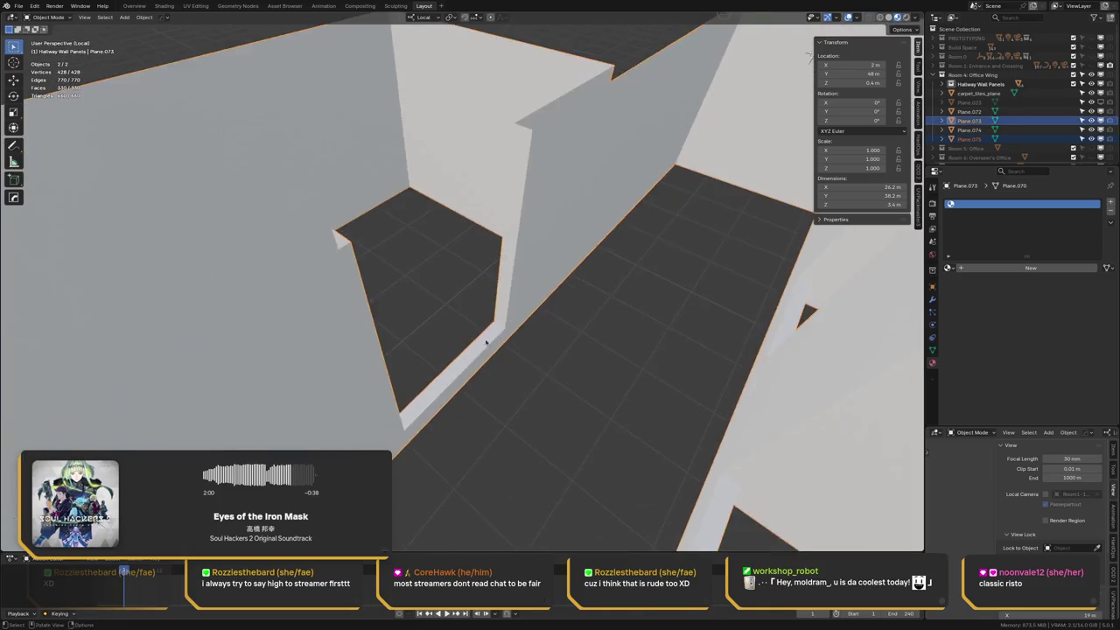
{"action": "left_click", "coordinate": [489, 343], "text": "shift"}
{"action": "left_click", "coordinate": [489, 343], "text": "shift"}
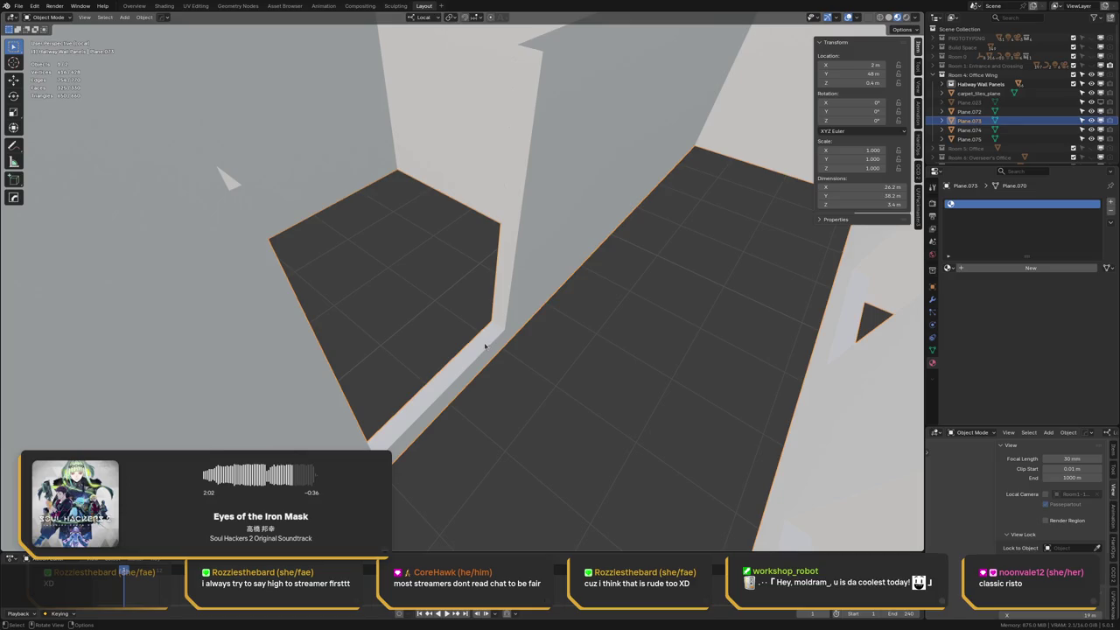
{"action": "mouse_move", "coordinate": [465, 356]}
{"action": "middle_mouse_down"}
{"action": "mouse_move", "coordinate": [288, 314]}
{"action": "mouse_move", "coordinate": [272, 347]}
{"action": "middle_mouse_up"}
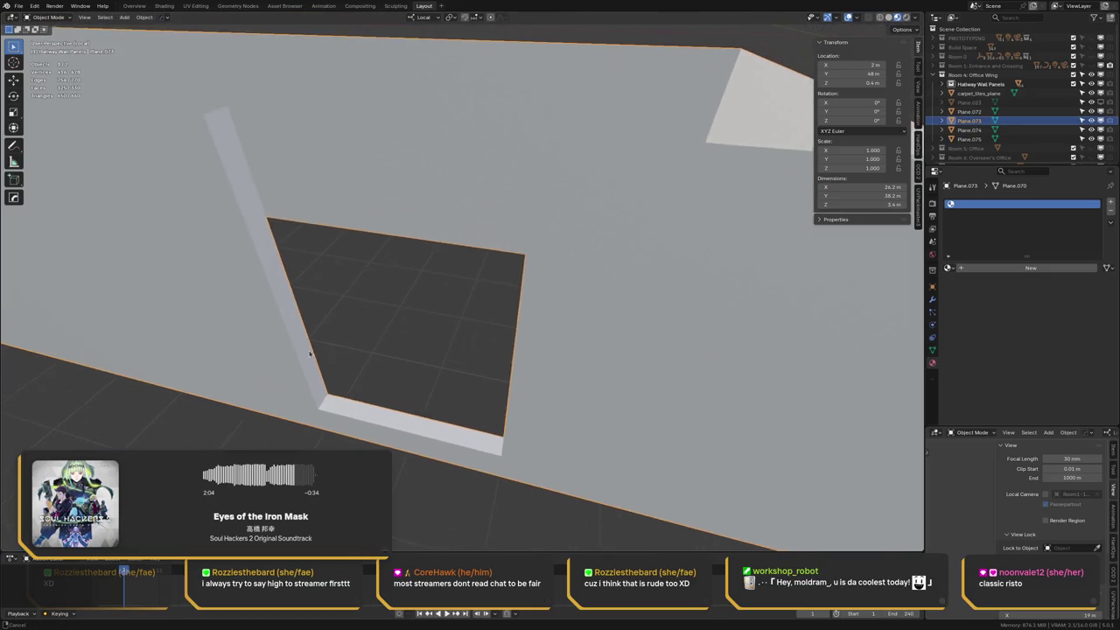
{"action": "key", "text": "h"}
{"action": "left_click", "coordinate": [315, 337]}
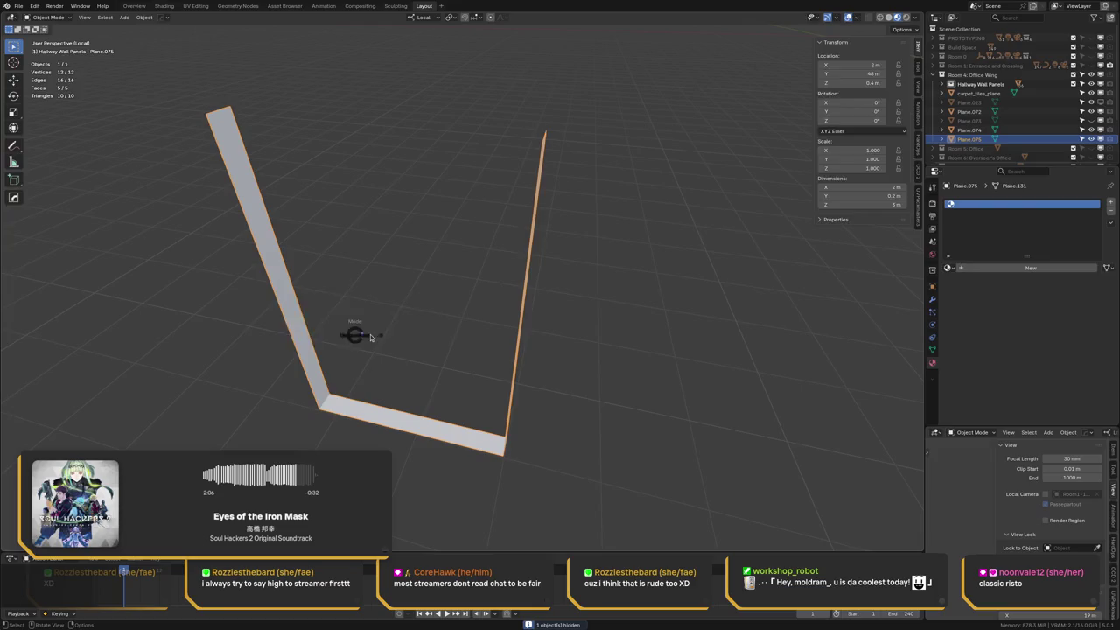
Leave trim editing and unhide the wall panel
{"action": "key", "text": "Tab"}
{"action": "key", "text": "ctrl+Tab"}
{"action": "left_click", "coordinate": [257, 291]}
{"action": "key", "text": "alt+h"}
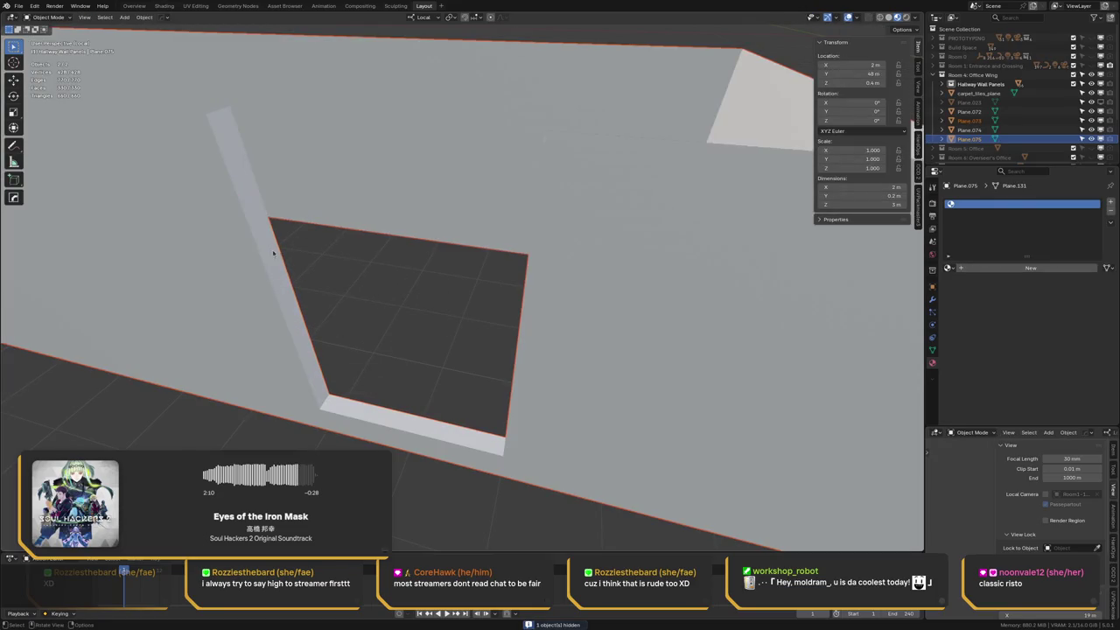
{"action": "key", "text": "ctrl+Tab"}
{"action": "key", "text": "ctrl+Tab"}
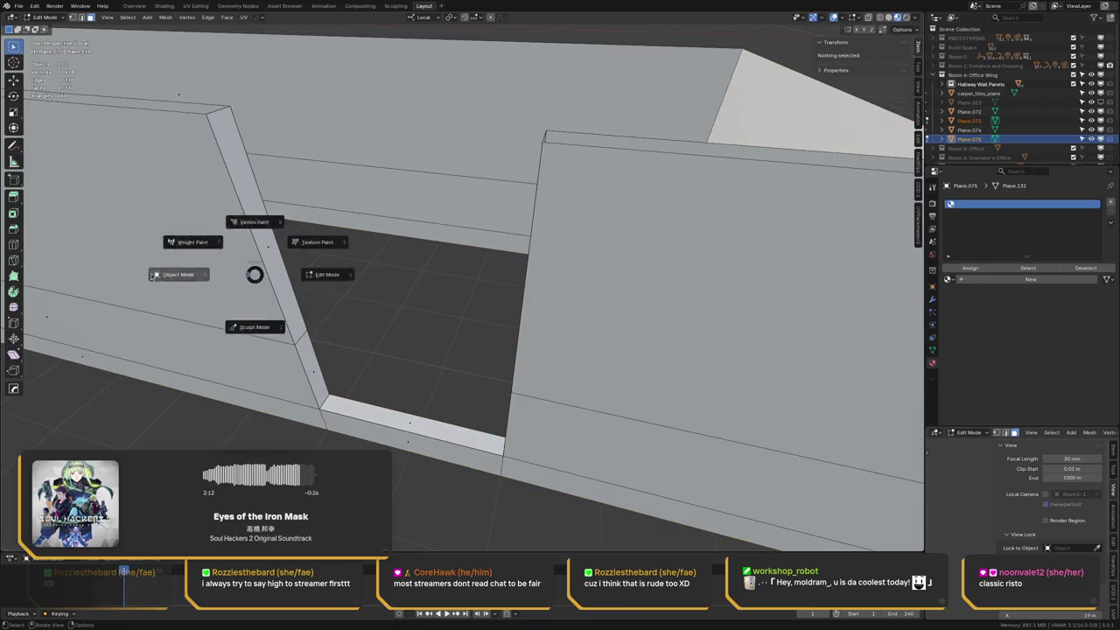
{"action": "left_click", "coordinate": [170, 276]}
Hide everything except the trim by hiding the wall panel Plane.073 and the rest
{"action": "left_click", "coordinate": [181, 290]}
{"action": "key", "text": "Tab"}
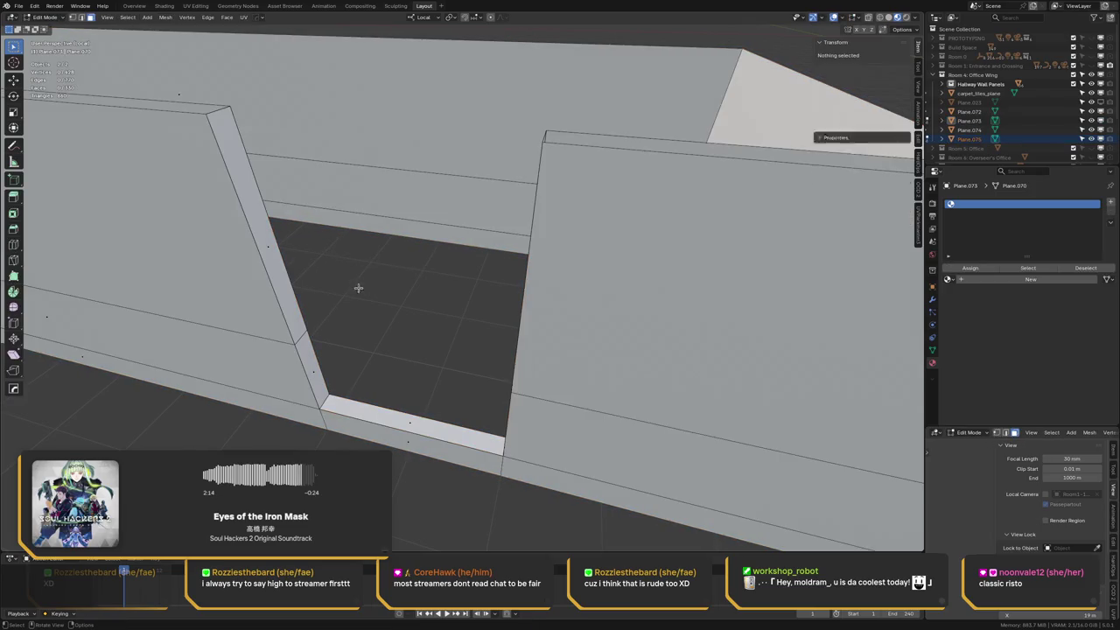
{"action": "key", "text": "Tab"}
{"action": "key", "text": "shift+h"}
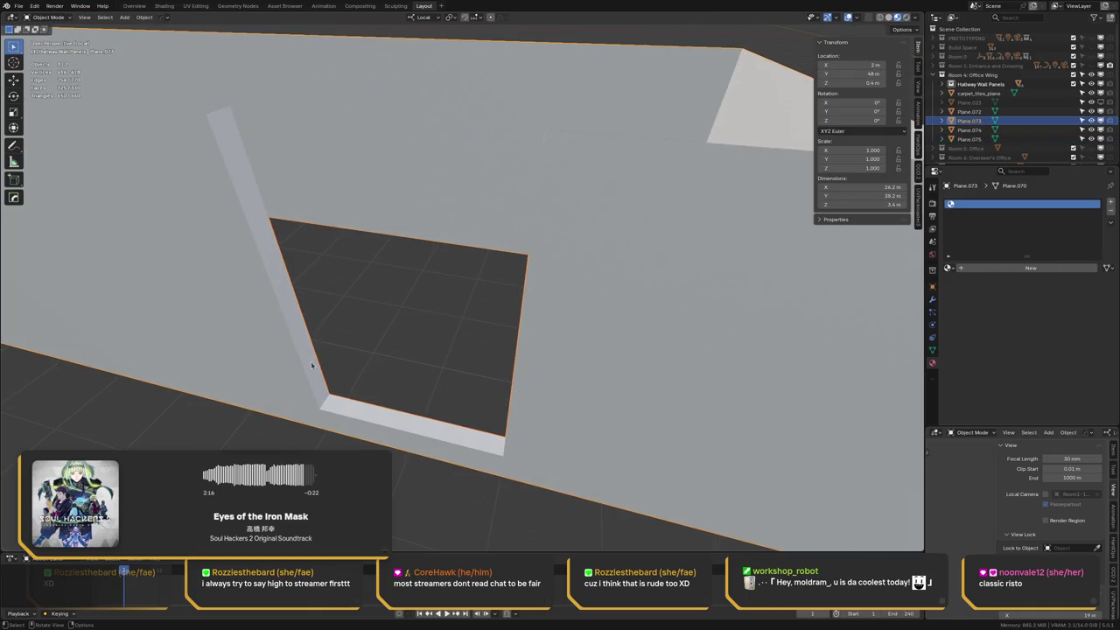
{"action": "key", "text": "h"}
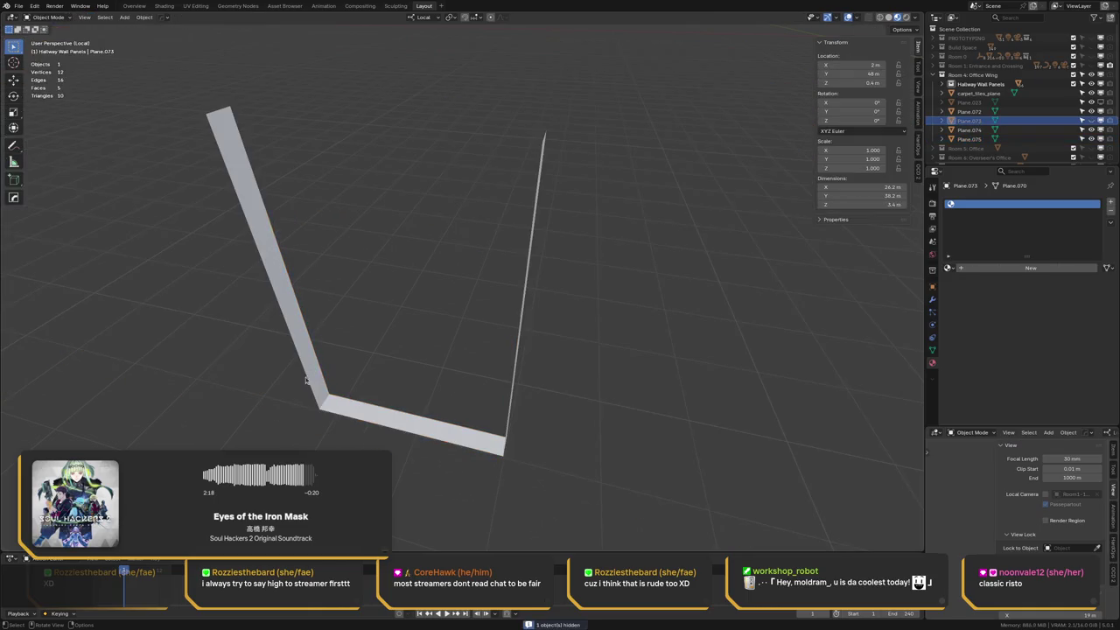
Edit Plane.075 with the wall panel shown again, framing the doorway cut-out
{"action": "left_click", "coordinate": [315, 374]}
{"action": "key", "text": "ctrl+Tab"}
{"action": "left_click", "coordinate": [400, 371]}
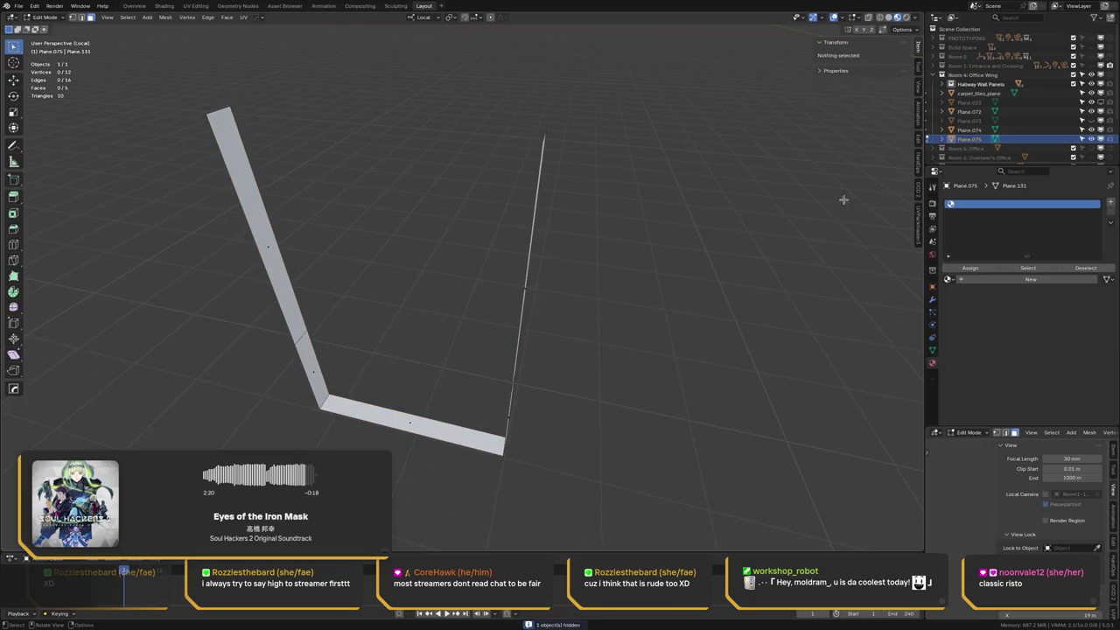
{"action": "left_click", "coordinate": [1092, 121]}
{"action": "mouse_move", "coordinate": [368, 227]}
{"action": "middle_mouse_down"}
{"action": "mouse_move", "coordinate": [300, 221]}
{"action": "mouse_move", "coordinate": [387, 231]}
{"action": "middle_mouse_up"}
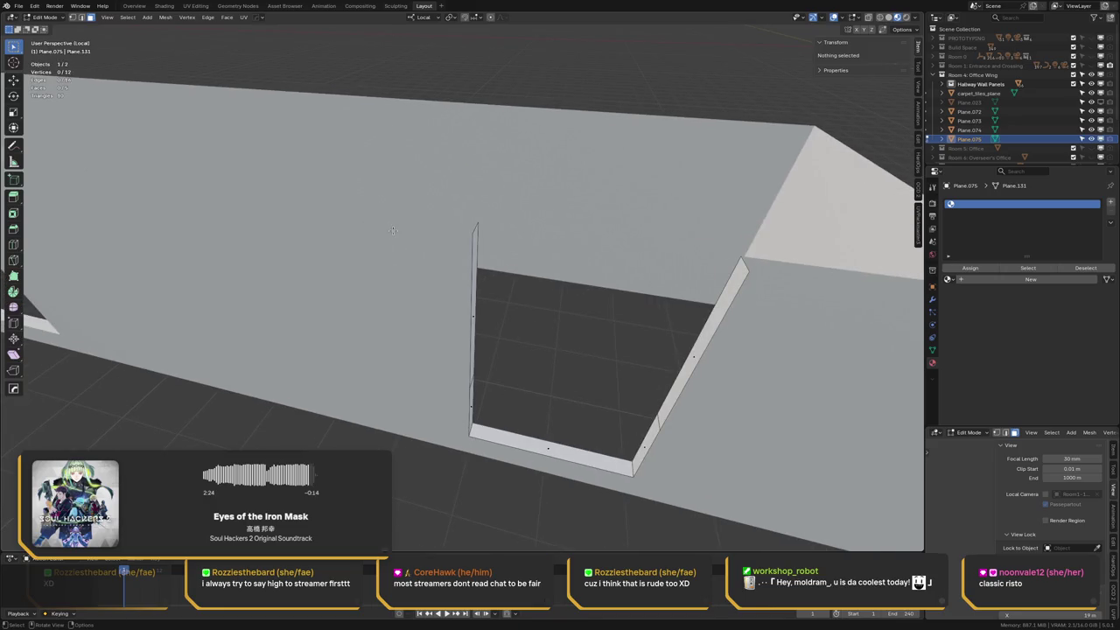
{"action": "middle_click_drag", "start_coordinate": [419, 324], "coordinate": [303, 279], "text": "shift"}
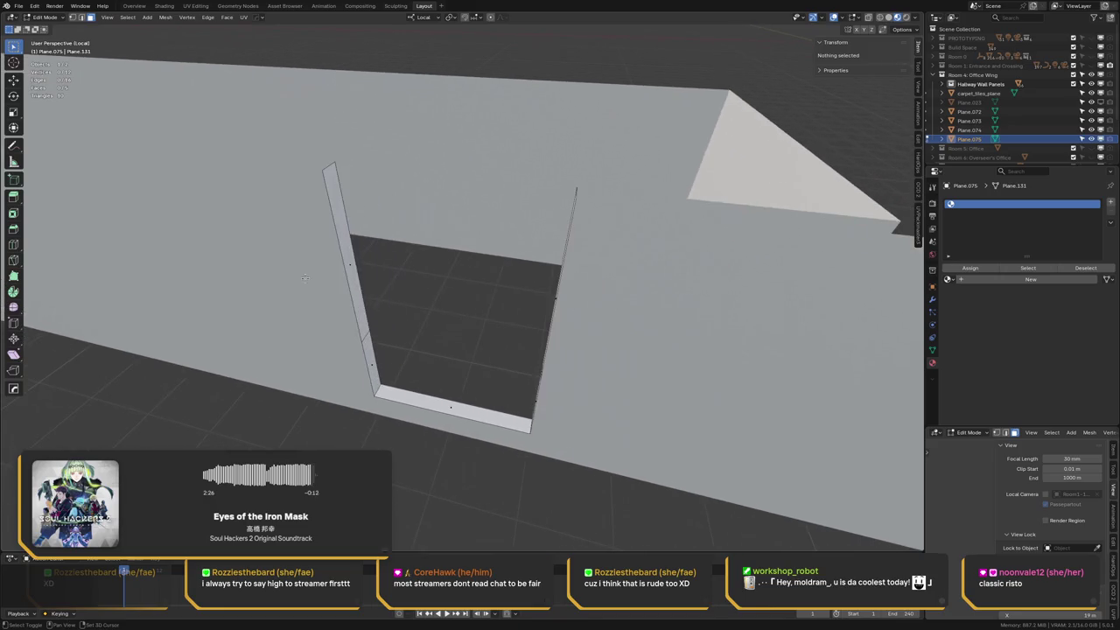
Delete the stray bottom edge of the doorway strip
{"action": "left_click", "coordinate": [371, 347], "text": "shift"}
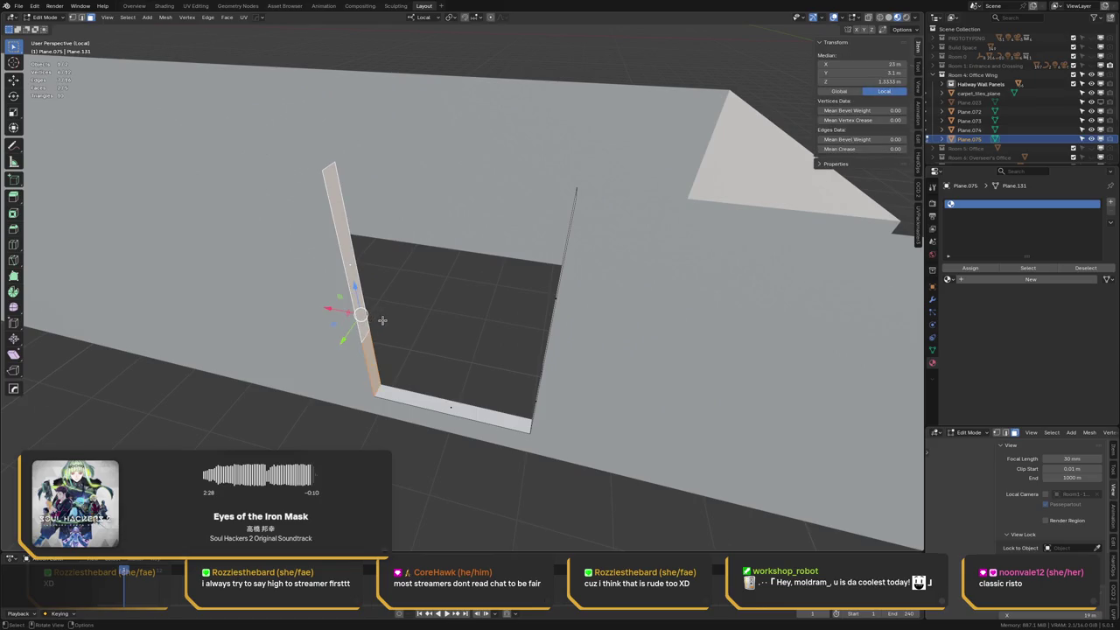
{"action": "middle_click_drag", "start_coordinate": [381, 320], "coordinate": [402, 323]}
{"action": "left_click", "coordinate": [385, 395]}
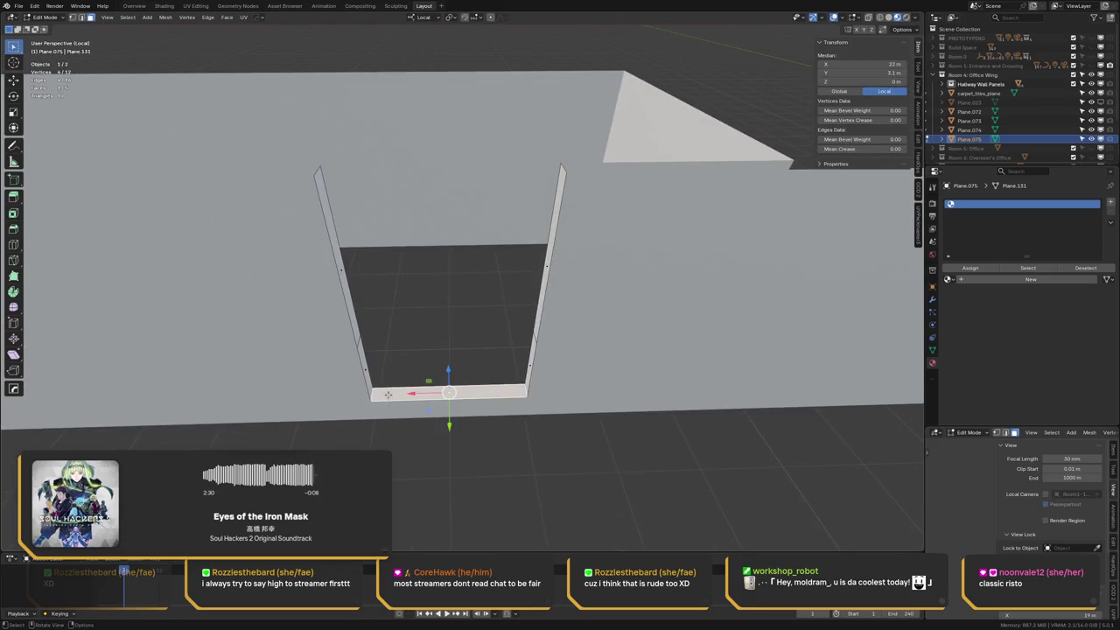
{"action": "left_click", "coordinate": [427, 286]}
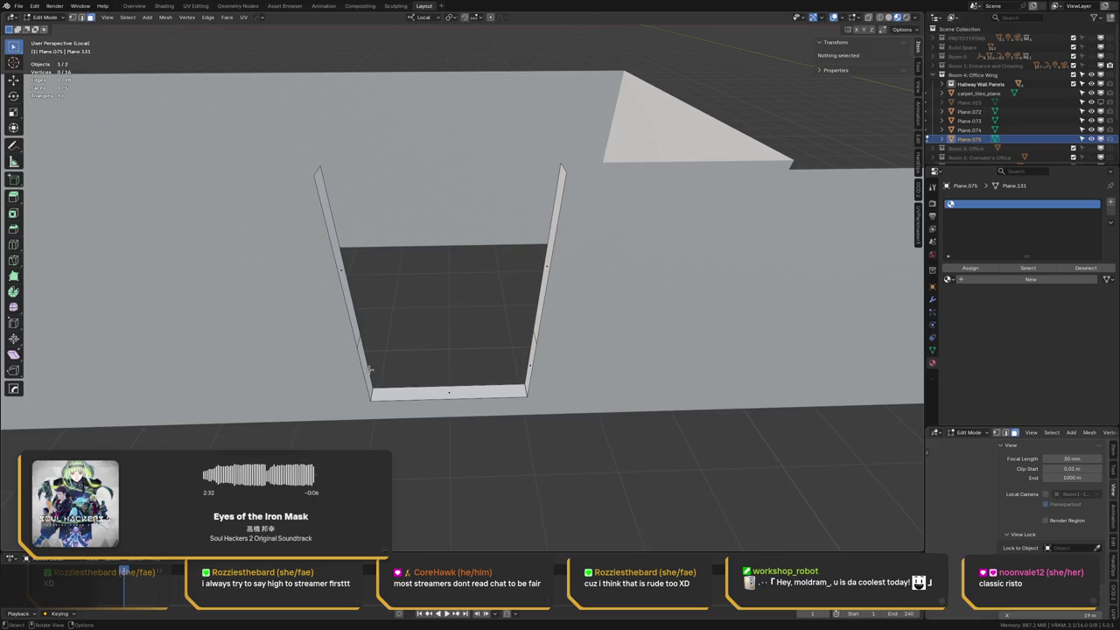
{"action": "left_click", "coordinate": [410, 392]}
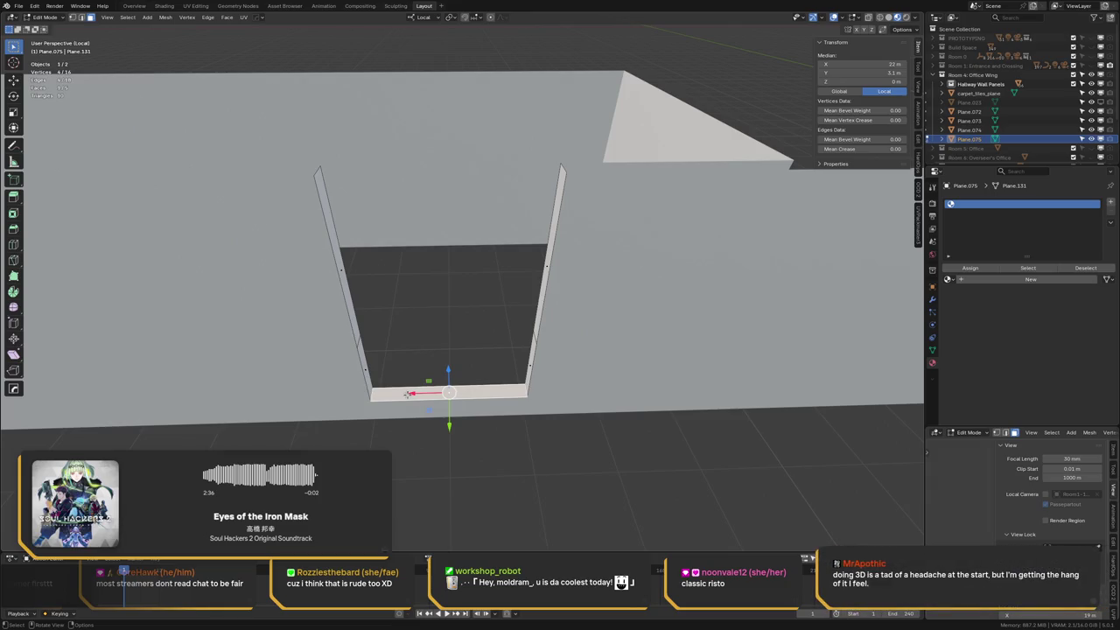
{"action": "key", "text": "m"}
{"action": "left_click", "coordinate": [478, 363]}
Delete the leftover left edge and the stray vertical edge at the doorway
{"action": "left_click", "coordinate": [358, 311]}
{"action": "key", "text": "x"}
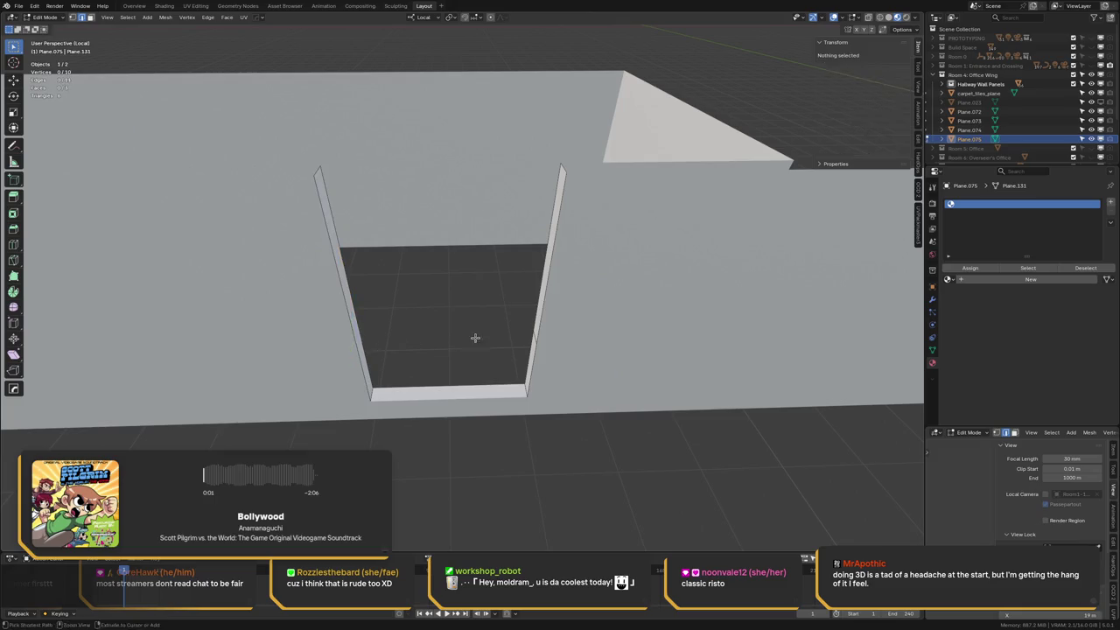
{"action": "middle_click_drag", "start_coordinate": [475, 337], "coordinate": [544, 332]}
{"action": "left_click", "coordinate": [525, 333]}
{"action": "key", "text": "x"}
{"action": "left_click", "coordinate": [524, 336]}
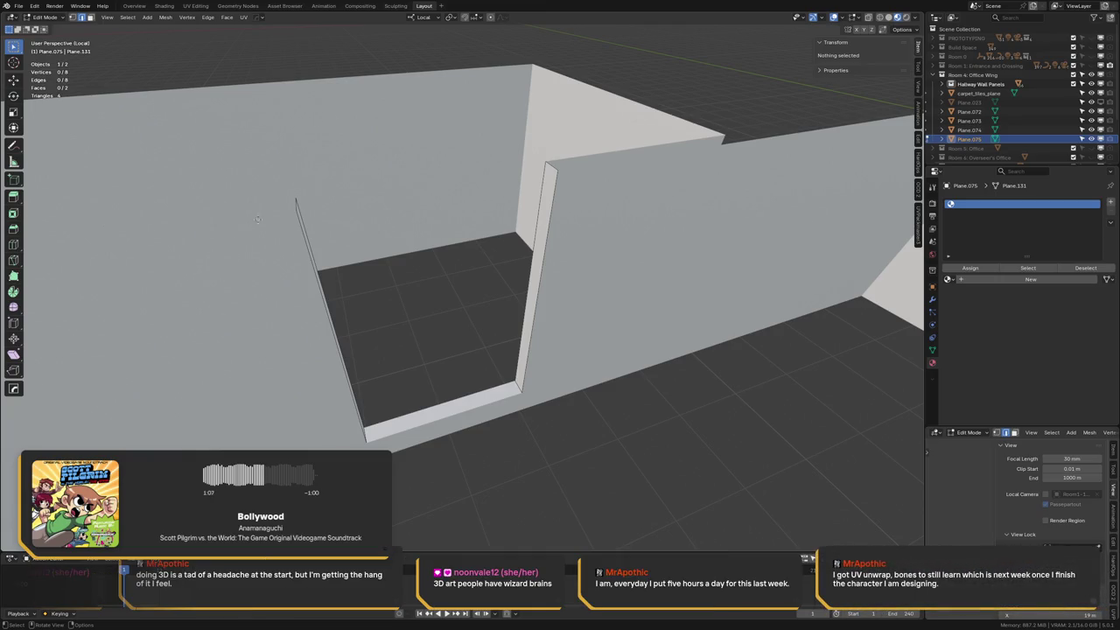
Fill a top face between the two door-frame posts and save the file
{"action": "middle_click_drag", "start_coordinate": [253, 221], "coordinate": [289, 214]}
{"action": "left_click", "coordinate": [302, 206]}
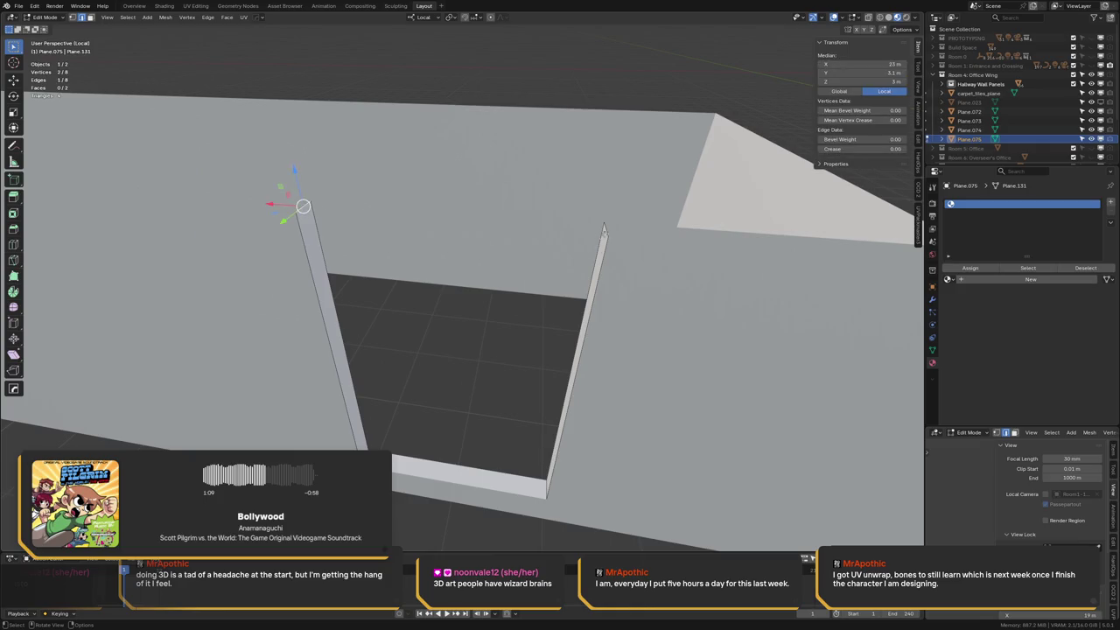
{"action": "left_click", "coordinate": [604, 229], "text": "shift"}
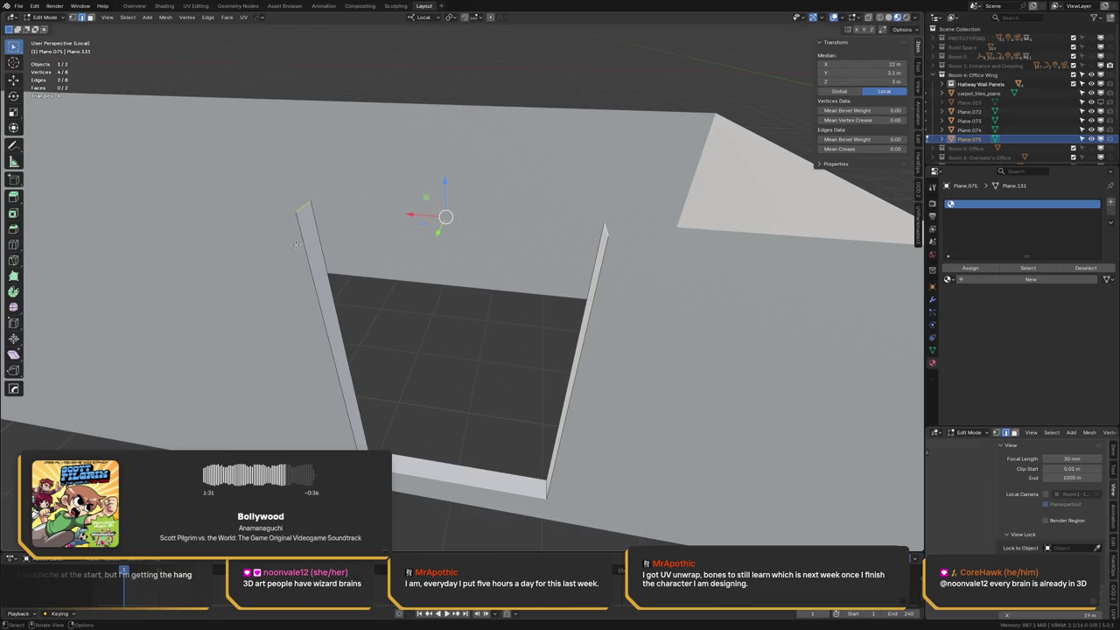
{"action": "key", "text": "f"}
{"action": "key", "text": "alt+a"}
{"action": "middle_click_drag", "start_coordinate": [296, 244], "coordinate": [307, 239]}
{"action": "key", "text": "ctrl+s"}
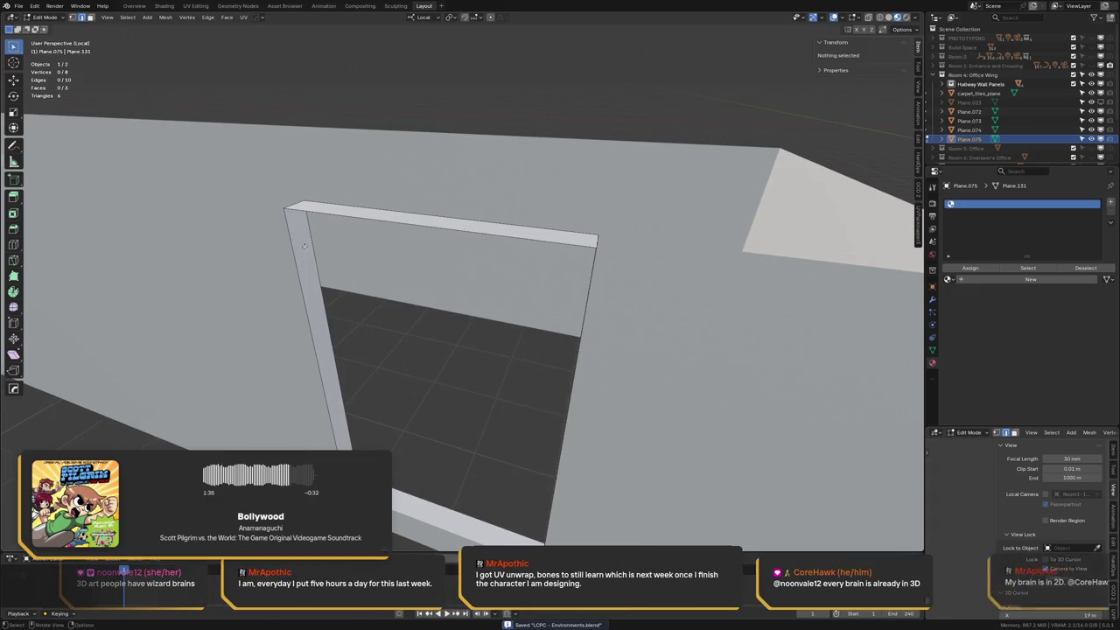
Add loop cuts across the door post, the second at 2.25 m head height
{"action": "key", "text": "ctrl+r"}
{"action": "left_click", "coordinate": [338, 308]}
{"action": "left_click", "coordinate": [324, 327]}
{"action": "key", "text": "ctrl+f"}
{"action": "key", "text": "Escape"}
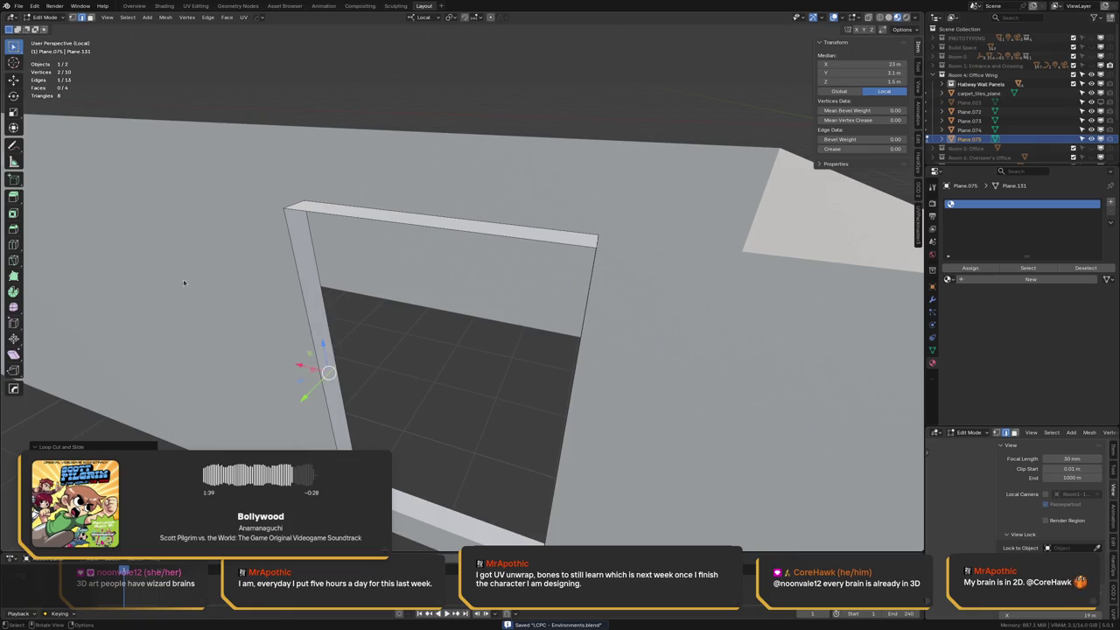
{"action": "key", "text": "ctrl+r"}
{"action": "left_click", "coordinate": [354, 292]}
{"action": "left_click", "coordinate": [354, 291]}
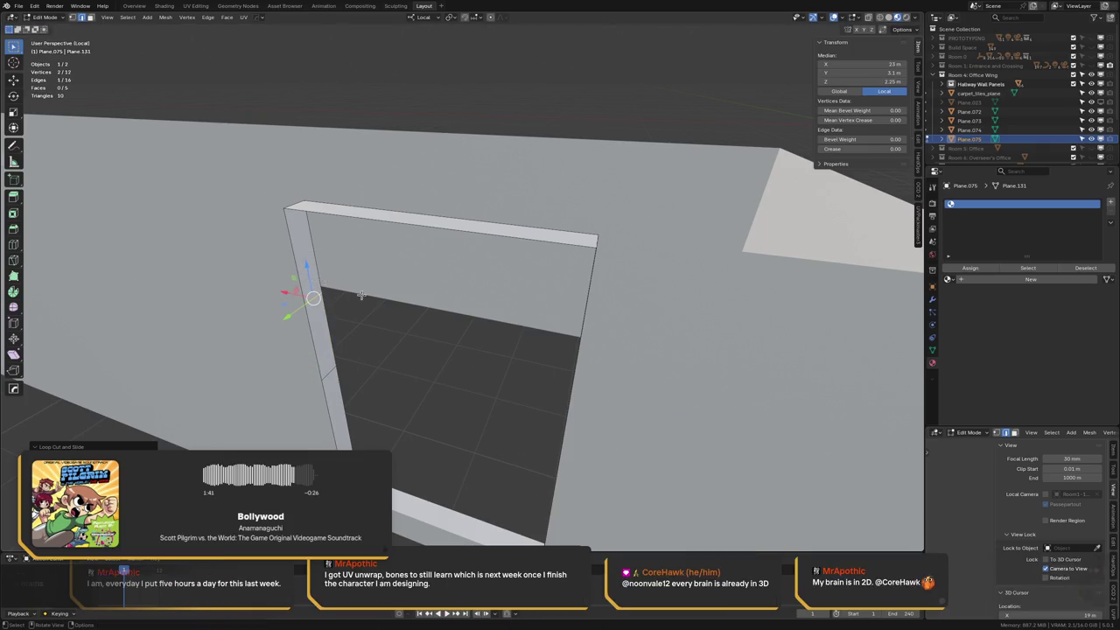
{"action": "mouse_move", "coordinate": [353, 292]}
{"action": "middle_mouse_down"}
{"action": "mouse_move", "coordinate": [516, 356]}
{"action": "mouse_move", "coordinate": [594, 269]}
{"action": "mouse_move", "coordinate": [686, 248]}
{"action": "mouse_move", "coordinate": [593, 245]}
{"action": "middle_mouse_up"}
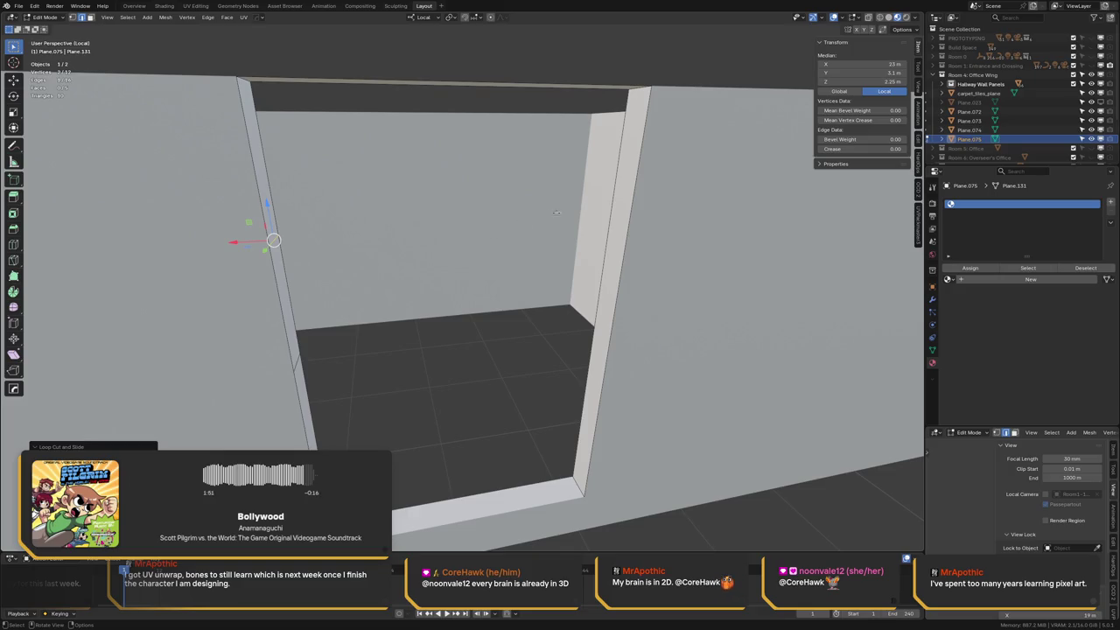
Add an edge loop through the frame walls and select the upper frame faces
{"action": "key", "text": "ctrl+r"}
{"action": "left_click", "coordinate": [627, 217]}
{"action": "left_click", "coordinate": [626, 217]}
{"action": "left_click", "coordinate": [461, 342]}
{"action": "left_click", "coordinate": [277, 213]}
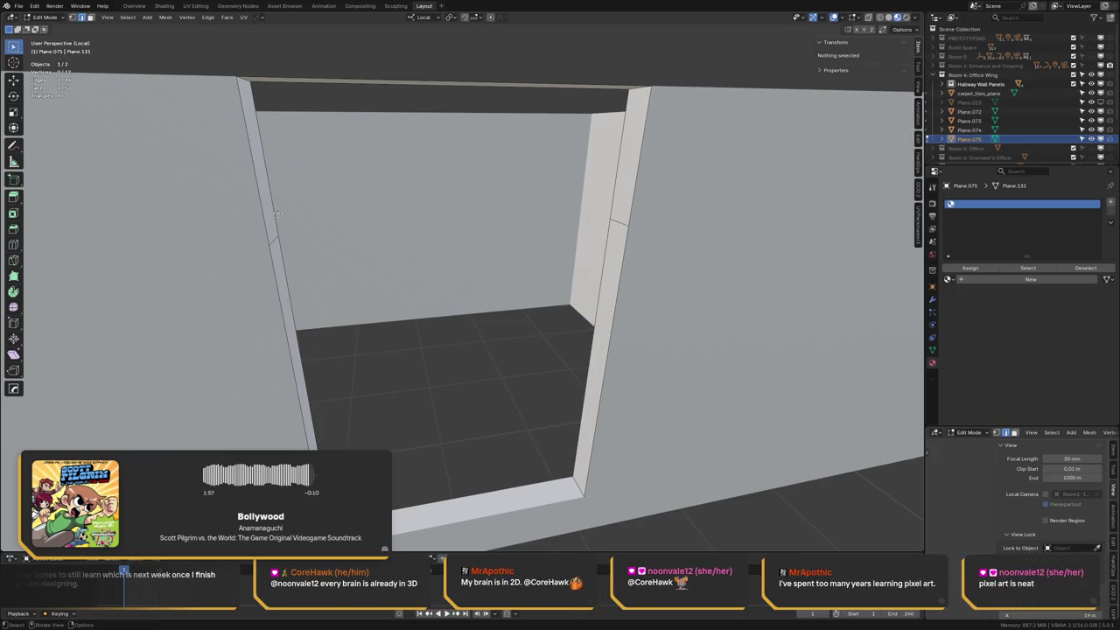
{"action": "left_click", "coordinate": [265, 161]}
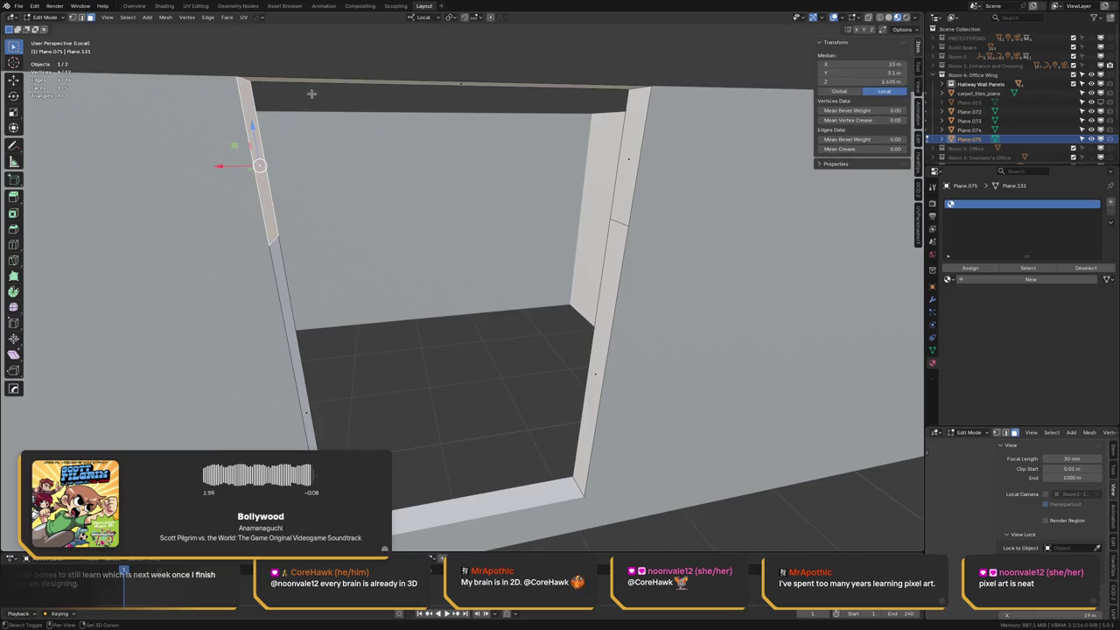
{"action": "left_click", "coordinate": [315, 83], "text": "shift"}
{"action": "left_click", "coordinate": [620, 149], "text": "shift"}
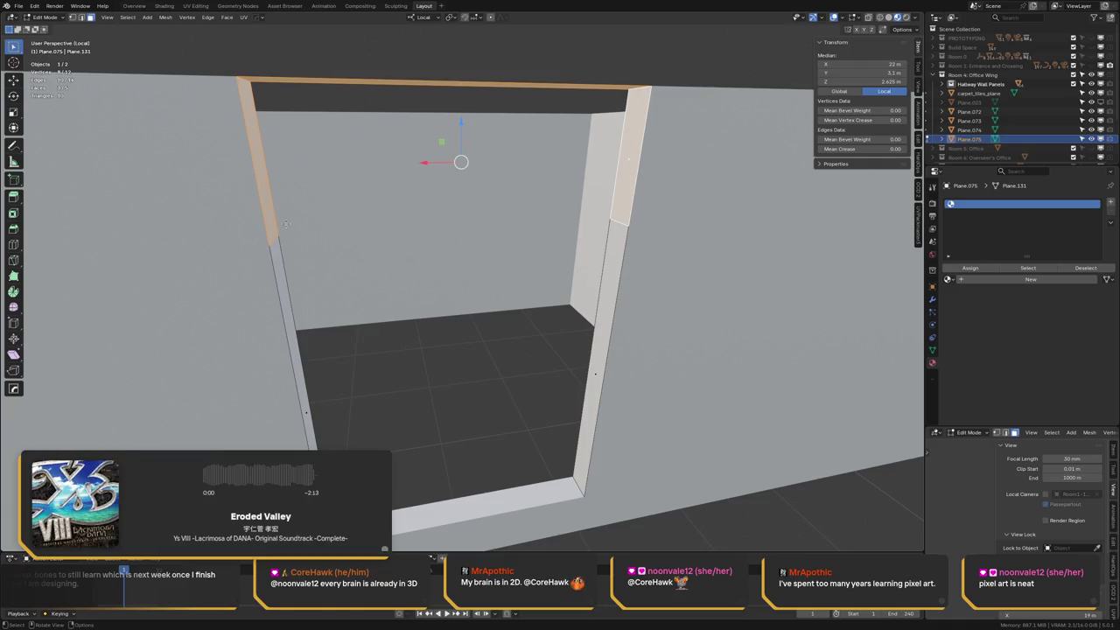
{"action": "key", "text": "alt+a"}
Switch selection mode and pick the vertex, edges and face at the doorway top
{"action": "key", "text": "ctrl+Tab"}
{"action": "left_click", "coordinate": [309, 154]}
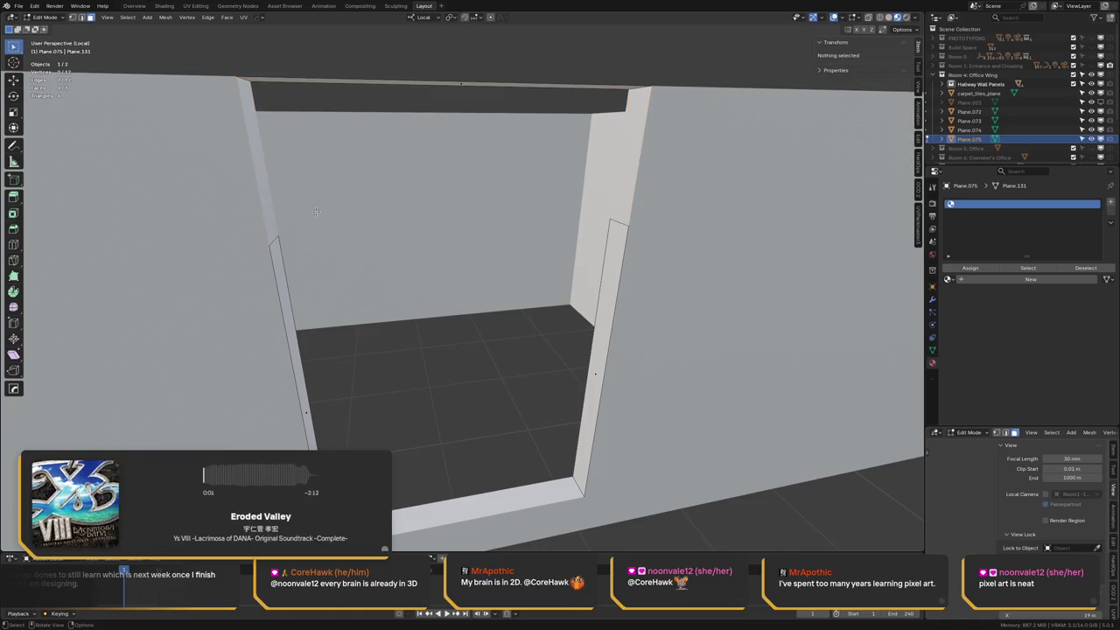
{"action": "left_click", "coordinate": [274, 241]}
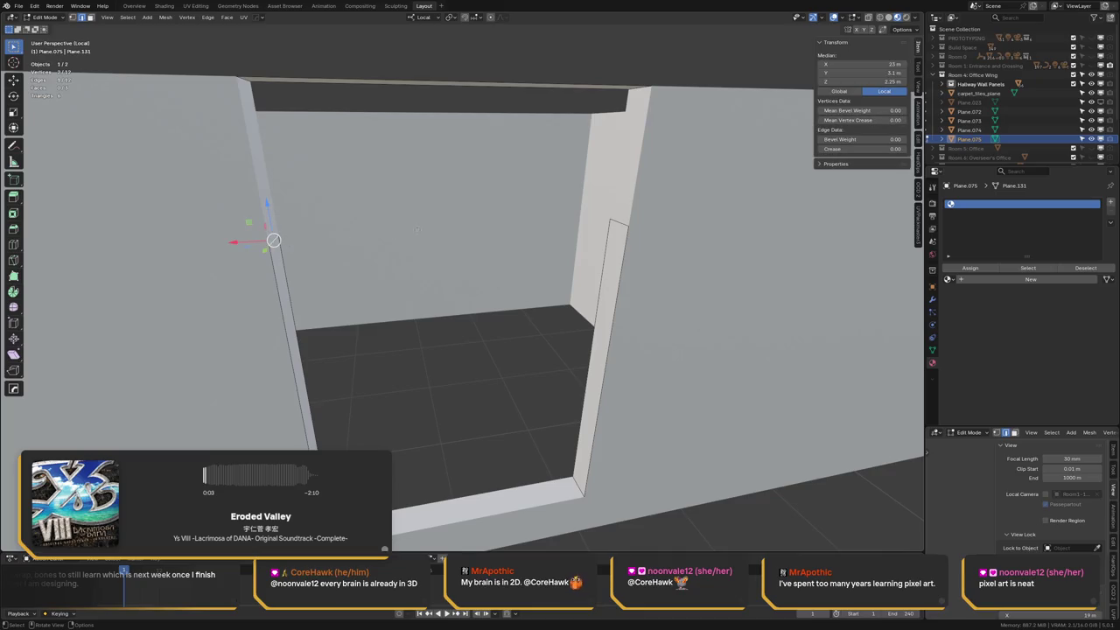
{"action": "left_click", "coordinate": [610, 225], "text": "shift"}
{"action": "left_click", "coordinate": [581, 87], "text": "shift"}
{"action": "left_click", "coordinate": [588, 86], "text": "shift"}
{"action": "left_click", "coordinate": [590, 84], "text": "shift"}
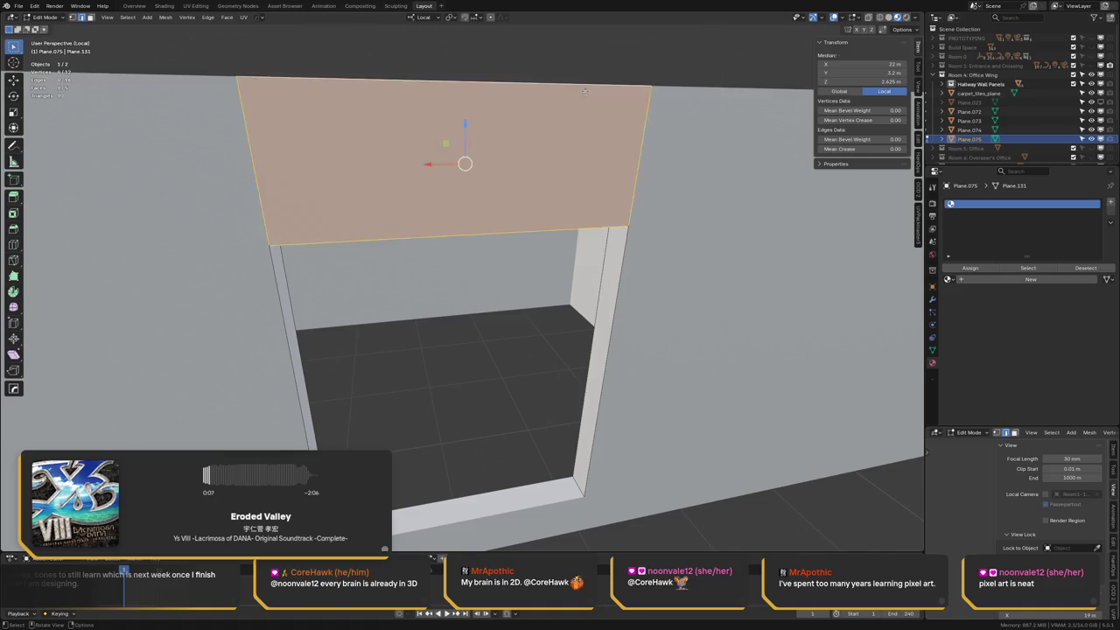
{"action": "key", "text": "alt+a"}
{"action": "mouse_move", "coordinate": [590, 85]}
{"action": "middle_mouse_down"}
{"action": "mouse_move", "coordinate": [690, 231]}
{"action": "mouse_move", "coordinate": [537, 242]}
{"action": "mouse_move", "coordinate": [611, 306]}
{"action": "middle_mouse_up"}
Delete the large face above the doorway, then undo the deletion
{"action": "left_click", "coordinate": [612, 307]}
{"action": "left_click", "coordinate": [660, 171], "text": "shift"}
{"action": "middle_click_drag", "start_coordinate": [660, 171], "coordinate": [480, 183]}
{"action": "left_click", "coordinate": [450, 220]}
{"action": "key", "text": "Delete"}
{"action": "left_click", "coordinate": [449, 280]}
{"action": "key", "text": "ctrl+z"}
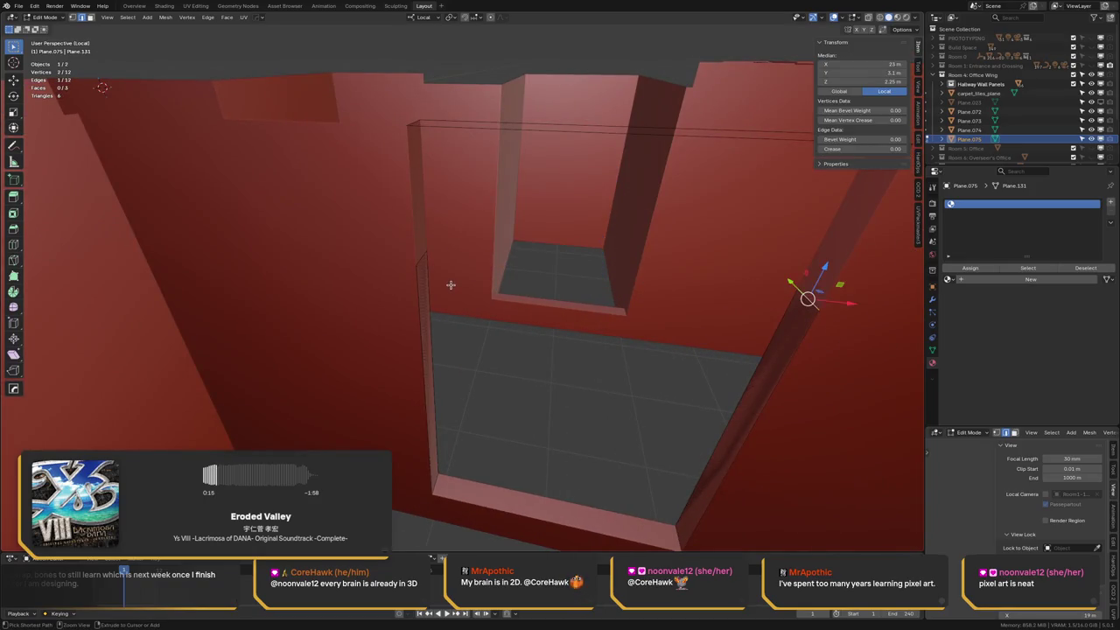
Delete the top strip face above the doorway and select the two side strips
{"action": "key", "text": "ctrl+z"}
{"action": "key", "text": "ctrl+shift+z"}
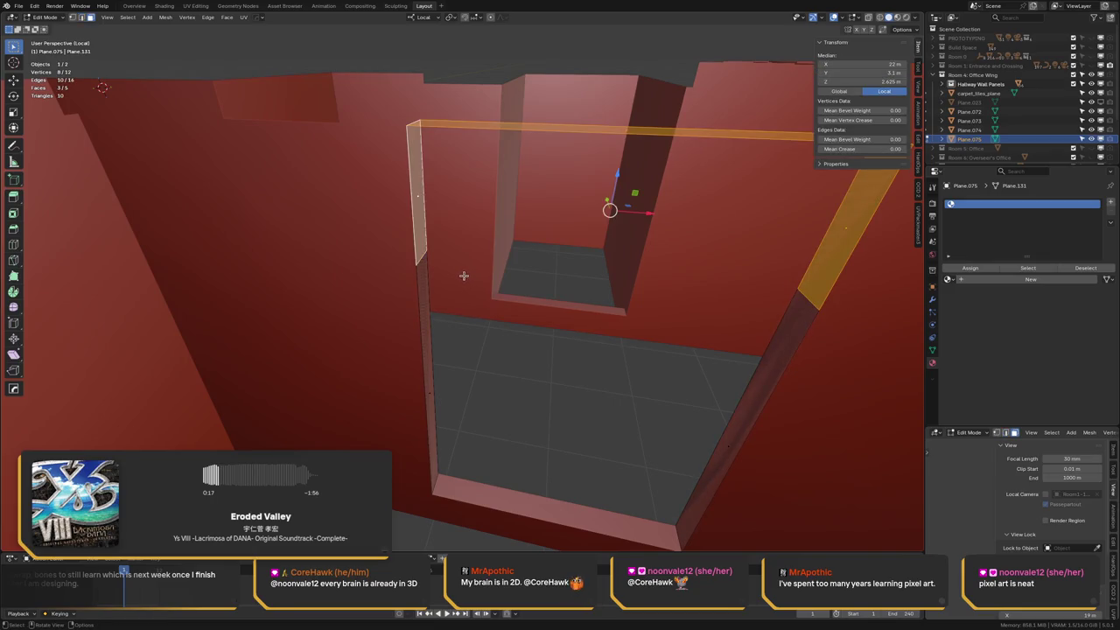
{"action": "key", "text": "x"}
{"action": "left_click", "coordinate": [522, 213]}
{"action": "key", "text": "ctrl+z"}
{"action": "left_click", "coordinate": [492, 127]}
{"action": "key", "text": "x"}
{"action": "left_click", "coordinate": [547, 101]}
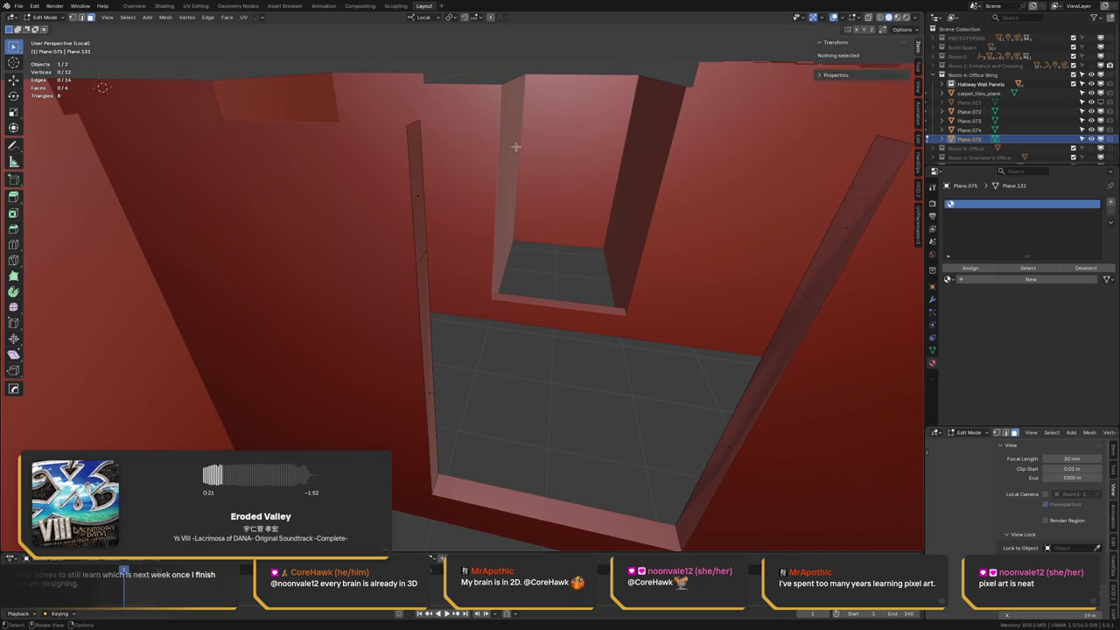
{"action": "middle_click_drag", "start_coordinate": [528, 130], "coordinate": [343, 240]}
{"action": "left_click", "coordinate": [330, 247]}
{"action": "left_click", "coordinate": [339, 330], "text": "shift"}
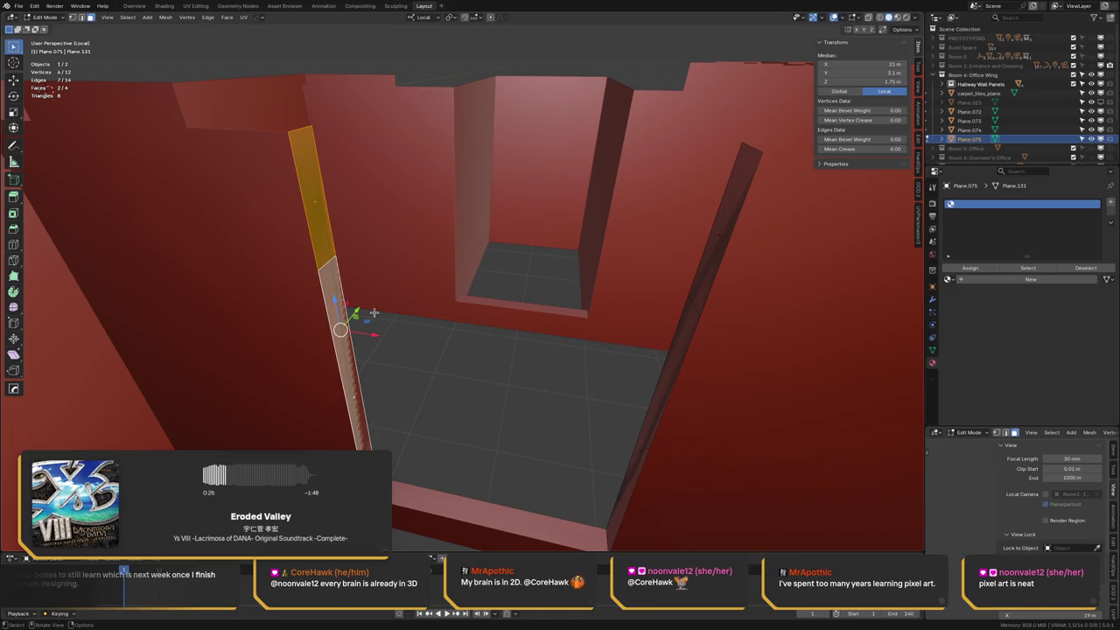
Extrude the two side strips by 0.25 m to form the jamb
{"action": "key", "text": "e"}
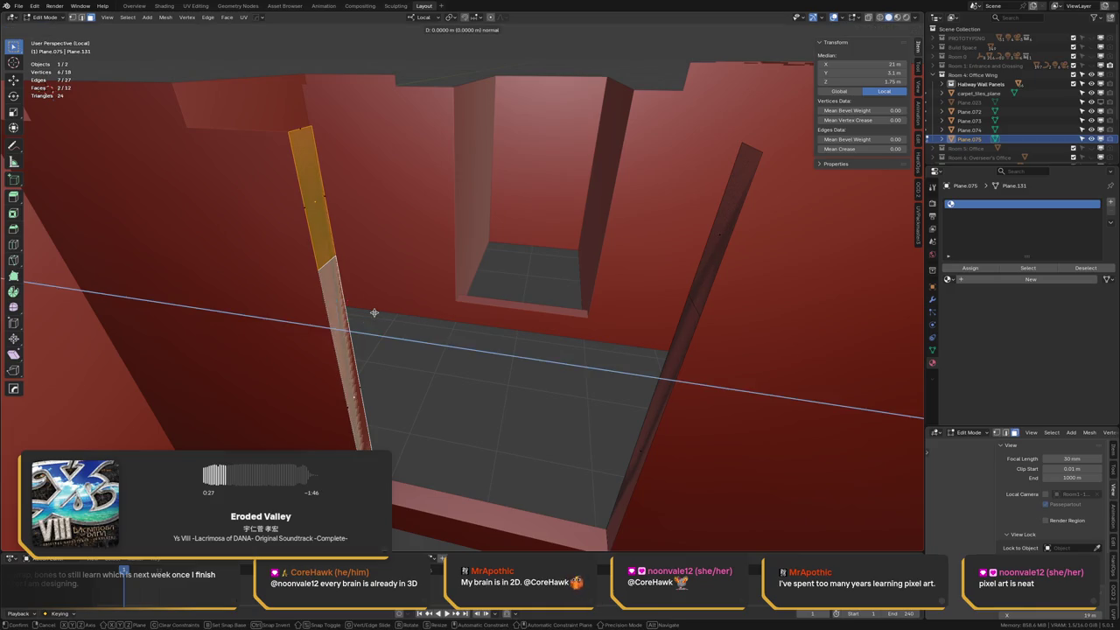
{"action": "key", "text": "5"}
{"action": "key", "text": "BackSpace"}
{"action": "type", "text": "."}
{"action": "type", "text": "5"}
{"action": "key", "text": "BackSpace"}
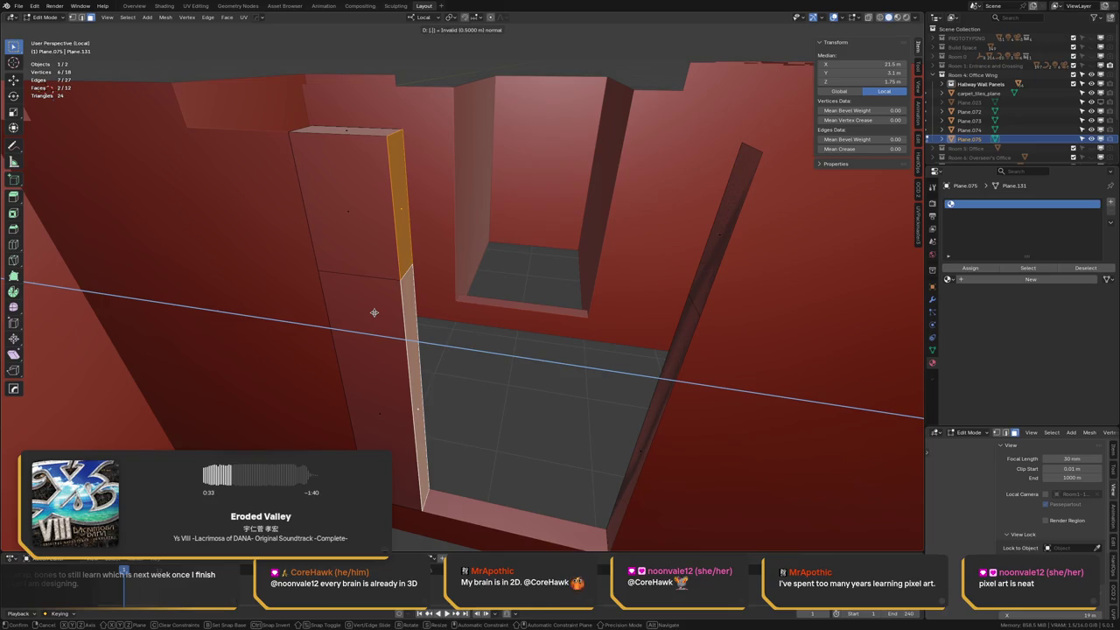
{"action": "type", "text": "2"}
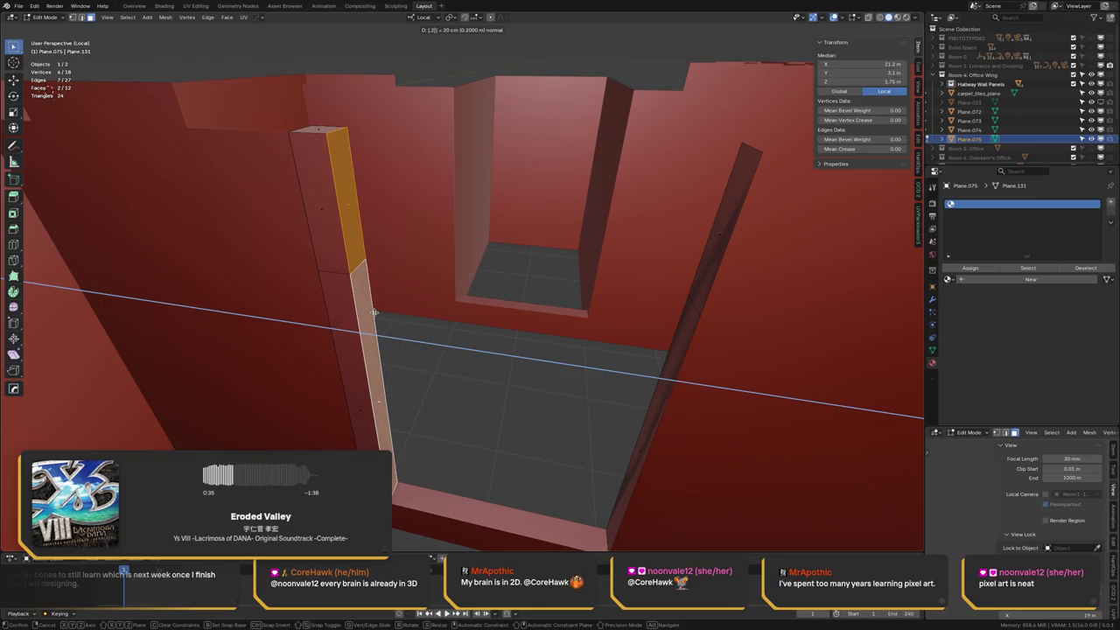
{"action": "type", "text": "5"}
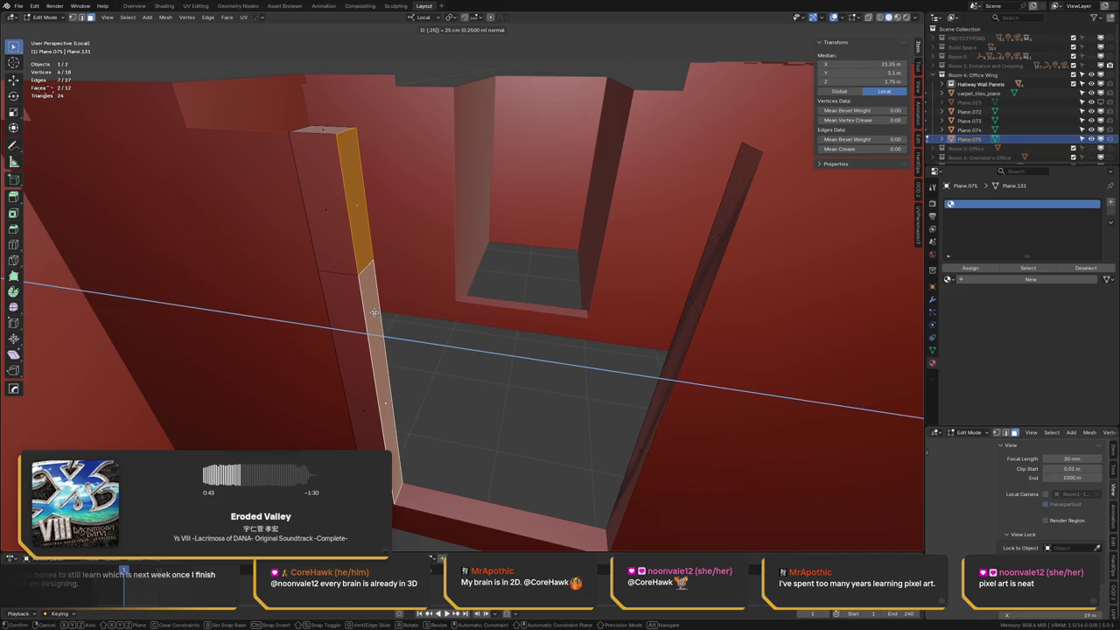
Shift the left post's lower section 0.25 m along its local X axis
{"action": "key", "text": "x"}
{"action": "key", "text": "x"}
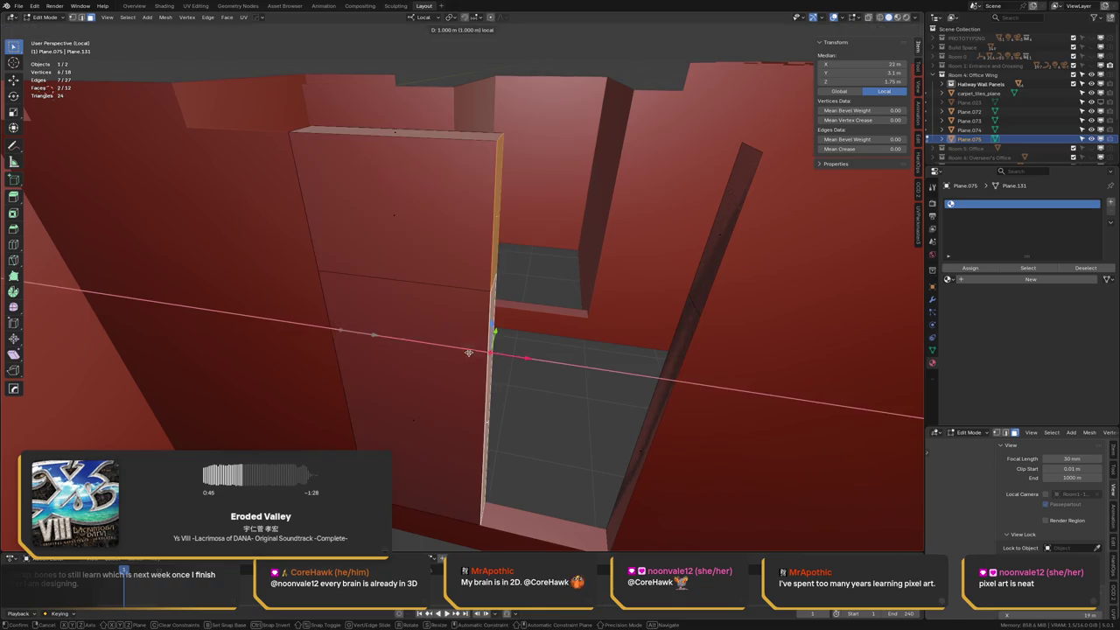
{"action": "left_click", "coordinate": [604, 369]}
{"action": "middle_click_drag", "start_coordinate": [604, 369], "coordinate": [350, 275]}
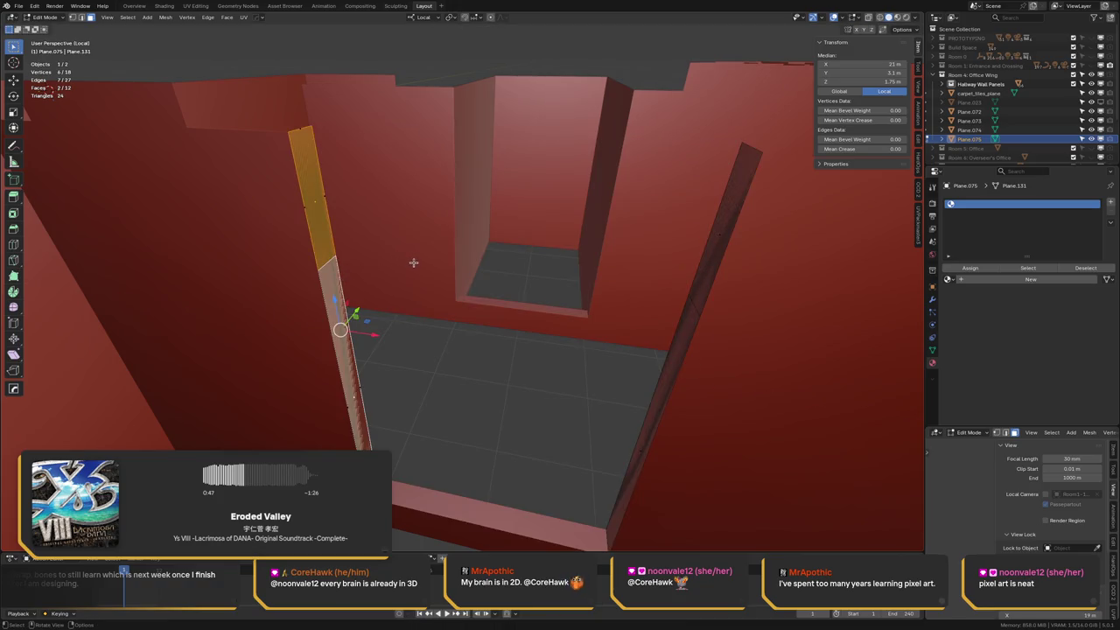
{"action": "type", "text": "gx"}
{"action": "type", "text": "."}
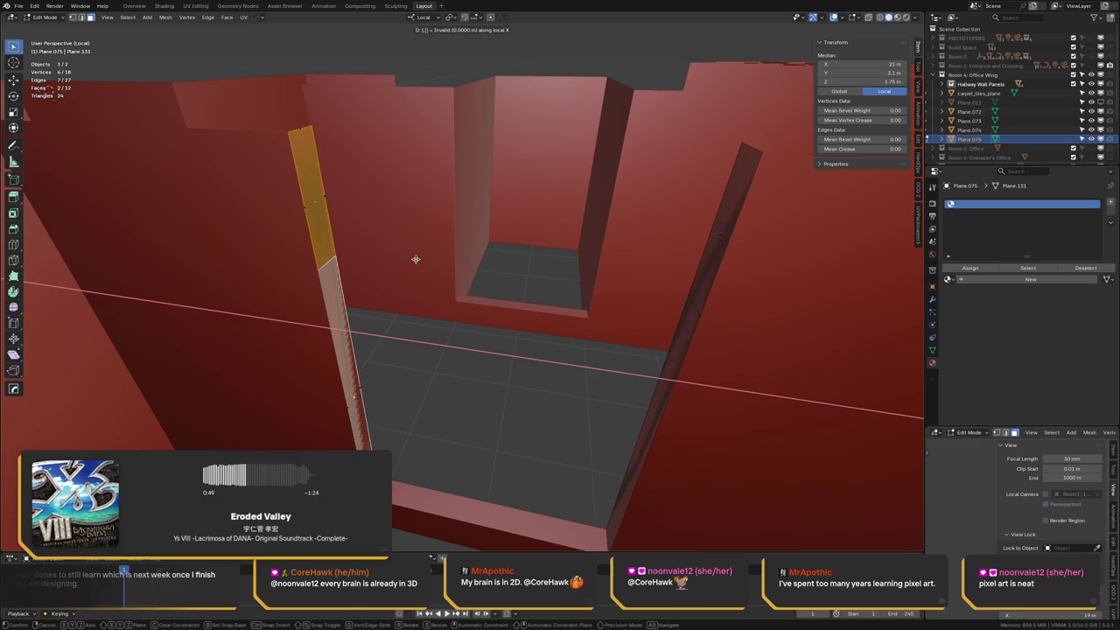
{"action": "type", "text": "25"}
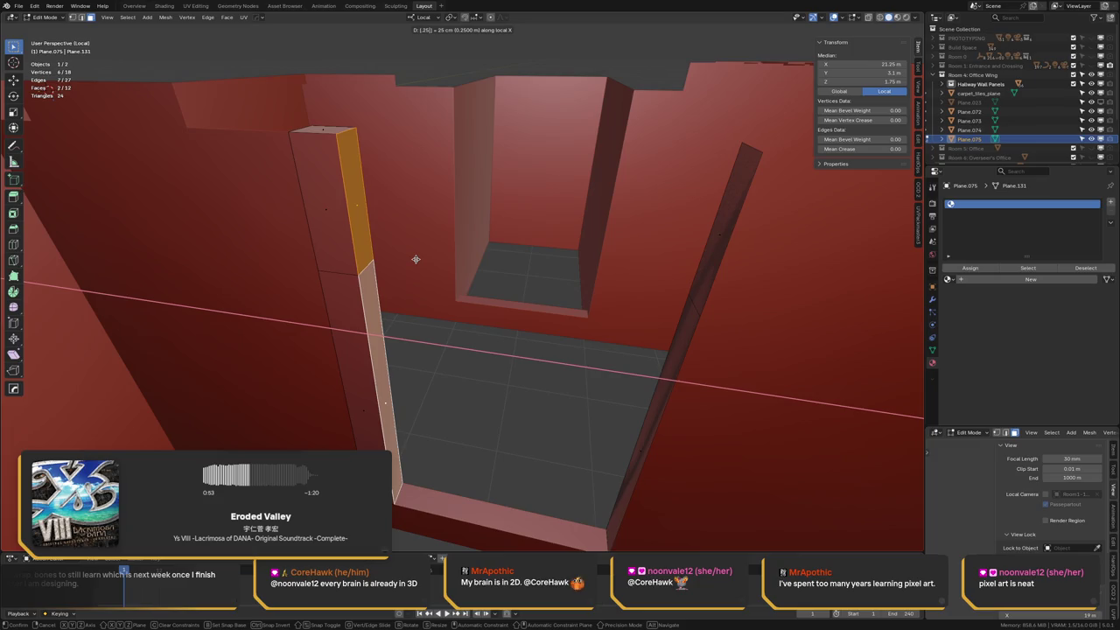
{"action": "key", "text": "Return"}
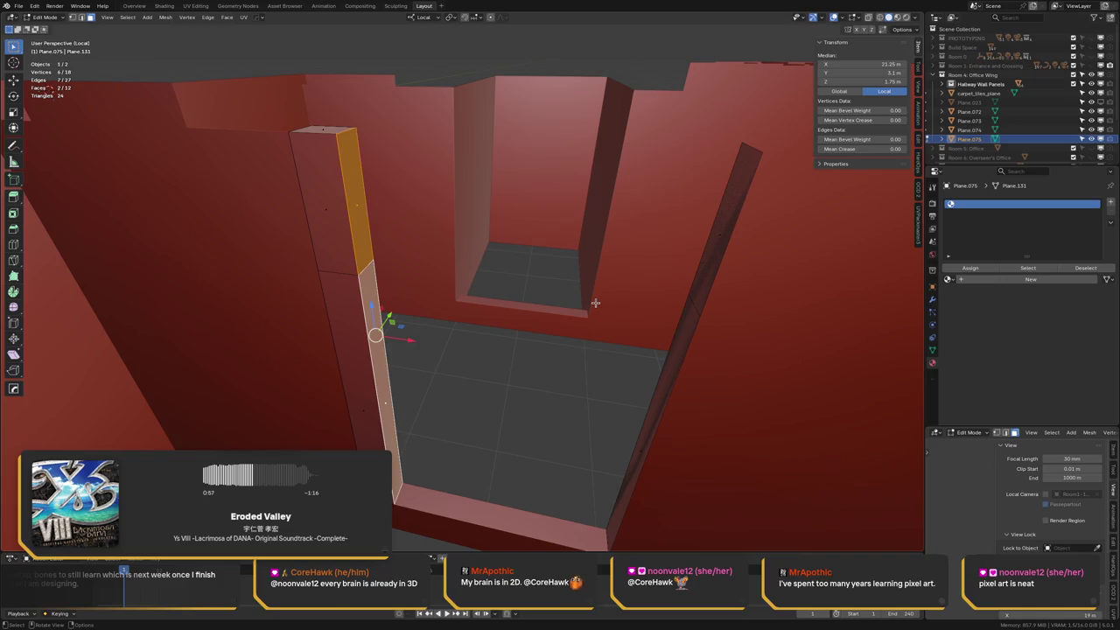
{"action": "left_click", "coordinate": [703, 295]}
{"action": "left_click", "coordinate": [685, 322], "text": "shift"}
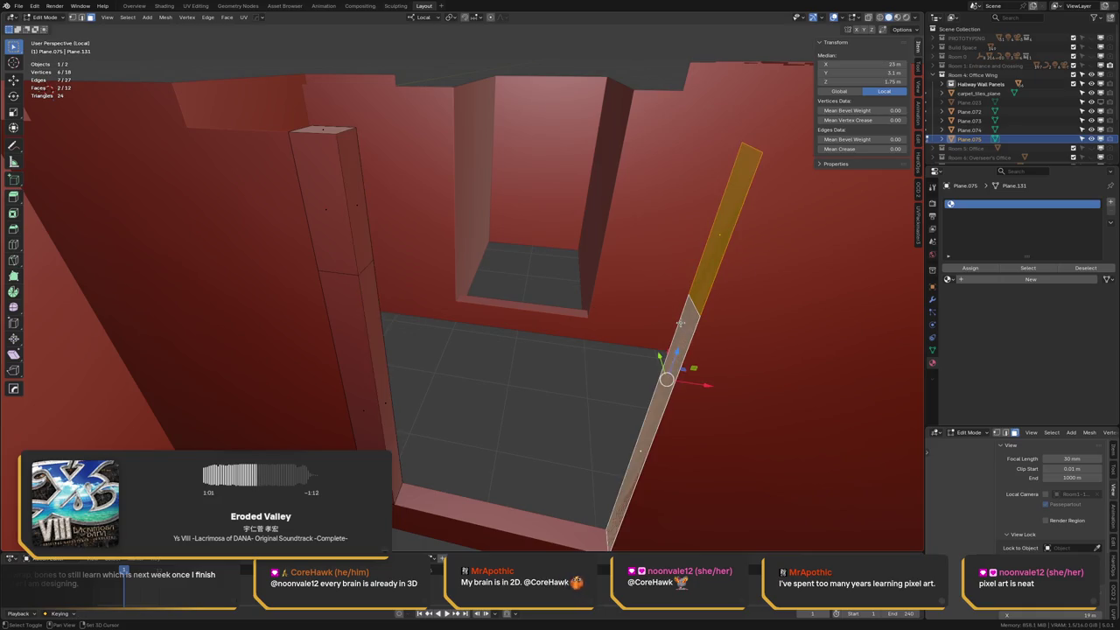
Extrude the right doorway strip 0.25 m into a jamb and select both jambs' top edges
{"action": "type", "text": "e"}
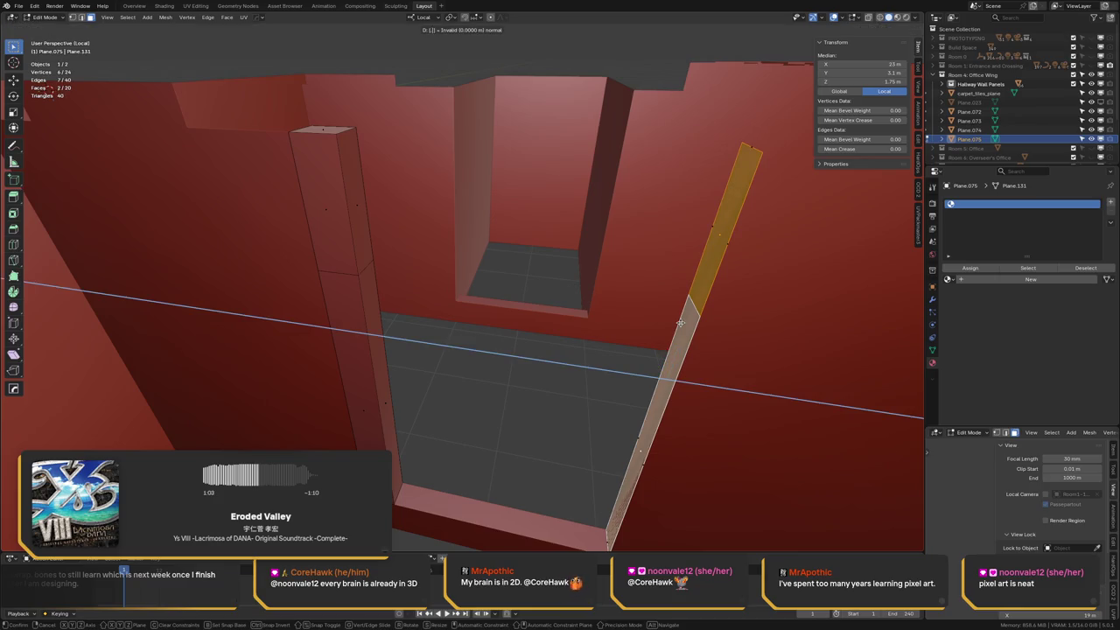
{"action": "type", "text": ".25"}
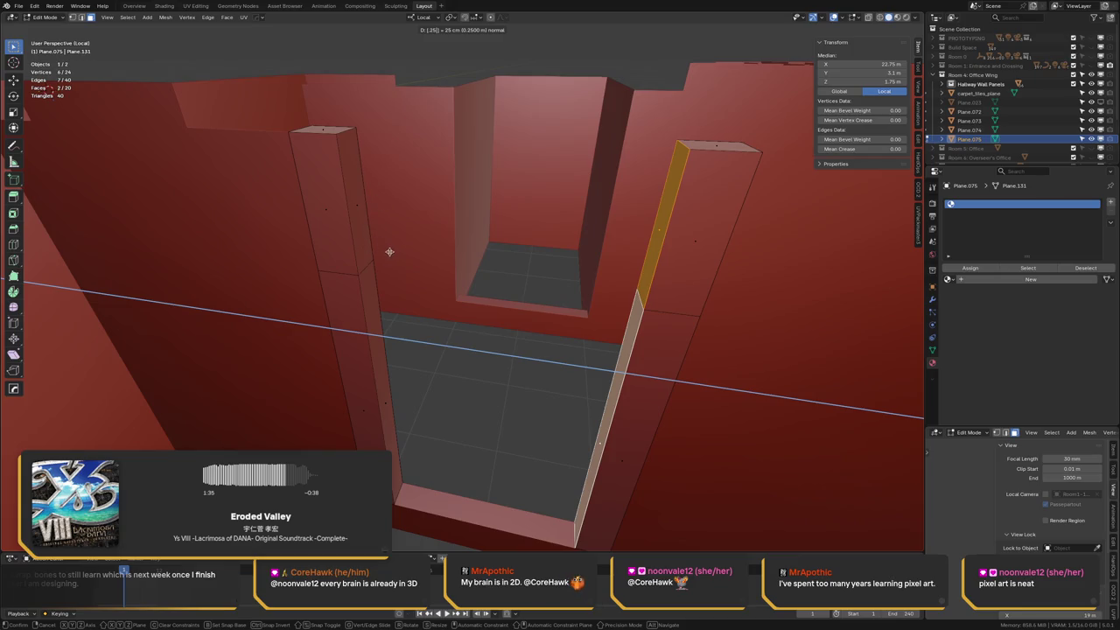
{"action": "key", "text": "x"}
{"action": "key", "text": "Escape"}
{"action": "key", "text": "ctrl+z"}
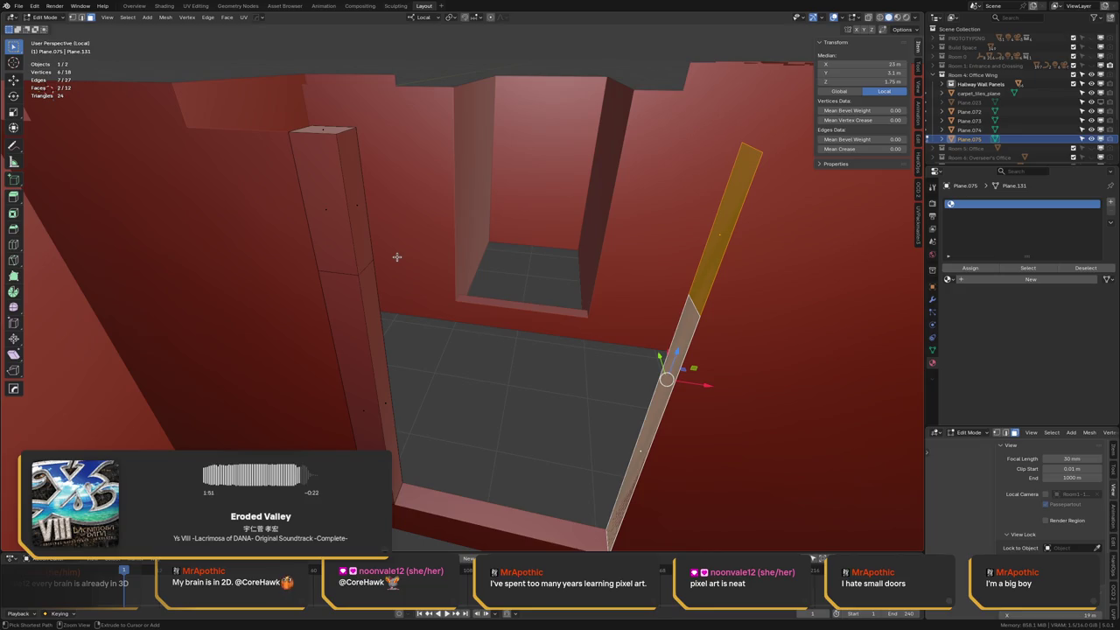
{"action": "type", "text": "e0.25"}
{"action": "key", "text": "Return"}
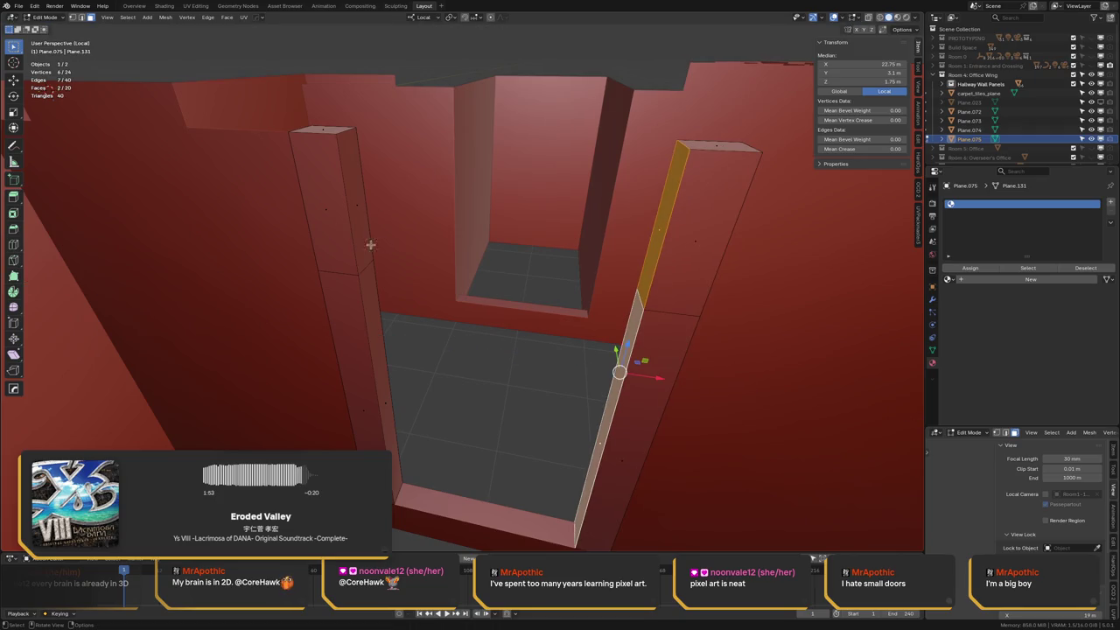
{"action": "left_click", "coordinate": [362, 241]}
{"action": "left_click", "coordinate": [652, 246], "text": "shift"}
{"action": "key", "text": "ctrl+e"}
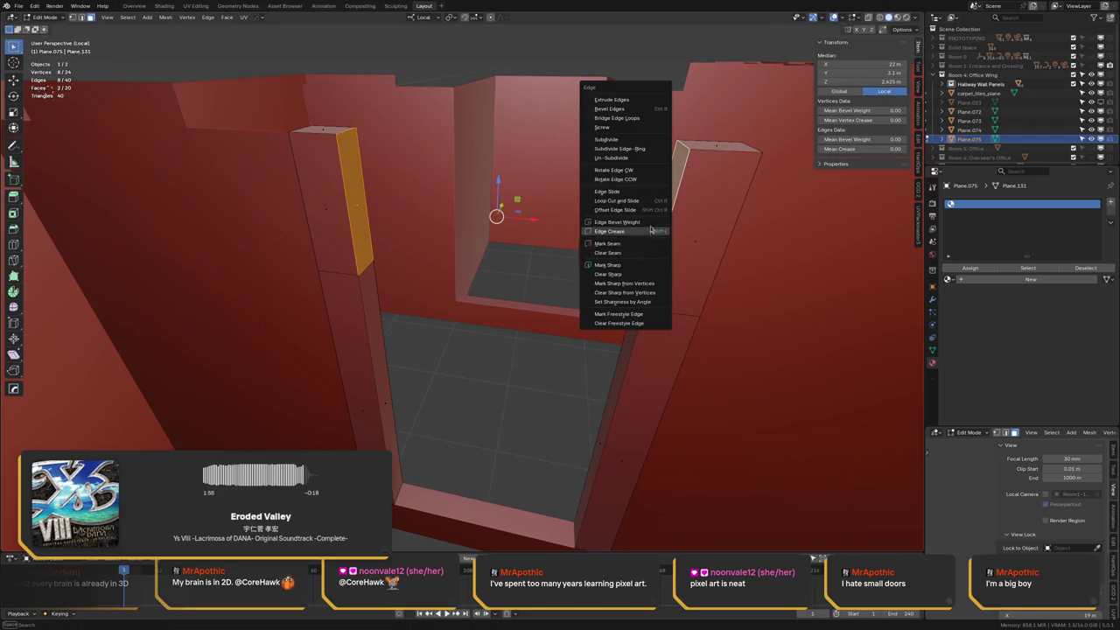
Bridge the jamb top edges into a header, then return to Object Mode in the full scene
{"action": "left_click", "coordinate": [646, 117]}
{"action": "key", "text": "alt+a"}
{"action": "middle_click_drag", "start_coordinate": [572, 167], "coordinate": [483, 265]}
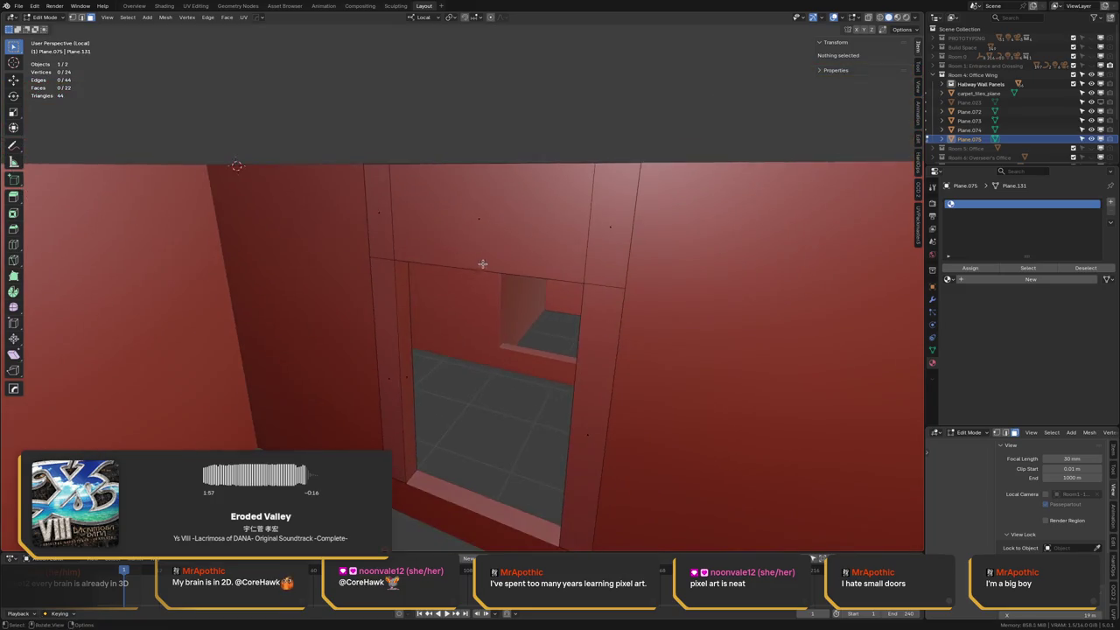
{"action": "key", "text": "slash"}
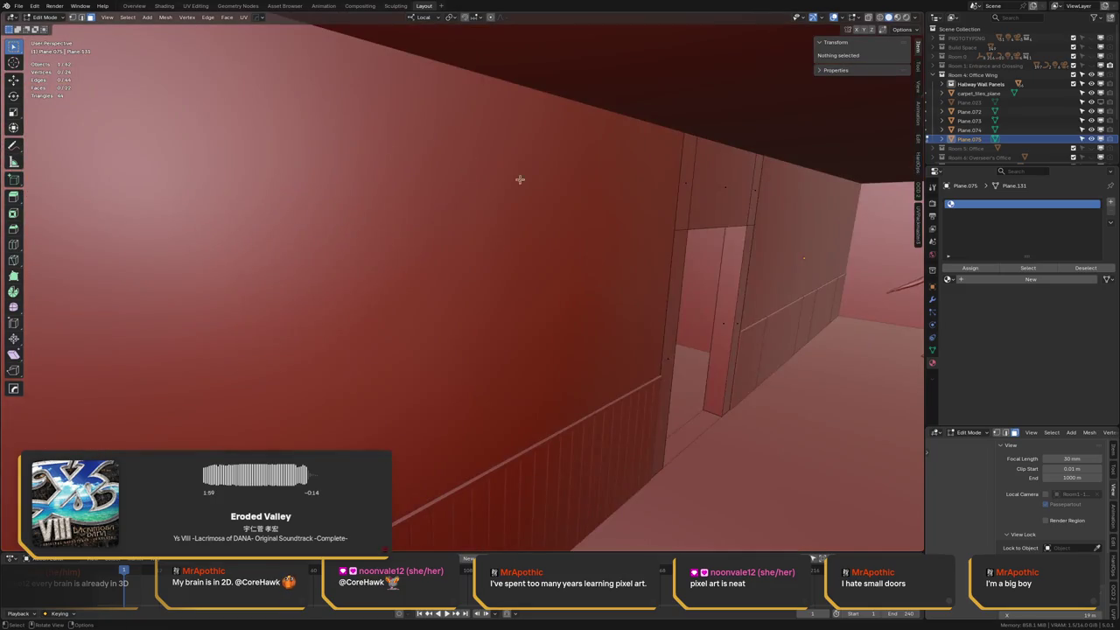
{"action": "scroll", "coordinate": [465, 167], "scroll_direction": "down", "scroll_amount": 3}
{"action": "key", "text": "Tab"}
{"action": "mouse_move", "coordinate": [619, 238]}
{"action": "middle_mouse_down"}
{"action": "mouse_move", "coordinate": [579, 248]}
{"action": "mouse_move", "coordinate": [551, 237]}
{"action": "middle_mouse_up"}
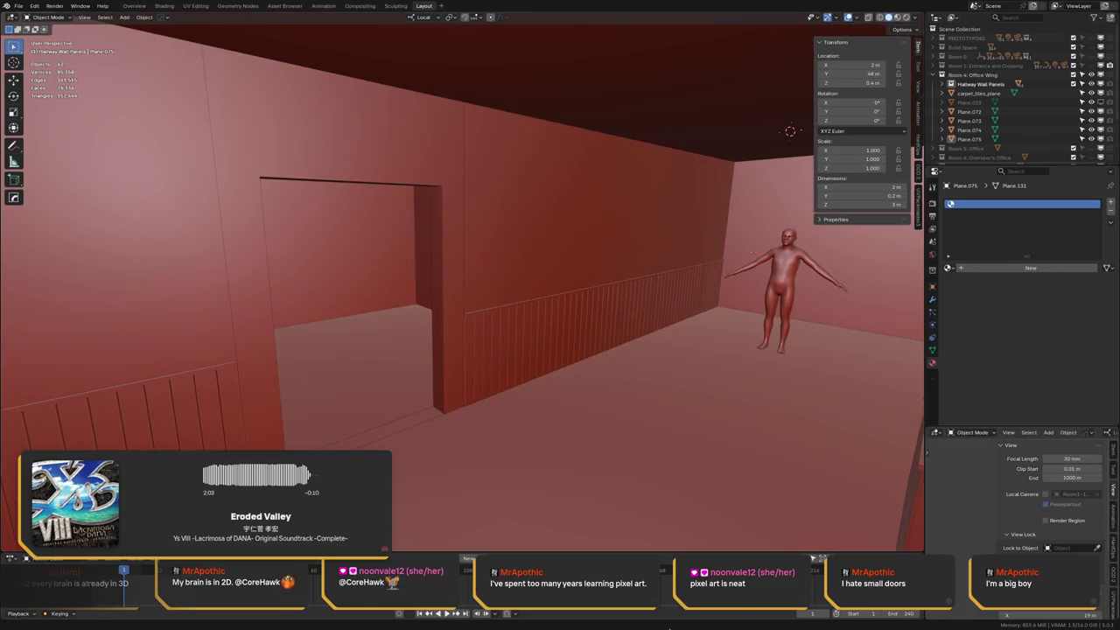
Walk forward and back through the hallway in first person, then select the human figure
{"action": "key", "text": "q"}
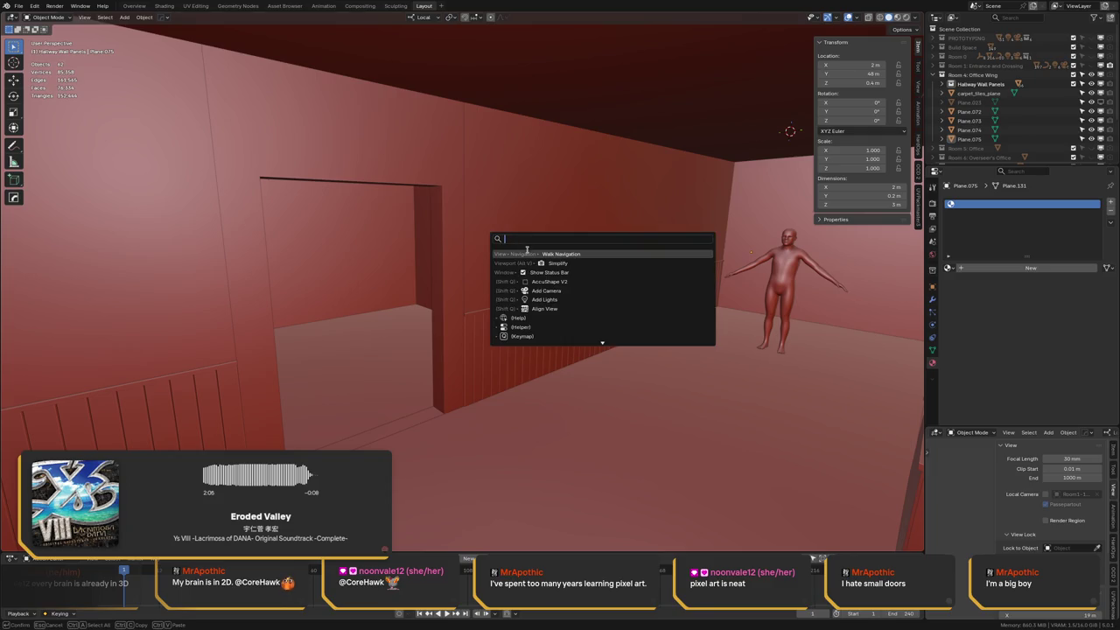
{"action": "left_click", "coordinate": [526, 249]}
{"action": "key", "text": "w"}
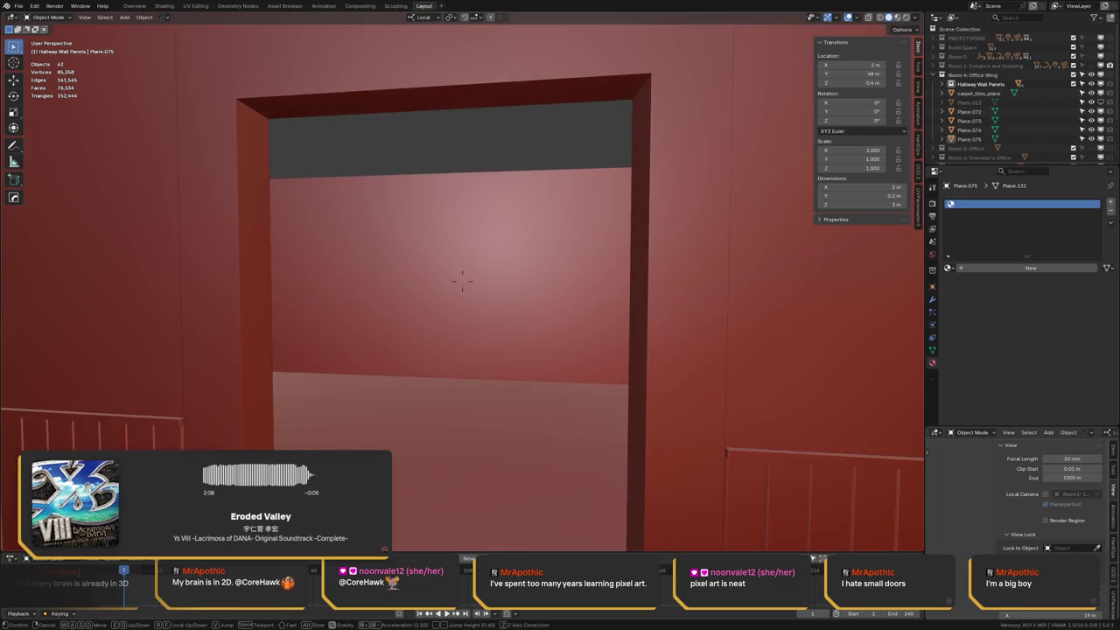
{"action": "key", "text": "s"}
{"action": "left_click", "coordinate": [484, 235]}
{"action": "left_click", "coordinate": [485, 236]}
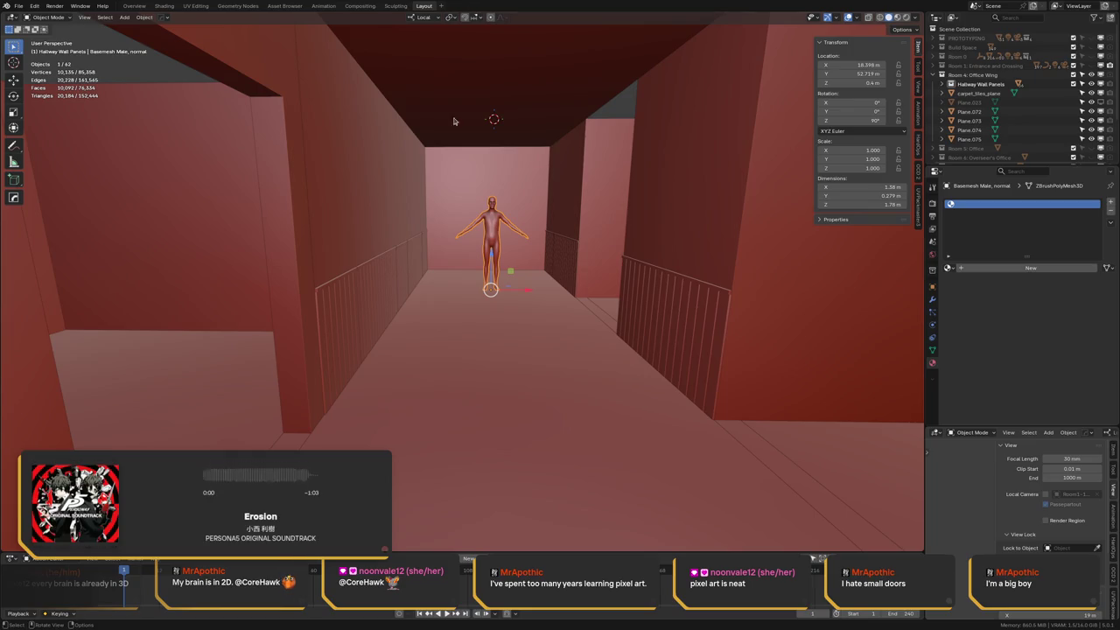
Move the human figure along its local Y axis, including 1 m toward the doorway
{"action": "middle_click_drag", "start_coordinate": [493, 267], "coordinate": [480, 295]}
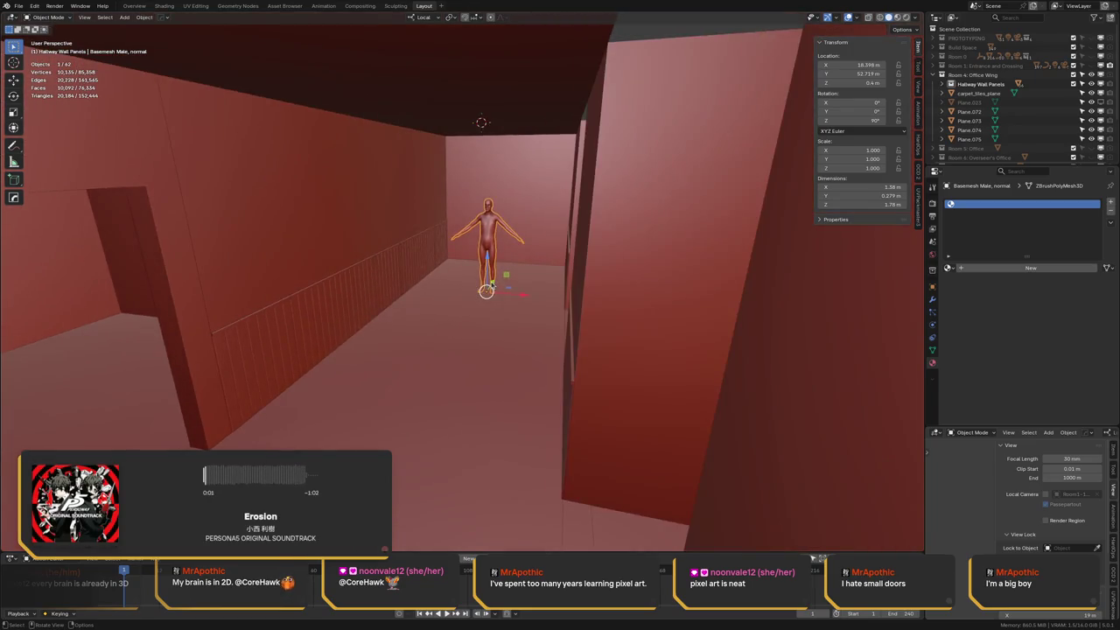
{"action": "key", "text": "g"}
{"action": "key", "text": "y"}
{"action": "key", "text": "Return"}
{"action": "key", "text": "KP_Decimal"}
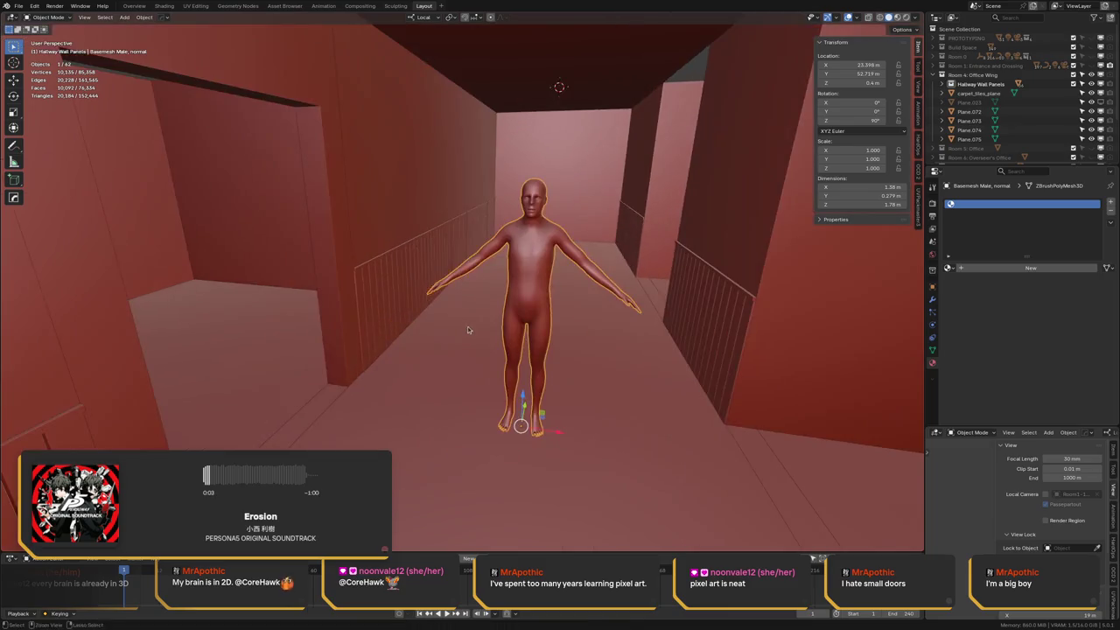
{"action": "middle_click_drag", "start_coordinate": [515, 414], "coordinate": [410, 463]}
{"action": "type", "text": "gy"}
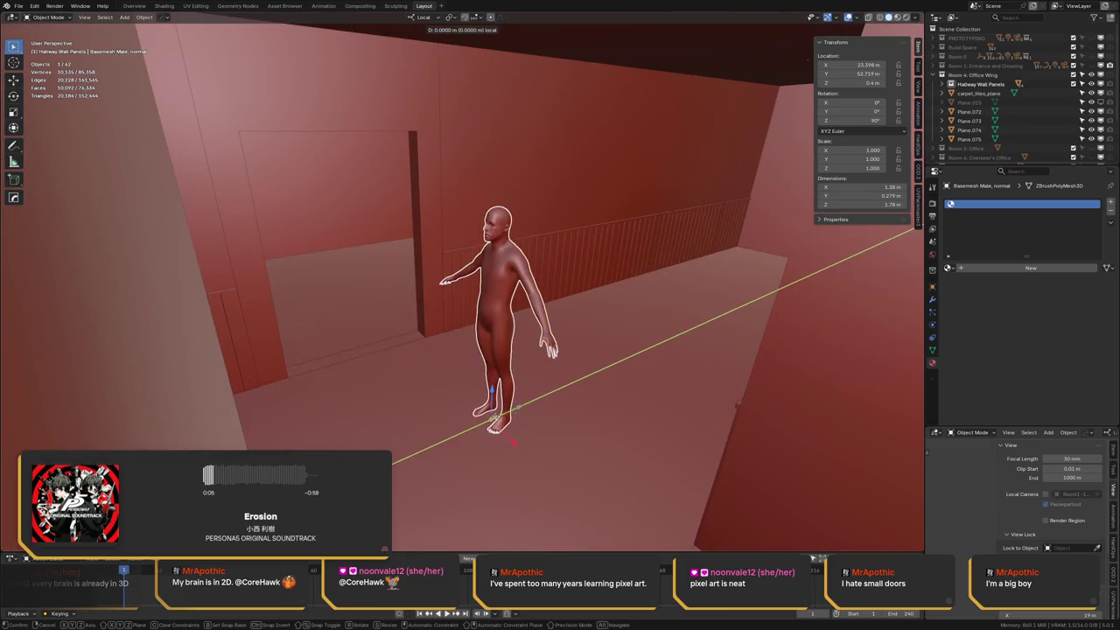
{"action": "type", "text": "-1"}
{"action": "key", "text": "Return"}
Place the figure inside the doorway and rotate it 90° about Z
{"action": "key", "text": "g"}
{"action": "key", "text": "x"}
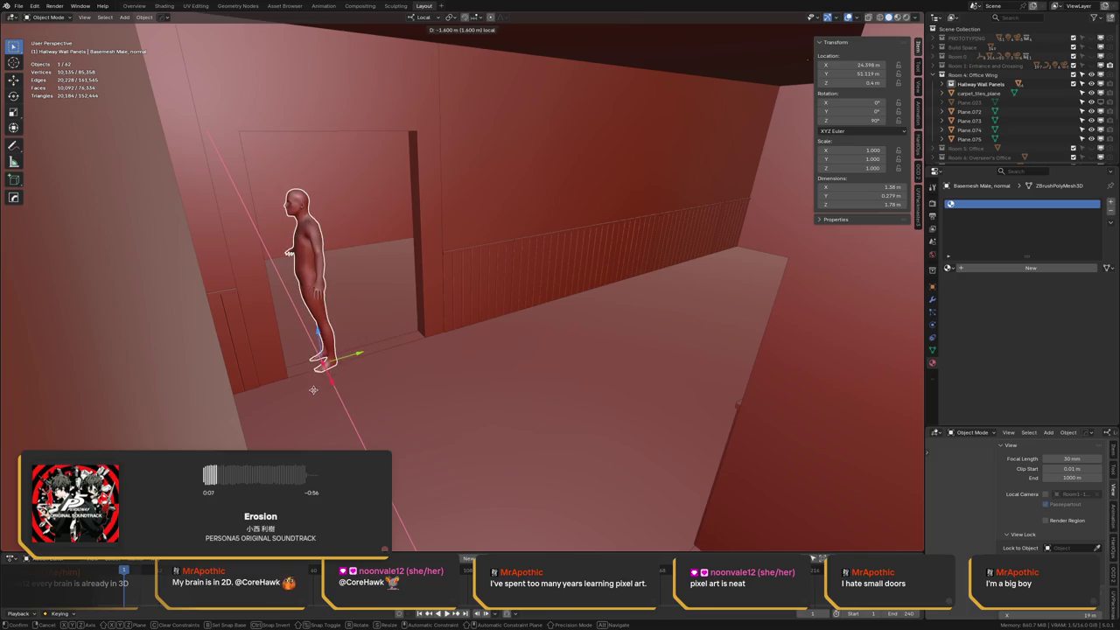
{"action": "key", "text": "y"}
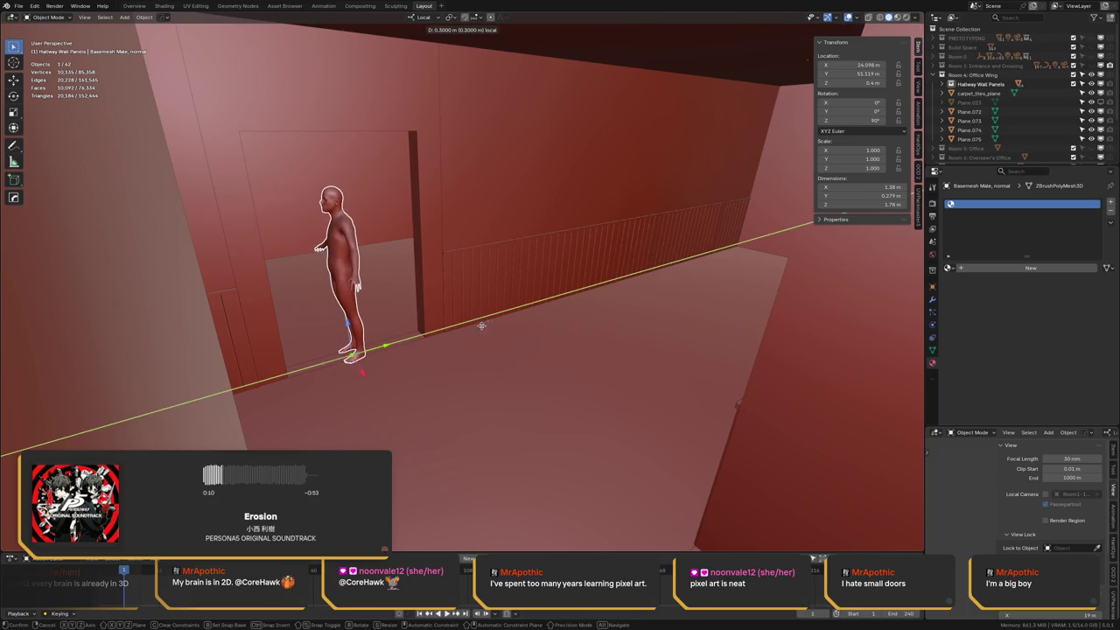
{"action": "left_click", "coordinate": [493, 324]}
{"action": "type", "text": "rz90"}
{"action": "key", "text": "Return"}
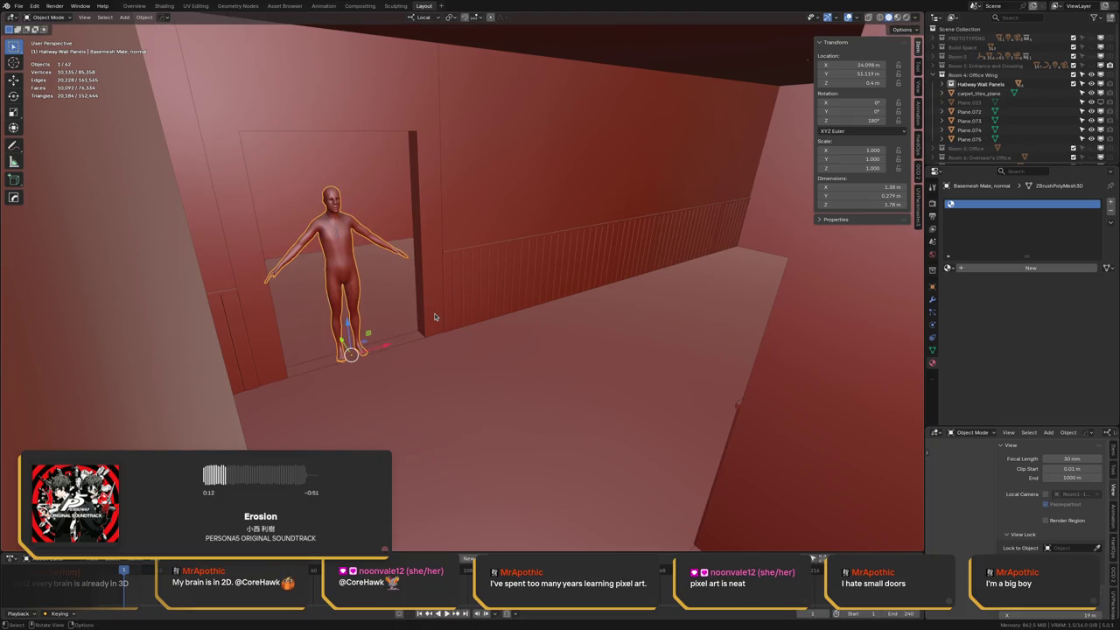
{"action": "middle_click_drag", "start_coordinate": [394, 229], "coordinate": [237, 204]}
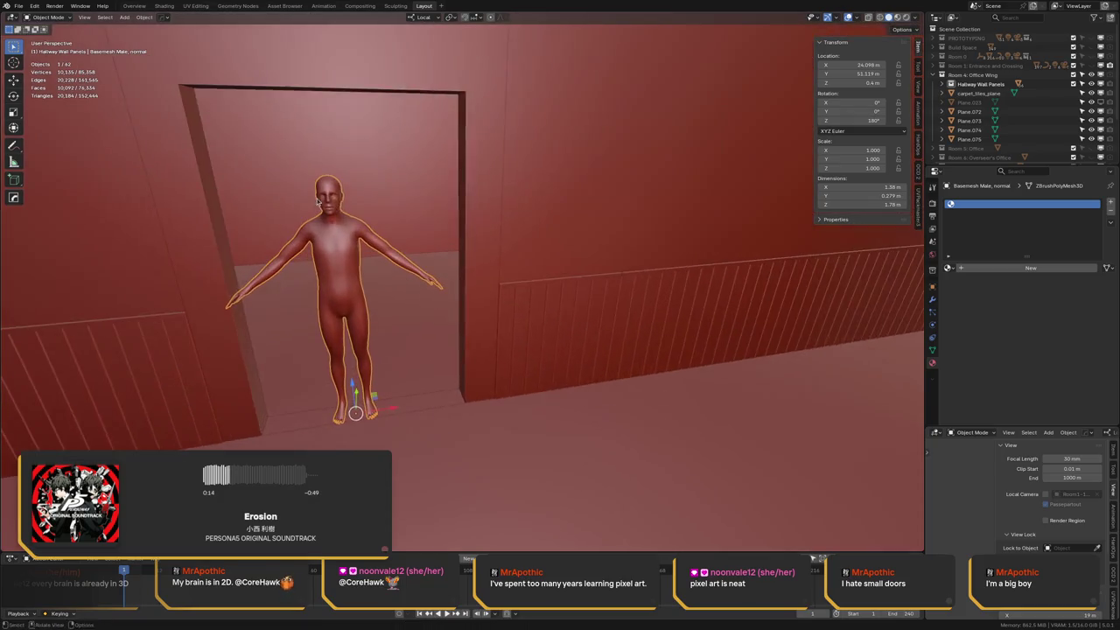
{"action": "left_click", "coordinate": [218, 212]}
Delete the wall face above the door and fill the gaps on the left strip and jamb top
{"action": "key", "text": "Tab"}
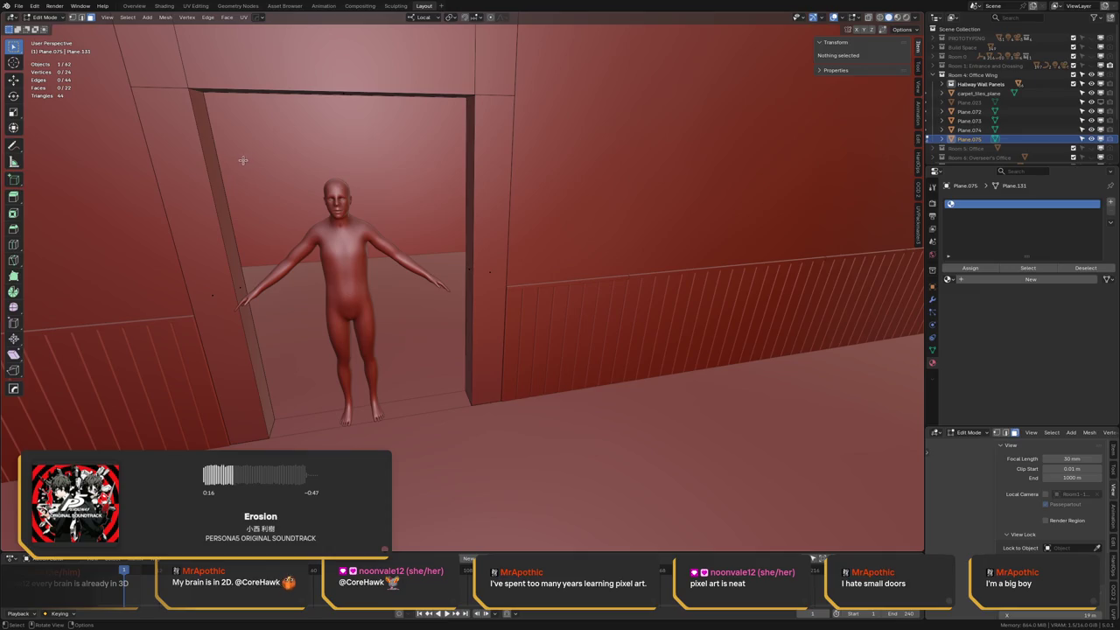
{"action": "middle_click_drag", "start_coordinate": [294, 111], "coordinate": [351, 150]}
{"action": "left_click", "coordinate": [353, 154]}
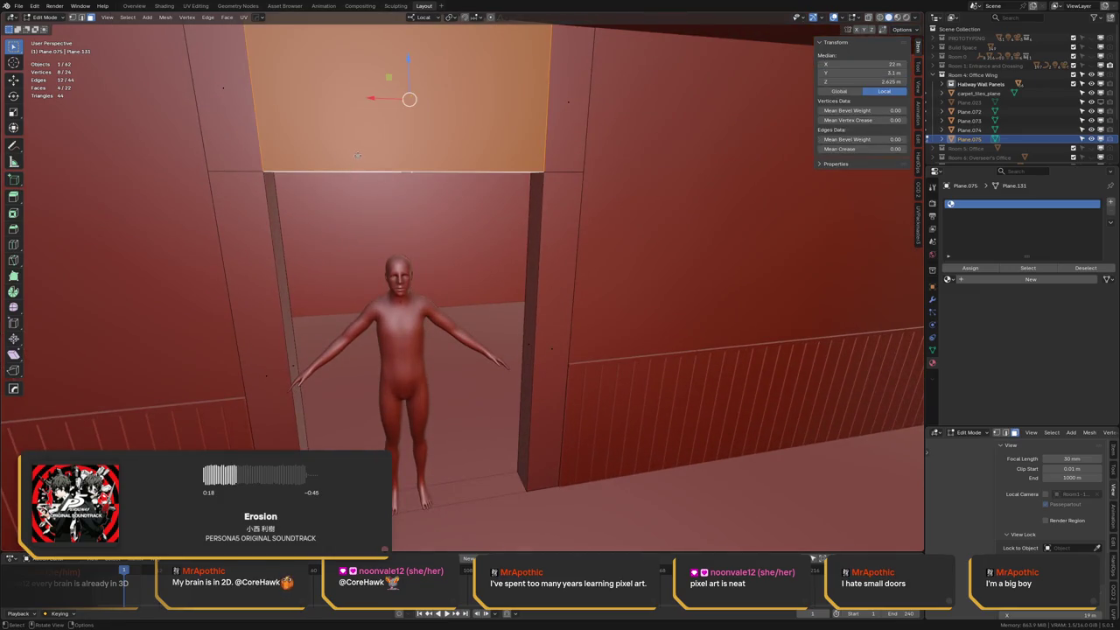
{"action": "key", "text": "x"}
{"action": "left_click", "coordinate": [468, 145]}
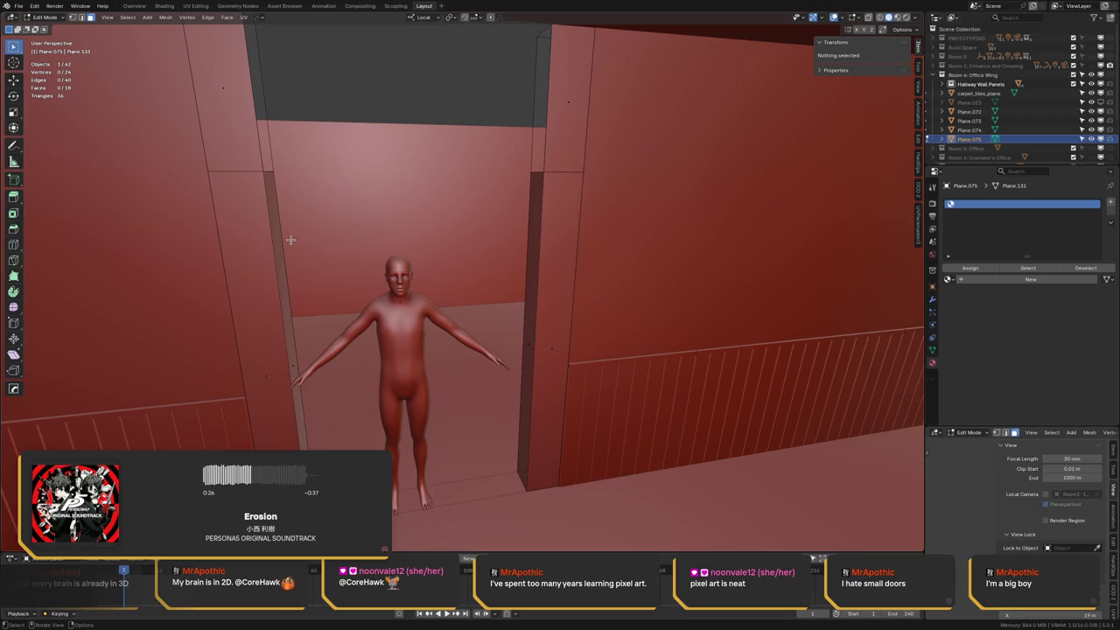
{"action": "left_click", "coordinate": [269, 173], "text": "alt"}
{"action": "key", "text": "f"}
{"action": "key", "text": "alt+a"}
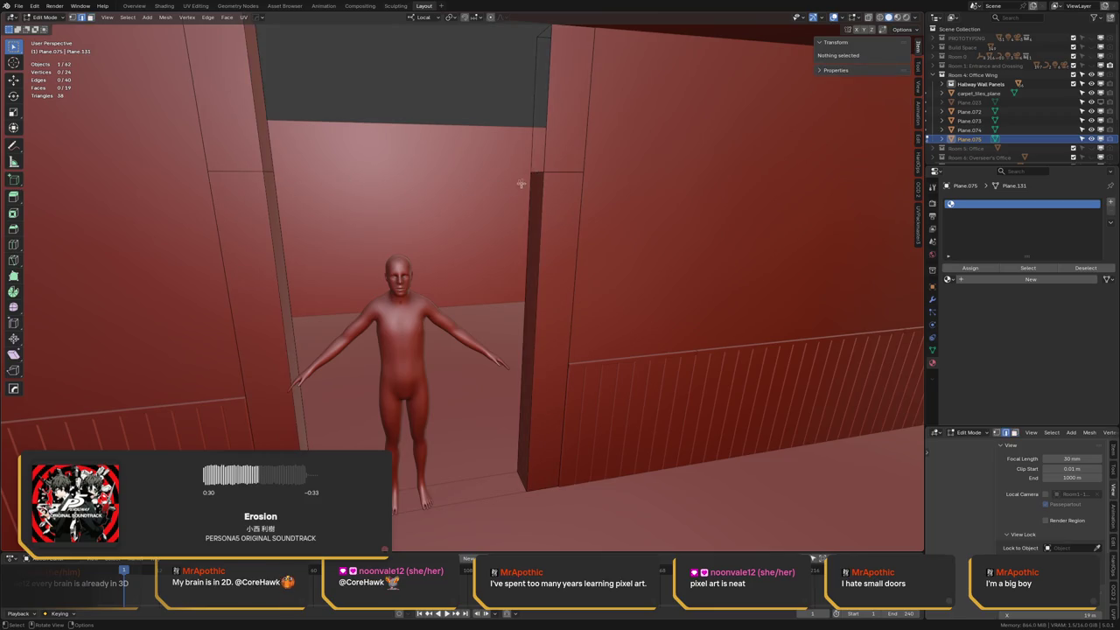
{"action": "left_click", "coordinate": [535, 172], "text": "alt"}
{"action": "key", "text": "f"}
{"action": "key", "text": "alt+a"}
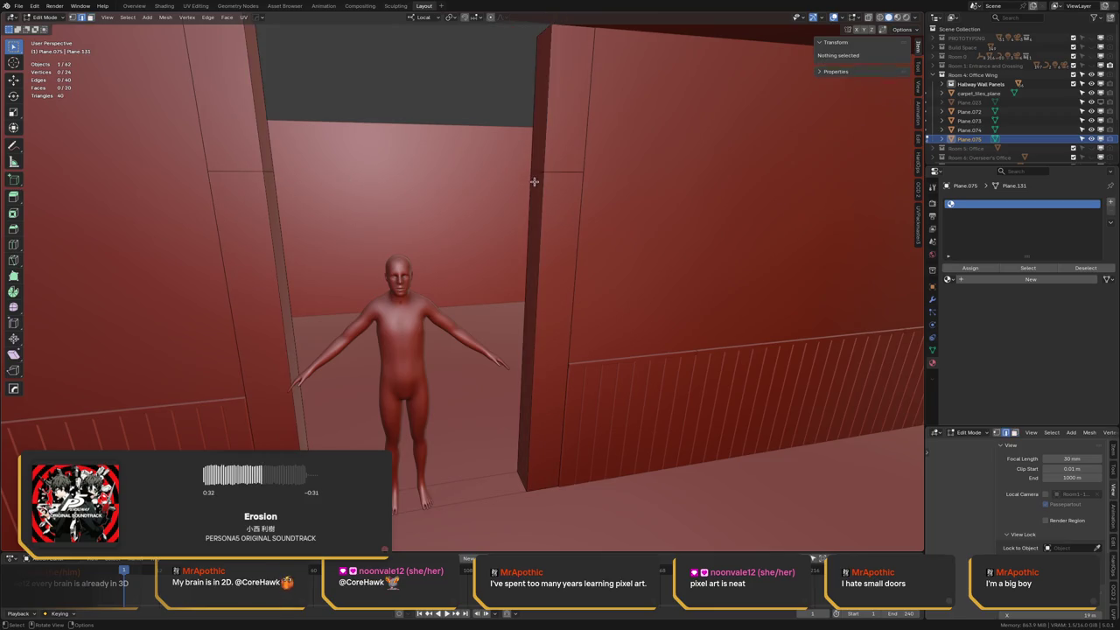
Shift the right jamb strips 0.25 m and the left jamb -0.25 m along local X
{"action": "left_click", "coordinate": [535, 167]}
{"action": "left_click", "coordinate": [533, 201], "text": "shift"}
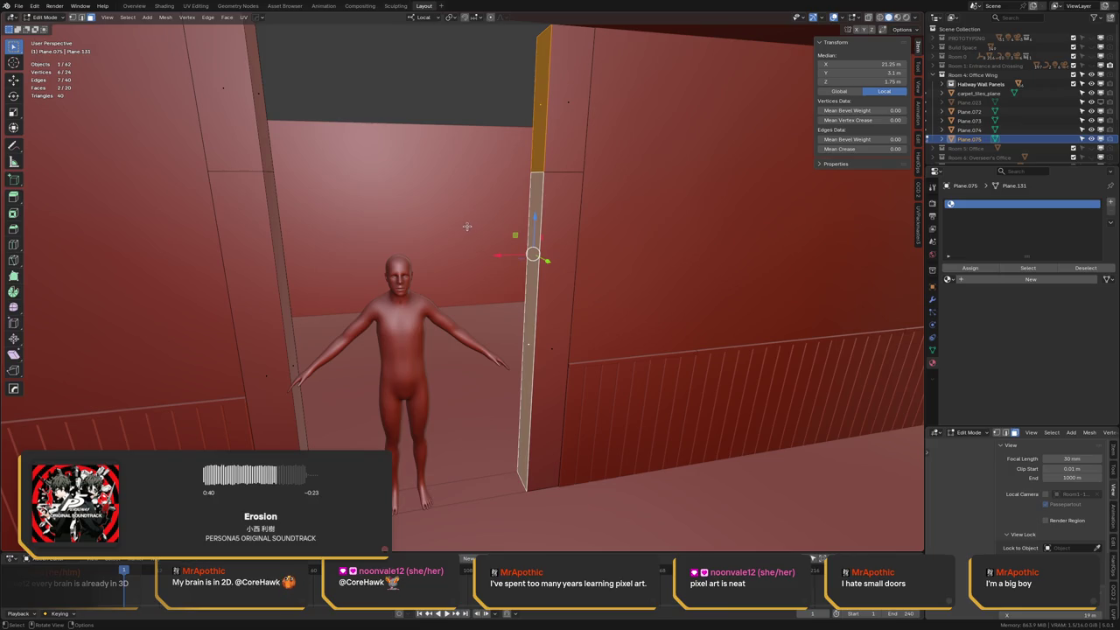
{"action": "type", "text": "gx"}
{"action": "type", "text": ".25"}
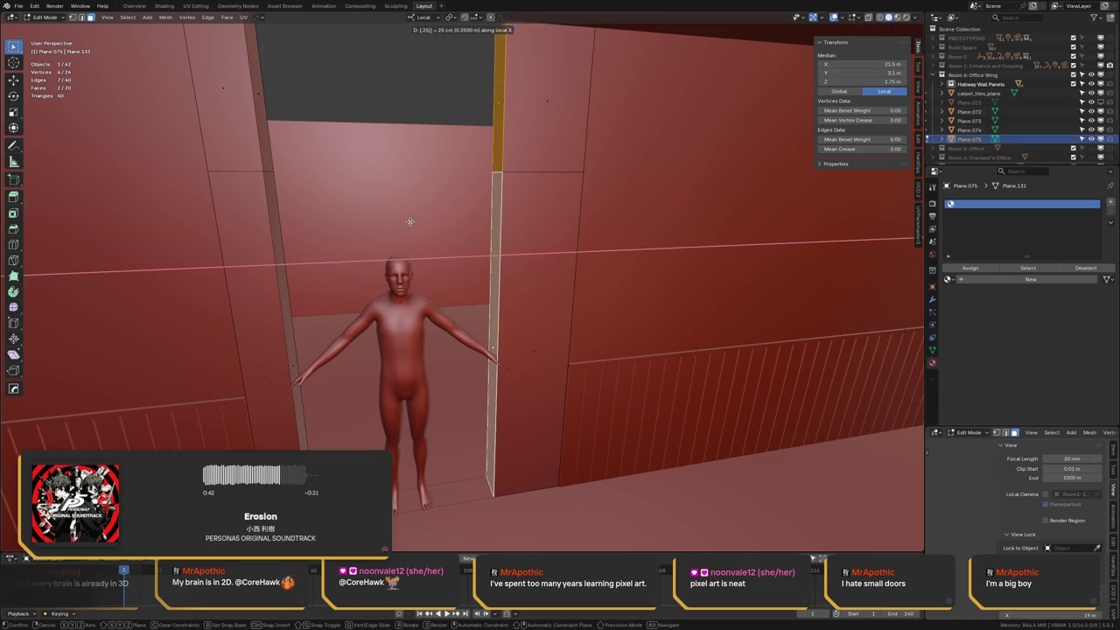
{"action": "key", "text": "Return"}
{"action": "middle_click_drag", "start_coordinate": [345, 188], "coordinate": [384, 206]}
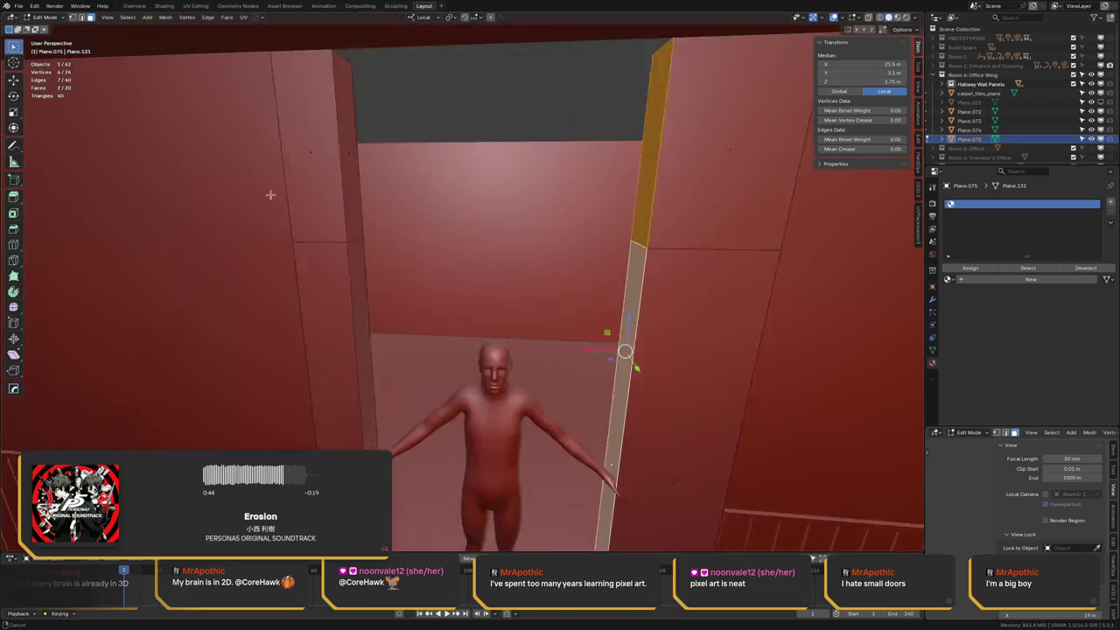
{"action": "left_click", "coordinate": [383, 206]}
{"action": "left_click", "coordinate": [390, 241], "text": "shift"}
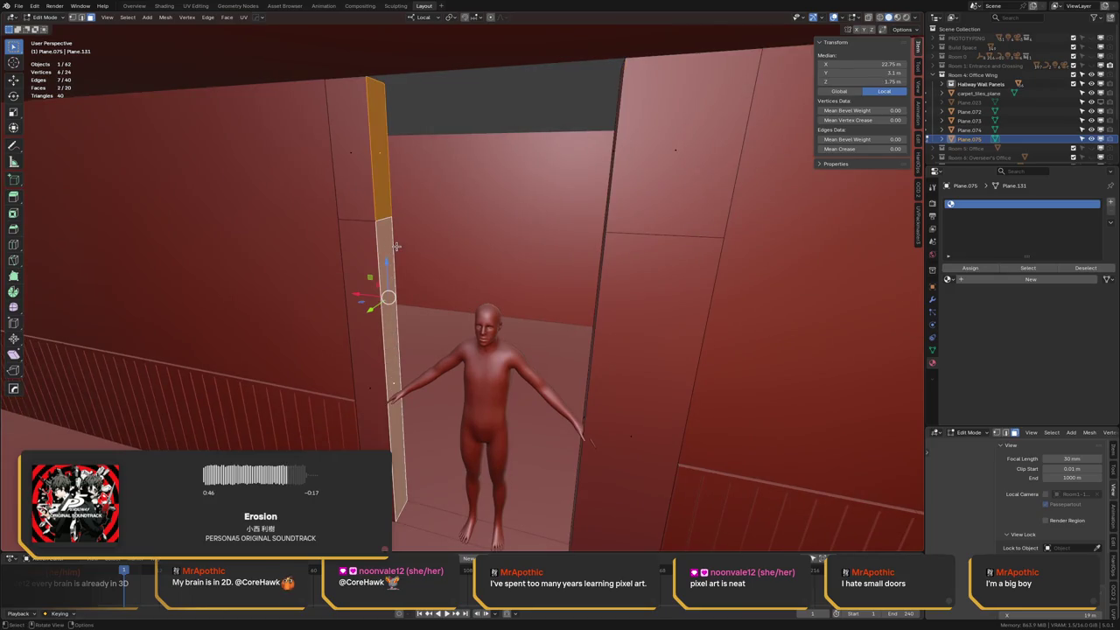
{"action": "type", "text": "gx-.2"}
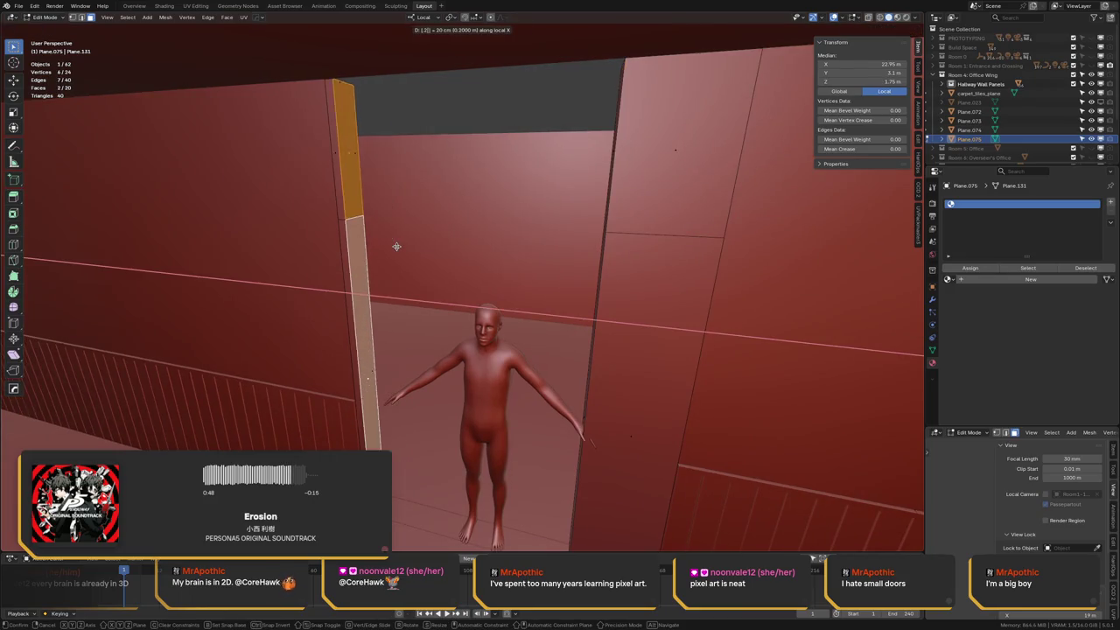
{"action": "type", "text": "5"}
{"action": "key", "text": "Return"}
Bridge the door-edge faces with new geometry and return to Object Mode
{"action": "mouse_move", "coordinate": [453, 125]}
{"action": "middle_mouse_down"}
{"action": "mouse_move", "coordinate": [351, 265]}
{"action": "mouse_move", "coordinate": [398, 308]}
{"action": "mouse_move", "coordinate": [544, 183]}
{"action": "mouse_move", "coordinate": [347, 142]}
{"action": "mouse_move", "coordinate": [413, 169]}
{"action": "middle_mouse_up"}
{"action": "key", "text": "alt+a"}
{"action": "left_click", "coordinate": [537, 160]}
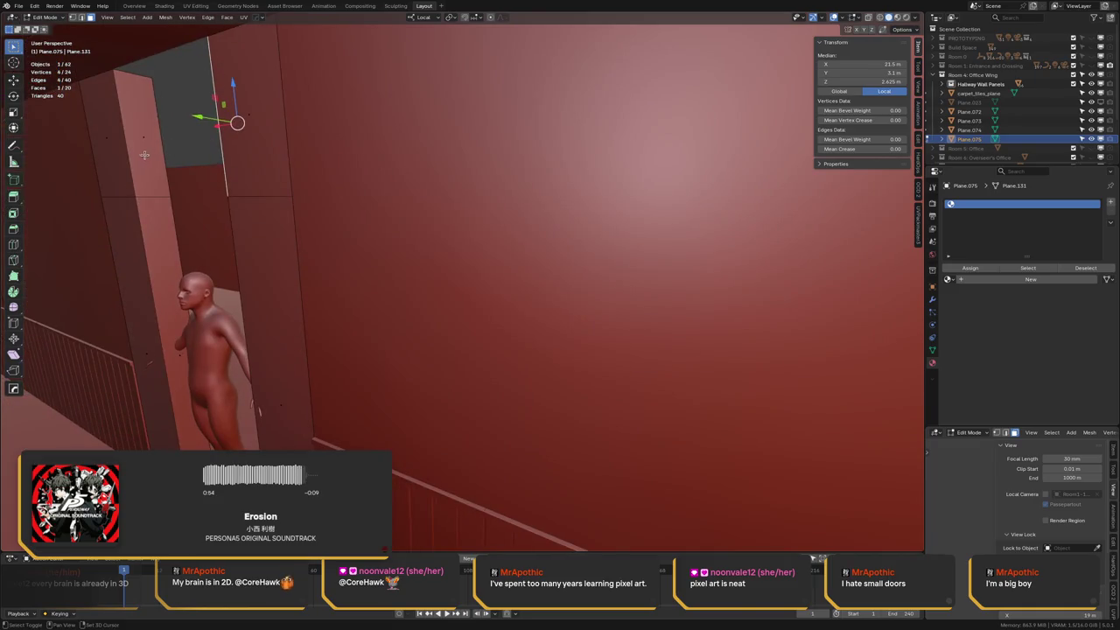
{"action": "left_click", "coordinate": [199, 164], "text": "shift"}
{"action": "right_click", "coordinate": [293, 174]}
{"action": "left_click", "coordinate": [293, 174]}
{"action": "mouse_move", "coordinate": [292, 175]}
{"action": "middle_mouse_down"}
{"action": "mouse_move", "coordinate": [306, 150]}
{"action": "mouse_move", "coordinate": [472, 208]}
{"action": "mouse_move", "coordinate": [529, 161]}
{"action": "middle_mouse_up"}
{"action": "scroll", "coordinate": [306, 150], "scroll_direction": "down", "scroll_amount": 5}
{"action": "key", "text": "Tab"}
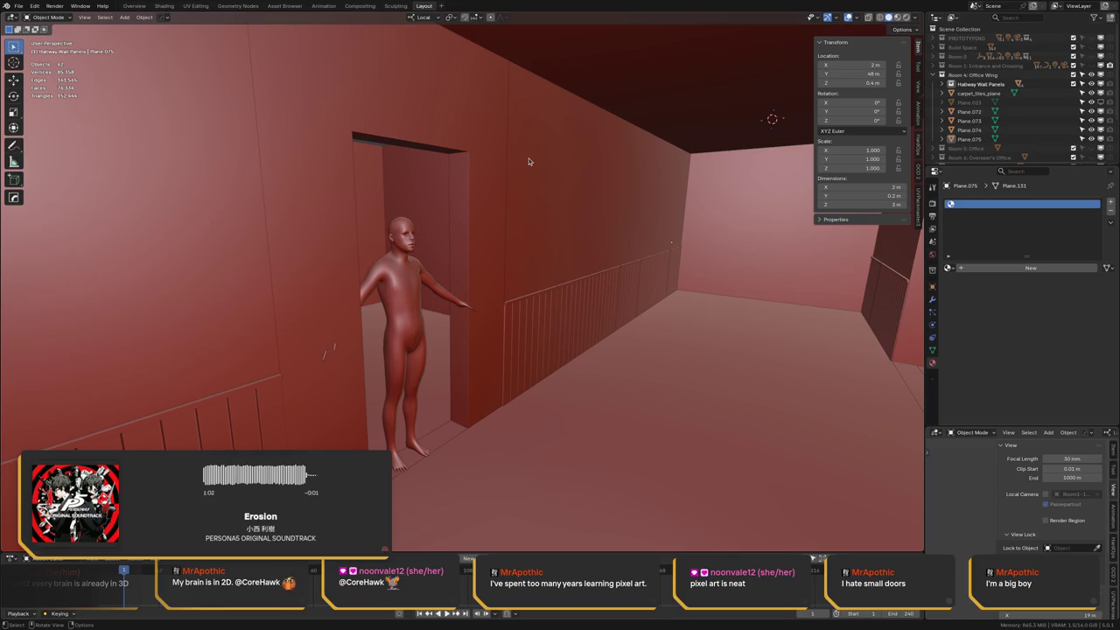
Select the human figure and shift it along X toward the doorway
{"action": "left_click", "coordinate": [396, 314]}
{"action": "mouse_move", "coordinate": [396, 313]}
{"action": "middle_mouse_down"}
{"action": "mouse_move", "coordinate": [473, 431]}
{"action": "mouse_move", "coordinate": [569, 296]}
{"action": "middle_mouse_up"}
{"action": "key", "text": "g"}
{"action": "key", "text": "x"}
{"action": "left_click", "coordinate": [462, 408]}
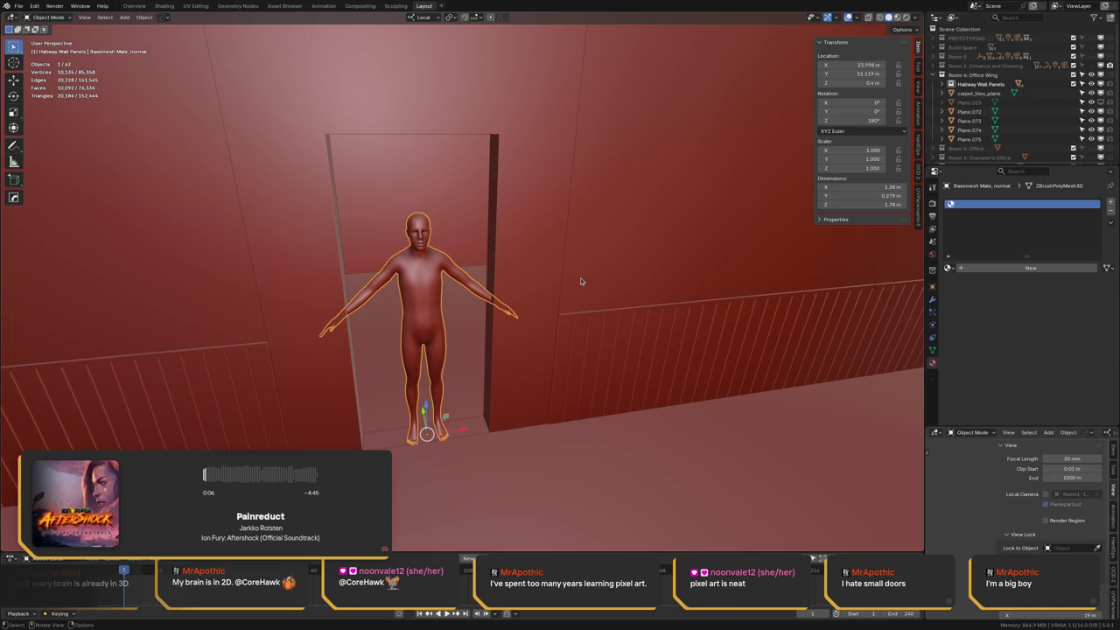
Nudge the figure along its local Y so it stands at X 23.998 m in the doorway
{"action": "middle_click_drag", "start_coordinate": [649, 118], "coordinate": [613, 140]}
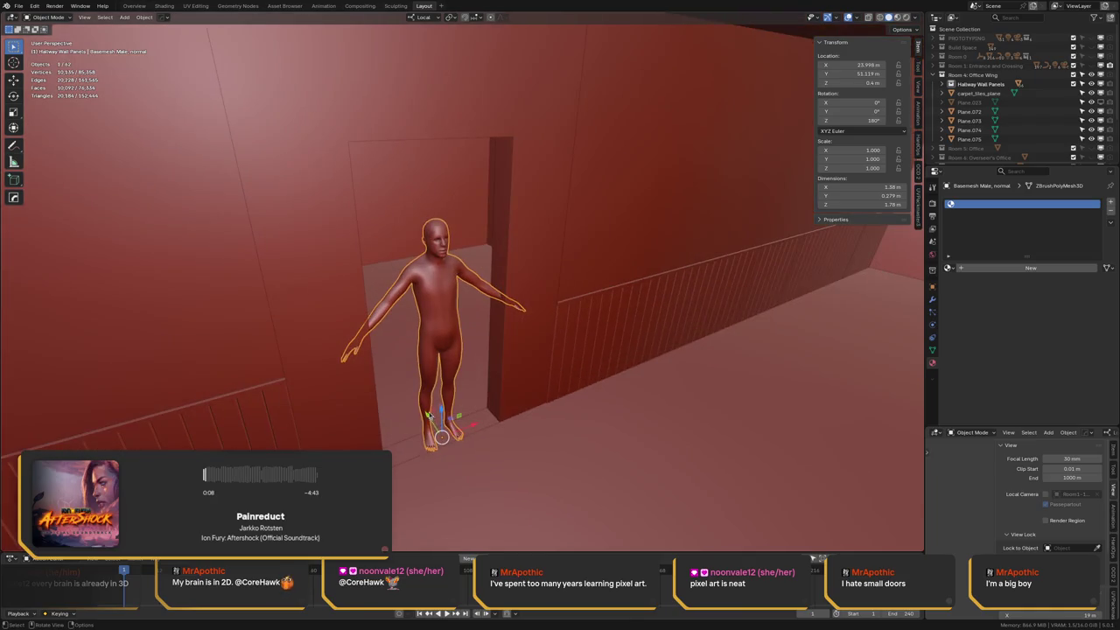
{"action": "key", "text": "g"}
{"action": "key", "text": "y"}
{"action": "key", "text": "y"}
{"action": "left_click", "coordinate": [440, 423]}
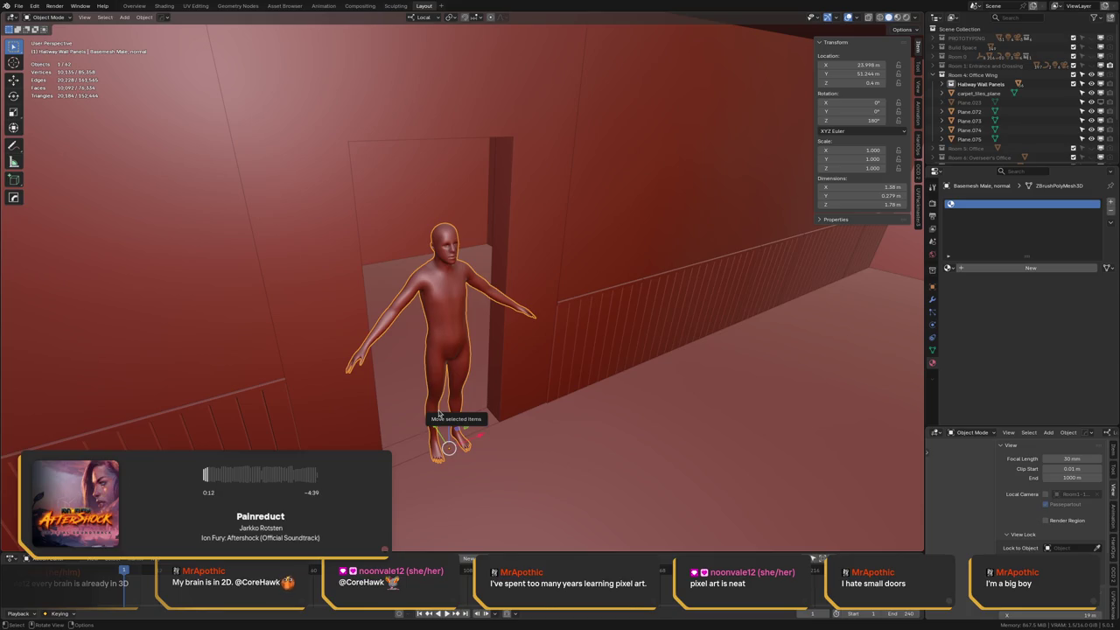
Orbit around the doorway to check the figure, then deselect it and save the file
{"action": "middle_click_drag", "start_coordinate": [439, 415], "coordinate": [481, 236]}
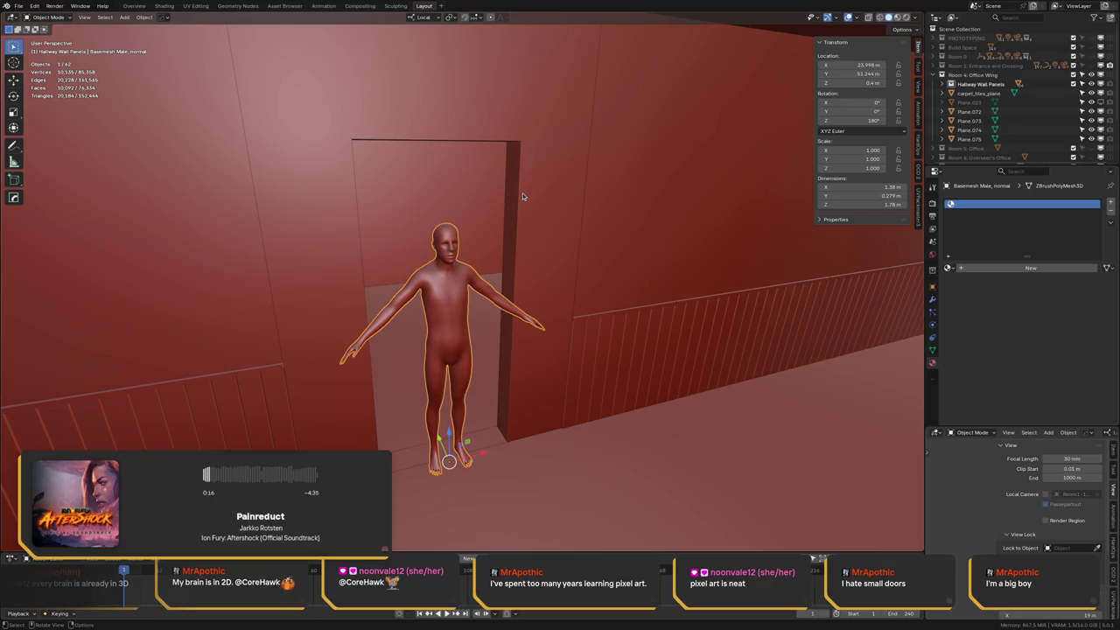
{"action": "middle_click_drag", "start_coordinate": [492, 332], "coordinate": [431, 322]}
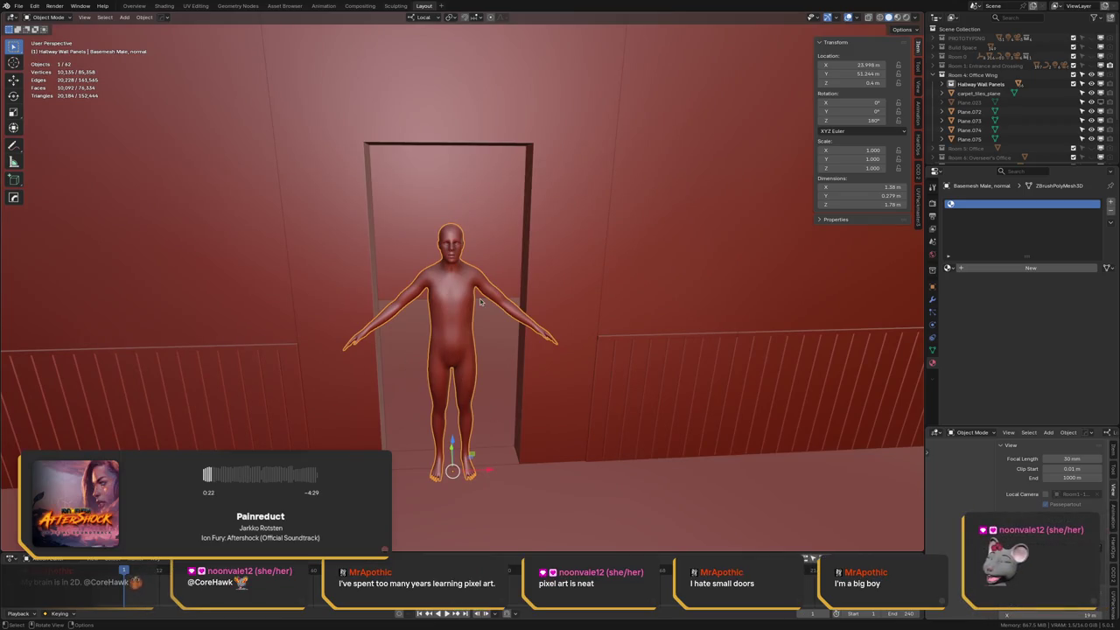
{"action": "mouse_move", "coordinate": [680, 161]}
{"action": "middle_mouse_down"}
{"action": "mouse_move", "coordinate": [447, 296]}
{"action": "mouse_move", "coordinate": [454, 277]}
{"action": "middle_mouse_up"}
{"action": "key", "text": "alt+a"}
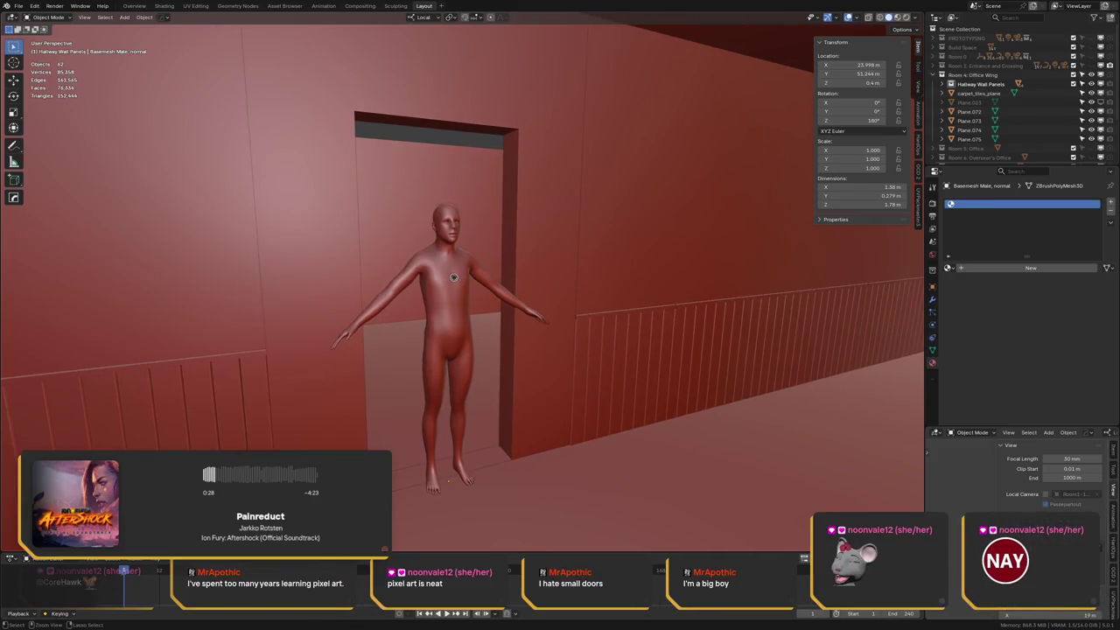
{"action": "key", "text": "ctrl+s"}
{"action": "middle_click_drag", "start_coordinate": [452, 268], "coordinate": [528, 278]}
{"action": "mouse_move", "coordinate": [456, 289]}
{"action": "middle_mouse_down"}
{"action": "mouse_move", "coordinate": [442, 261]}
{"action": "mouse_move", "coordinate": [456, 269]}
{"action": "middle_mouse_up"}
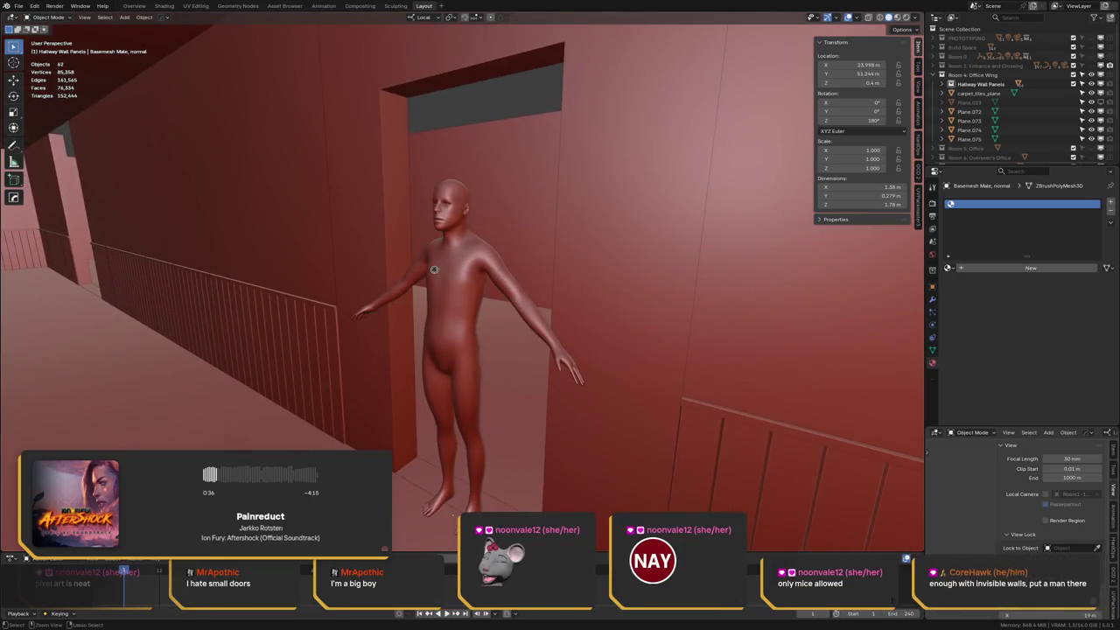
{"action": "key", "text": "ctrl+s"}
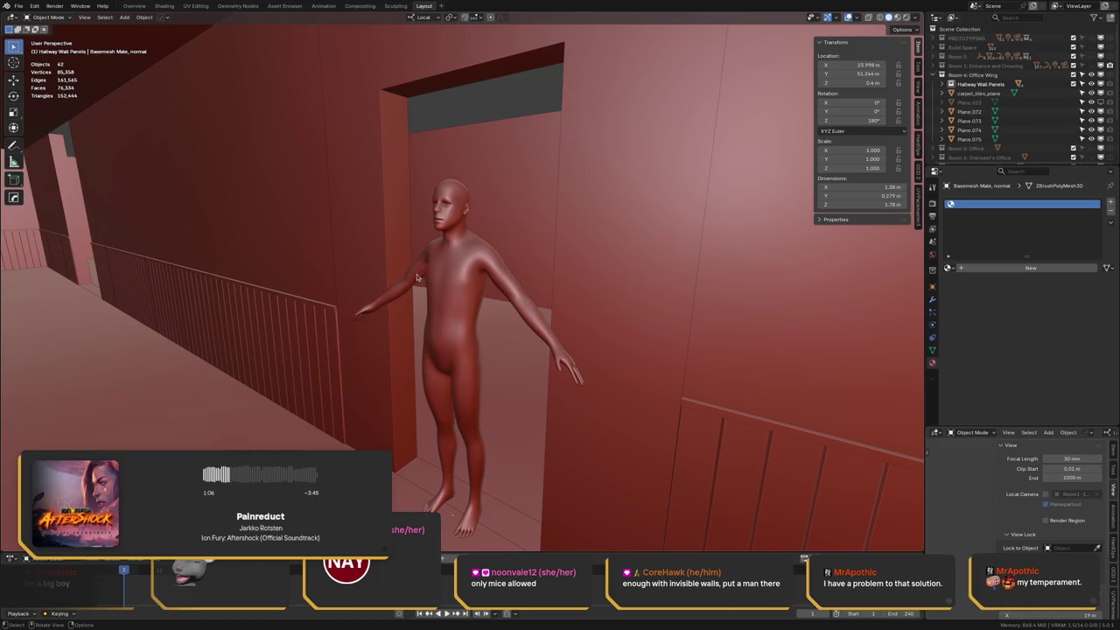
Save, then select the human figure and slide it along local X to 24.149 m
{"action": "mouse_move", "coordinate": [449, 278]}
{"action": "middle_mouse_down"}
{"action": "mouse_move", "coordinate": [496, 280]}
{"action": "mouse_move", "coordinate": [419, 259]}
{"action": "mouse_move", "coordinate": [379, 272]}
{"action": "mouse_move", "coordinate": [392, 255]}
{"action": "middle_mouse_up"}
{"action": "key", "text": "ctrl+s"}
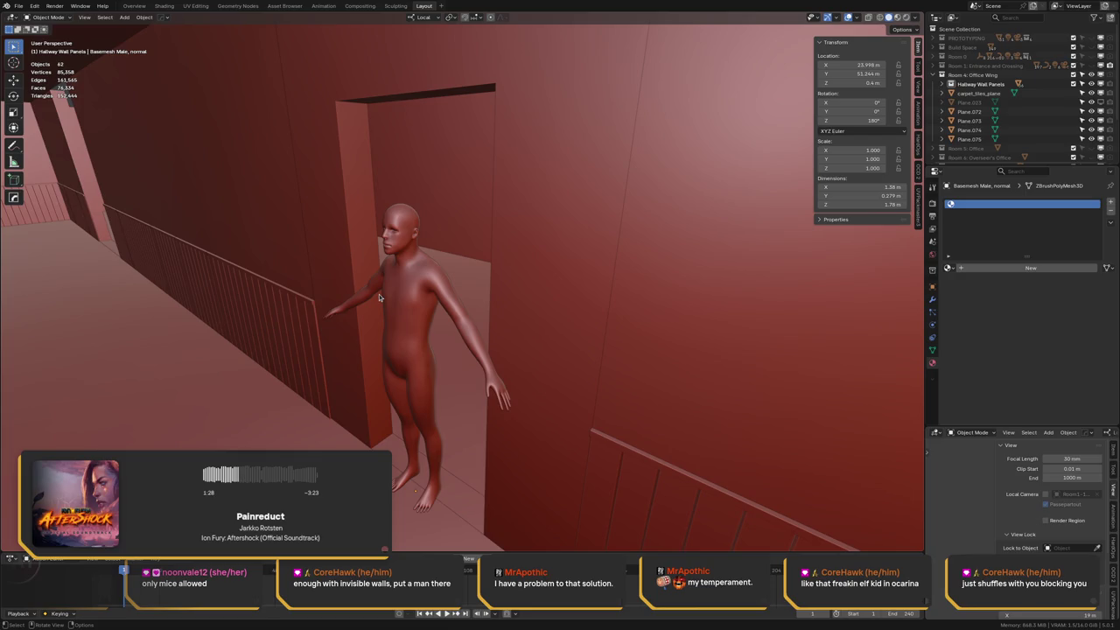
{"action": "left_click", "coordinate": [379, 294]}
{"action": "middle_click_drag", "start_coordinate": [379, 294], "coordinate": [441, 317]}
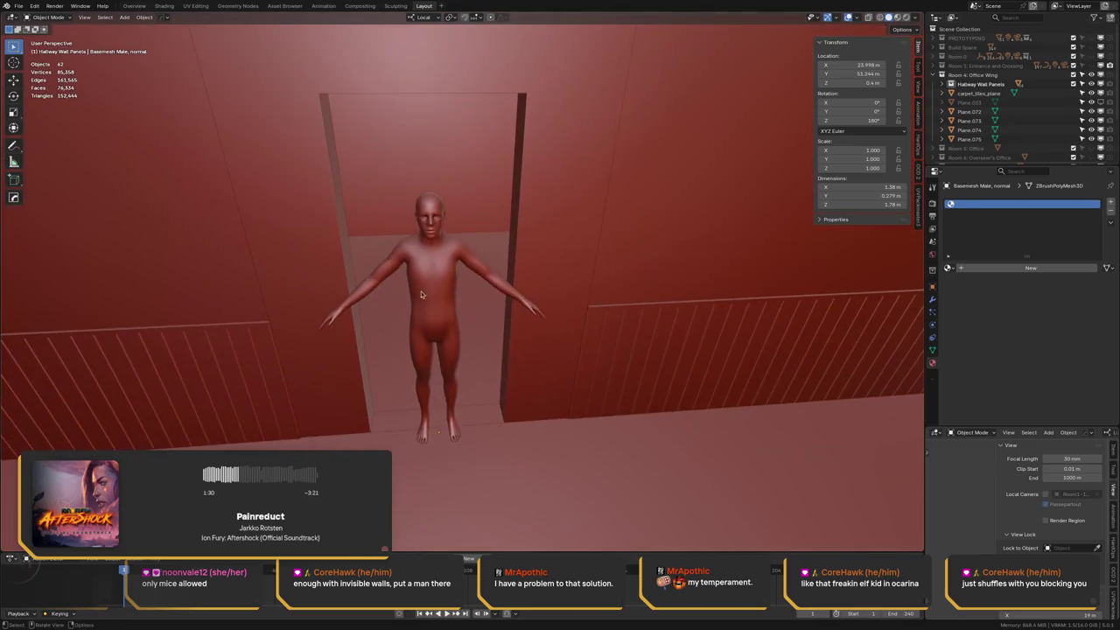
{"action": "left_click", "coordinate": [436, 318]}
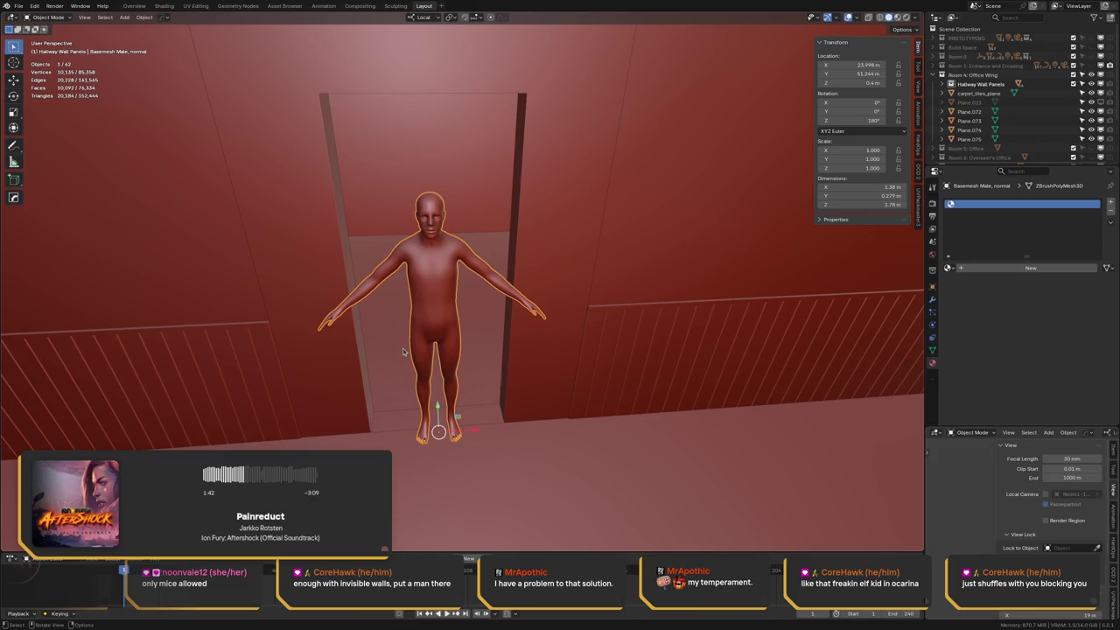
{"action": "key", "text": "g"}
{"action": "key", "text": "x"}
{"action": "key", "text": "x"}
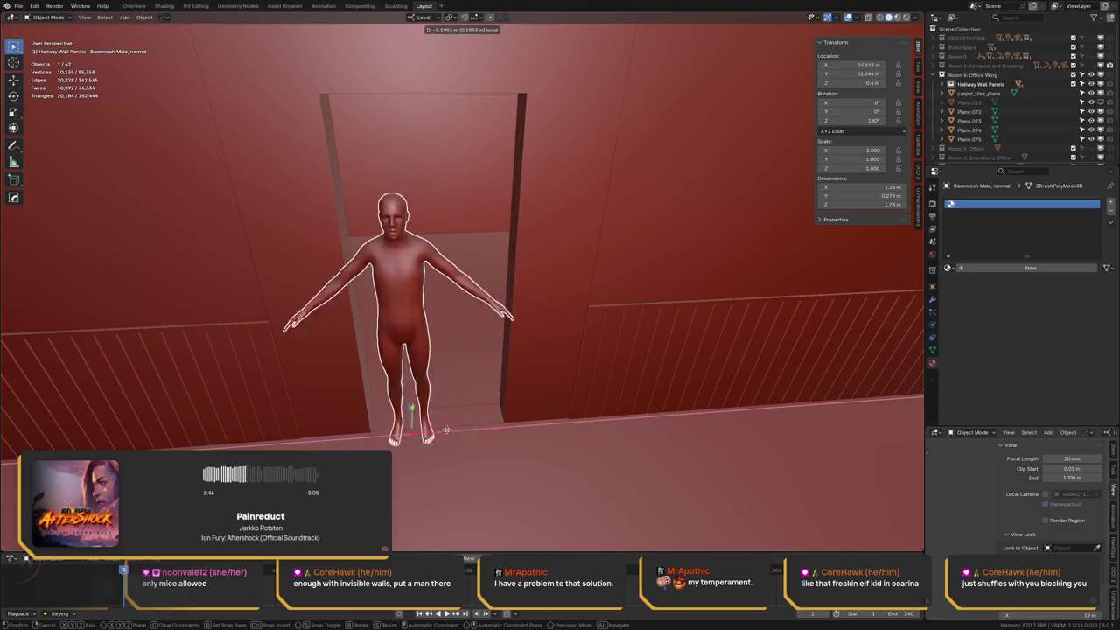
{"action": "left_click", "coordinate": [413, 322]}
{"action": "mouse_move", "coordinate": [367, 251]}
{"action": "middle_mouse_down"}
{"action": "mouse_move", "coordinate": [407, 260]}
{"action": "mouse_move", "coordinate": [449, 415]}
{"action": "middle_mouse_up"}
Slide the figure further along local X to 23.907 m and save the file
{"action": "key", "text": "g"}
{"action": "key", "text": "x"}
{"action": "key", "text": "x"}
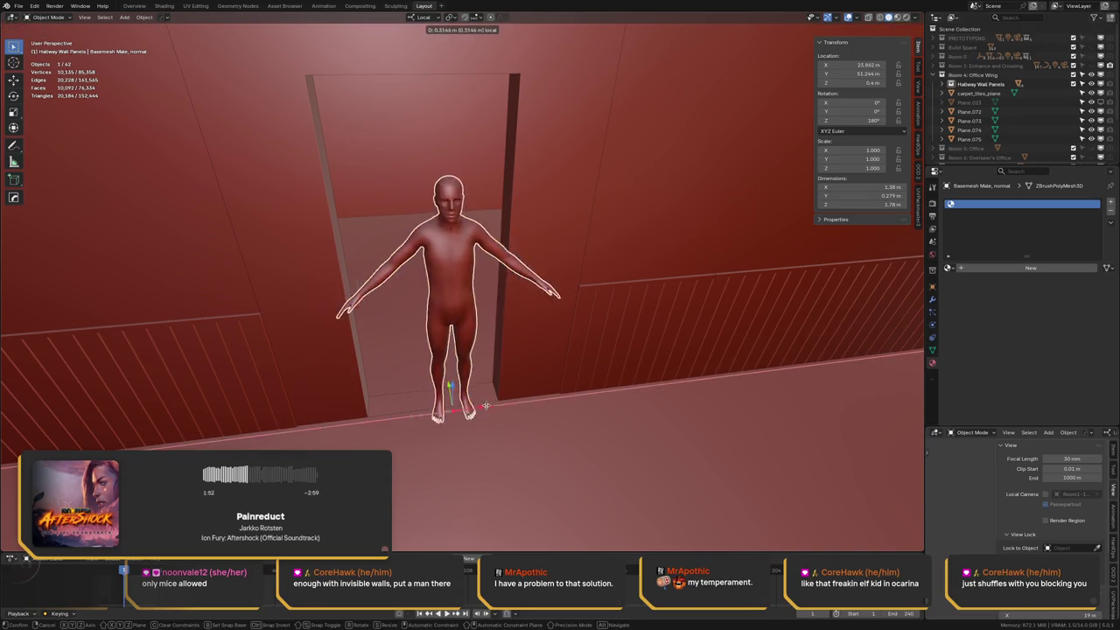
{"action": "left_click", "coordinate": [472, 415]}
{"action": "key", "text": "g"}
{"action": "key", "text": "x"}
{"action": "key", "text": "x"}
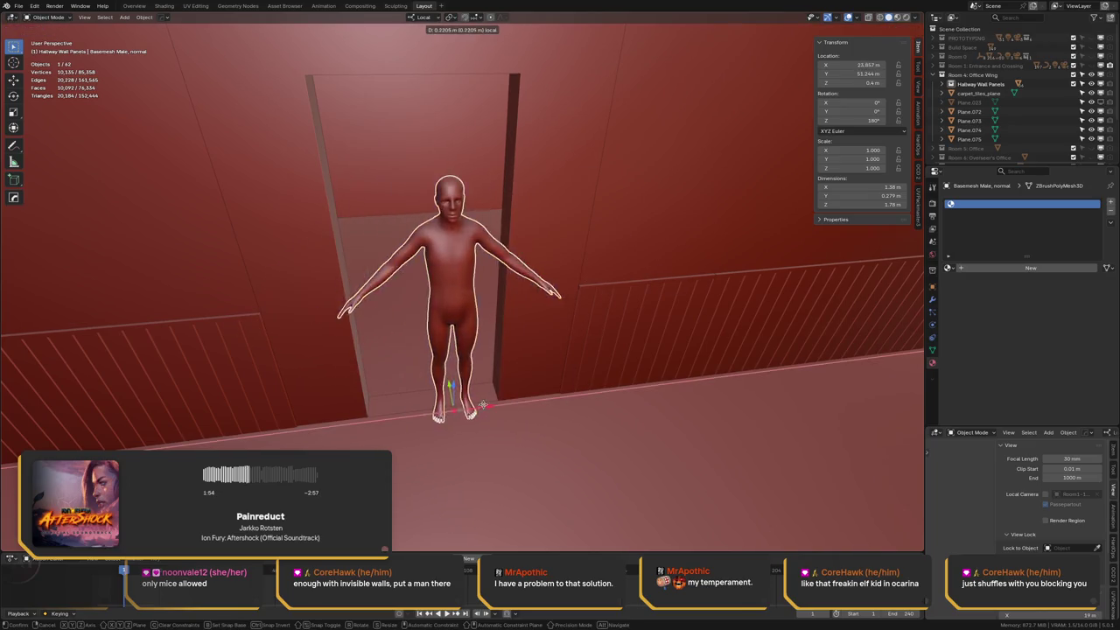
{"action": "left_click", "coordinate": [480, 408]}
{"action": "mouse_move", "coordinate": [472, 411]}
{"action": "middle_mouse_down"}
{"action": "mouse_move", "coordinate": [454, 256]}
{"action": "mouse_move", "coordinate": [446, 282]}
{"action": "middle_mouse_up"}
{"action": "key", "text": "ctrl+s"}
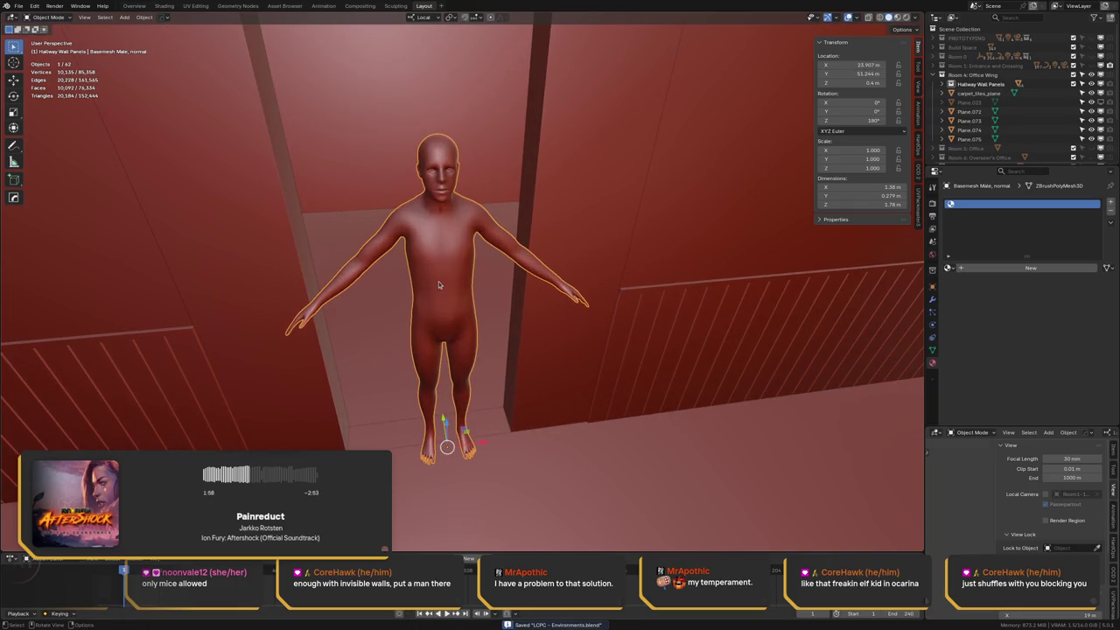
{"action": "mouse_move", "coordinate": [442, 278]}
{"action": "middle_mouse_down"}
{"action": "mouse_move", "coordinate": [453, 281]}
{"action": "mouse_move", "coordinate": [475, 251]}
{"action": "mouse_move", "coordinate": [427, 254]}
{"action": "mouse_move", "coordinate": [463, 245]}
{"action": "middle_mouse_up"}
{"action": "key", "text": "ctrl+s"}
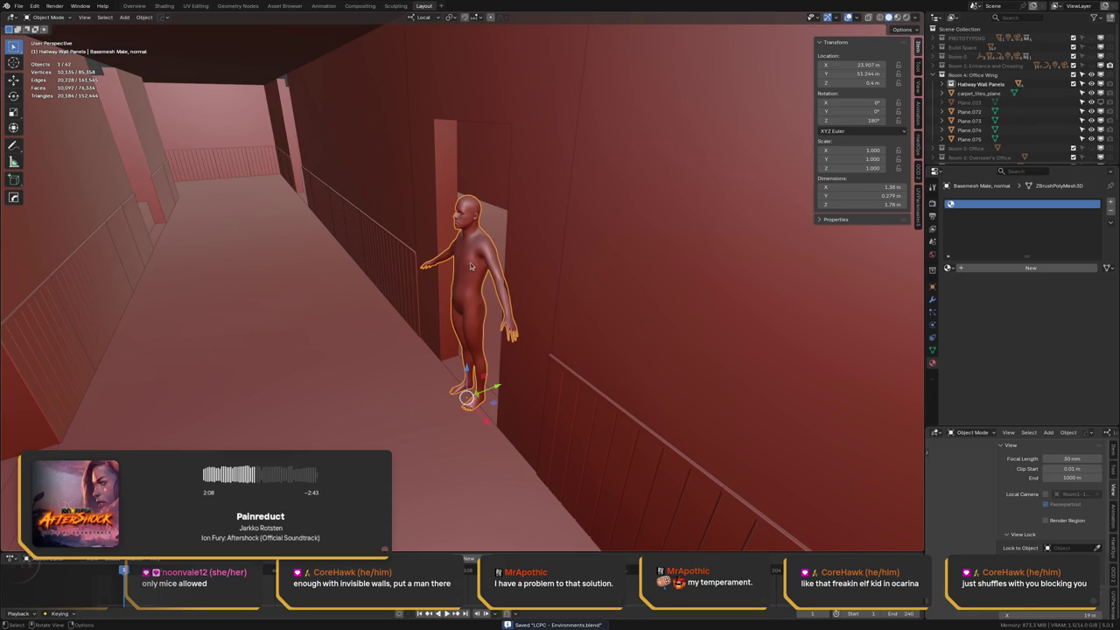
{"action": "scroll", "coordinate": [477, 266], "scroll_direction": "up", "scroll_amount": 3}
{"action": "scroll", "coordinate": [469, 230], "scroll_direction": "up", "scroll_amount": 3}
{"action": "middle_click_drag", "start_coordinate": [472, 242], "coordinate": [463, 260]}
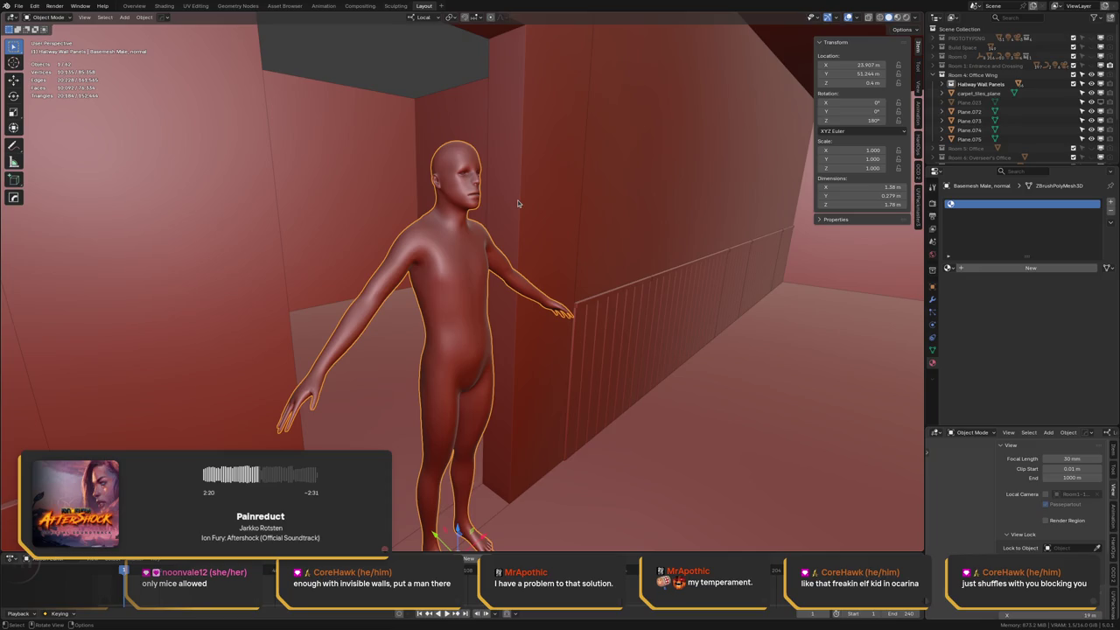
{"action": "mouse_move", "coordinate": [473, 291]}
{"action": "middle_mouse_down"}
{"action": "mouse_move", "coordinate": [456, 266]}
{"action": "mouse_move", "coordinate": [494, 265]}
{"action": "mouse_move", "coordinate": [489, 246]}
{"action": "mouse_move", "coordinate": [451, 224]}
{"action": "mouse_move", "coordinate": [238, 188]}
{"action": "mouse_move", "coordinate": [188, 160]}
{"action": "mouse_move", "coordinate": [363, 170]}
{"action": "mouse_move", "coordinate": [241, 212]}
{"action": "mouse_move", "coordinate": [286, 207]}
{"action": "mouse_move", "coordinate": [310, 227]}
{"action": "mouse_move", "coordinate": [310, 214]}
{"action": "mouse_move", "coordinate": [284, 212]}
{"action": "middle_mouse_up"}
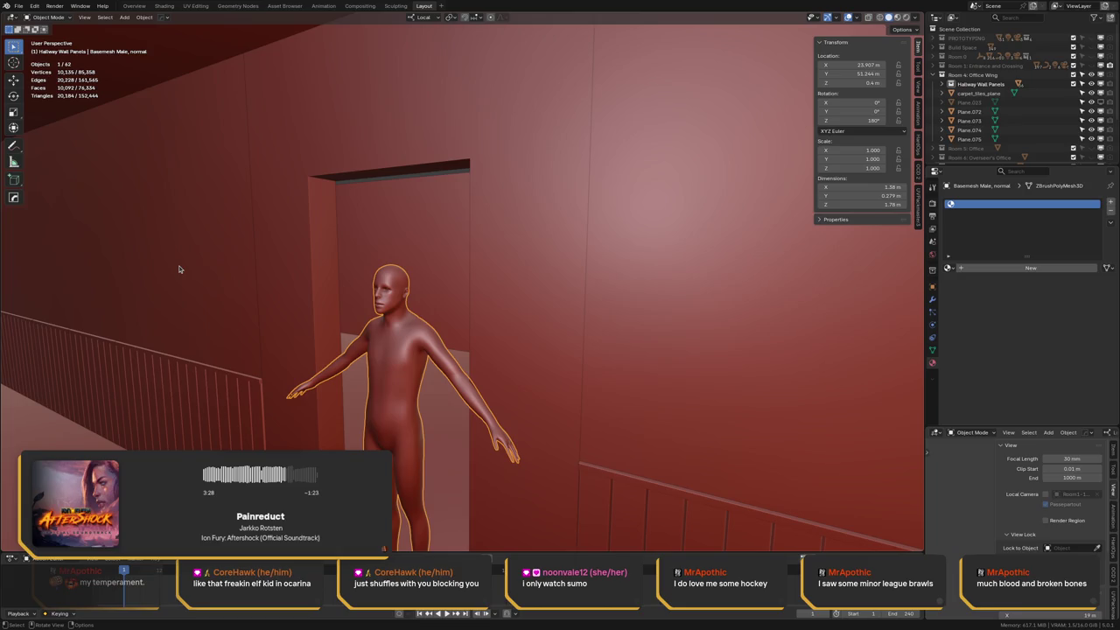
{"action": "mouse_move", "coordinate": [179, 266]}
{"action": "middle_mouse_down"}
{"action": "mouse_move", "coordinate": [306, 221]}
{"action": "mouse_move", "coordinate": [334, 235]}
{"action": "mouse_move", "coordinate": [291, 254]}
{"action": "middle_mouse_up"}
Move the human figure along X to 24.018 m and save the file
{"action": "key", "text": "ctrl+s"}
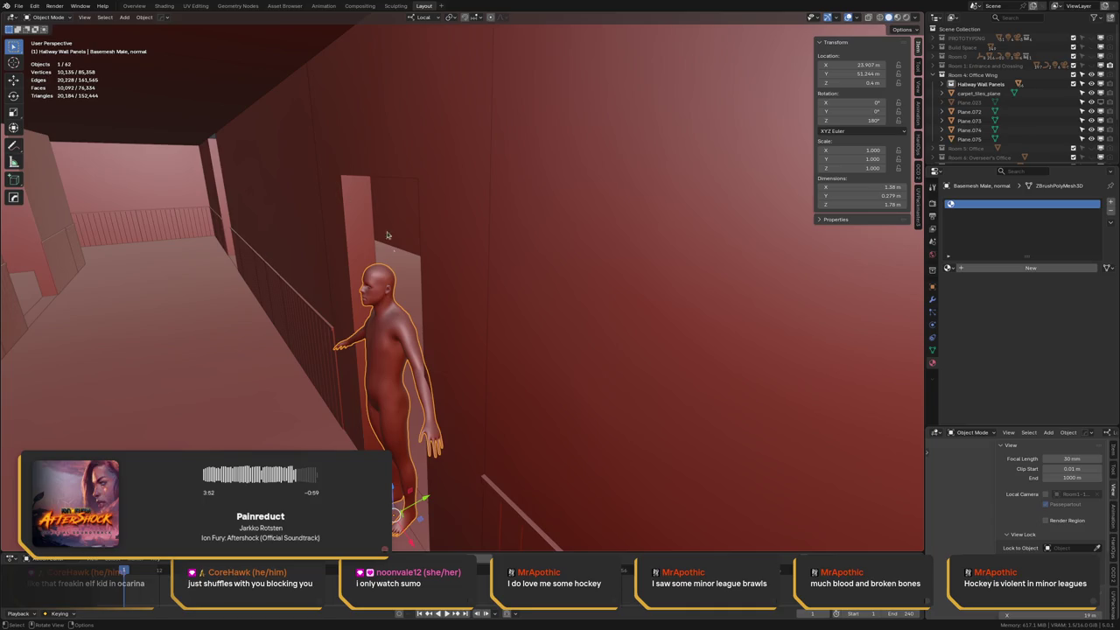
{"action": "middle_click_drag", "start_coordinate": [379, 352], "coordinate": [389, 357]}
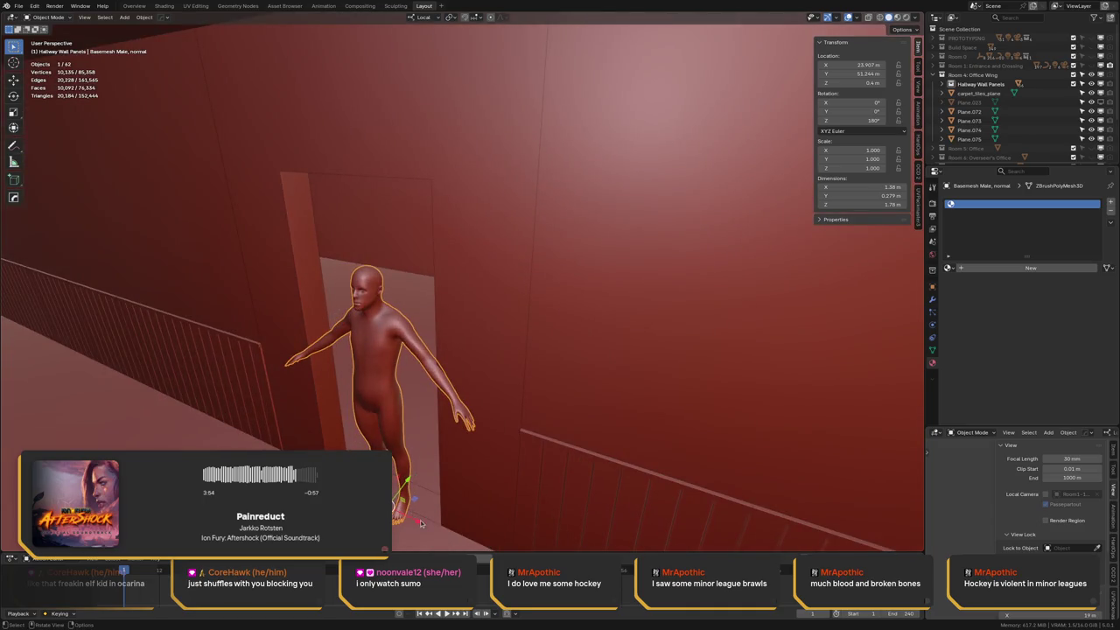
{"action": "key", "text": "g"}
{"action": "mouse_move", "coordinate": [448, 366]}
{"action": "middle_mouse_down"}
{"action": "mouse_move", "coordinate": [512, 327]}
{"action": "mouse_move", "coordinate": [448, 428]}
{"action": "middle_mouse_up"}
{"action": "mouse_move", "coordinate": [422, 527]}
{"action": "middle_mouse_down"}
{"action": "mouse_move", "coordinate": [443, 510]}
{"action": "mouse_move", "coordinate": [544, 291]}
{"action": "middle_mouse_up"}
{"action": "key", "text": "ctrl+s"}
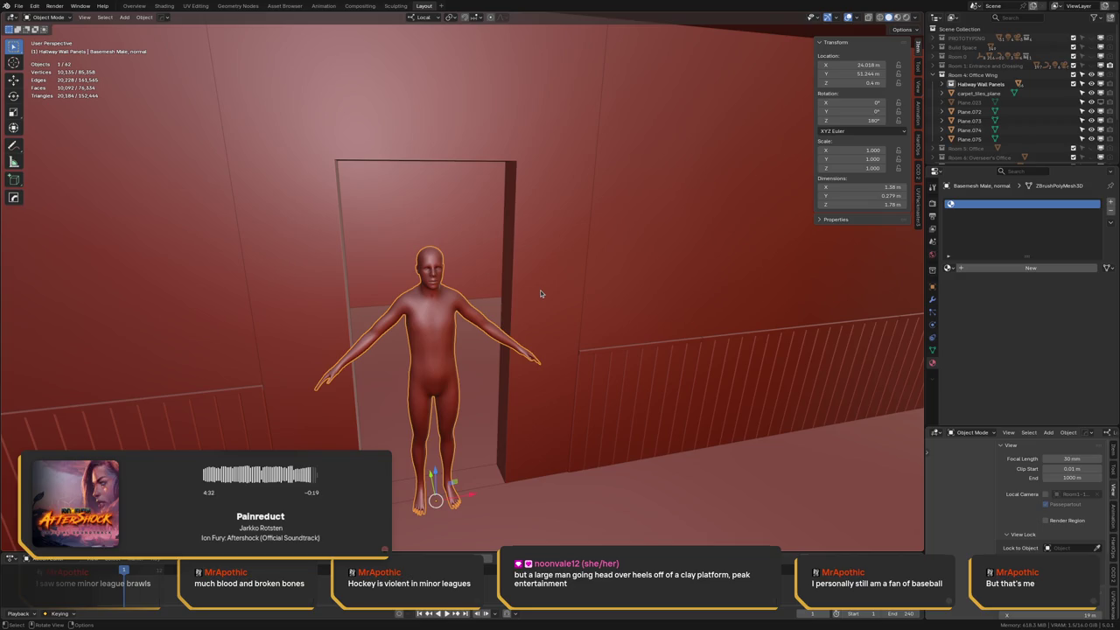
Open the doorway frame Plane.075 in Edit Mode and select its top face
{"action": "middle_click_drag", "start_coordinate": [397, 181], "coordinate": [274, 186]}
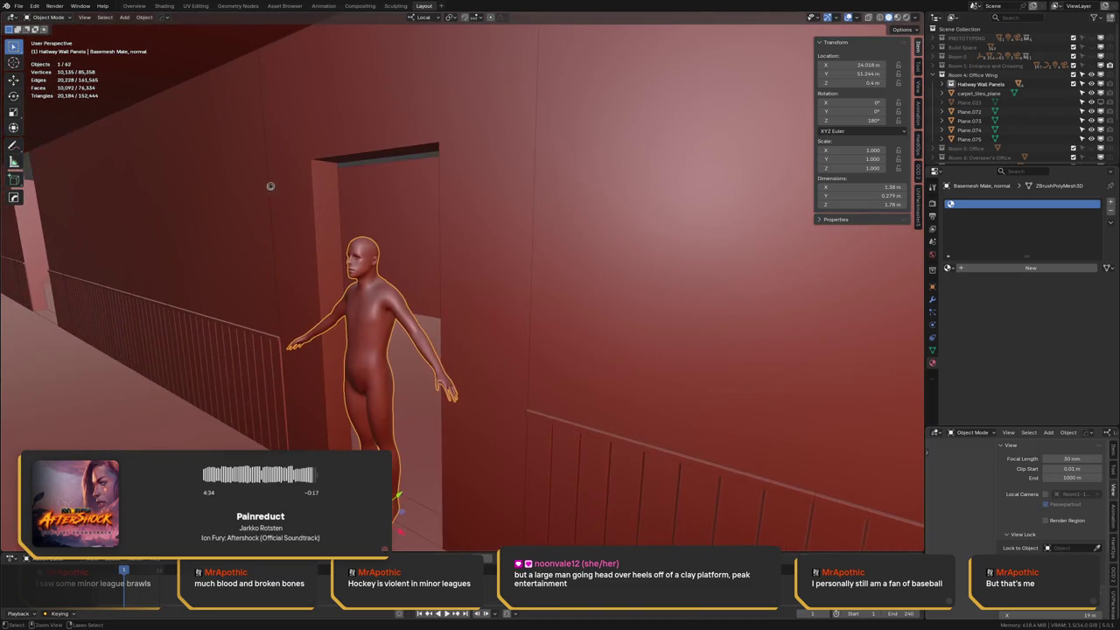
{"action": "key", "text": "ctrl+s"}
{"action": "mouse_move", "coordinate": [302, 184]}
{"action": "middle_mouse_down"}
{"action": "mouse_move", "coordinate": [277, 218]}
{"action": "mouse_move", "coordinate": [135, 197]}
{"action": "mouse_move", "coordinate": [289, 185]}
{"action": "mouse_move", "coordinate": [258, 193]}
{"action": "middle_mouse_up"}
{"action": "left_click", "coordinate": [190, 220]}
{"action": "key", "text": "Tab"}
{"action": "left_click", "coordinate": [289, 185]}
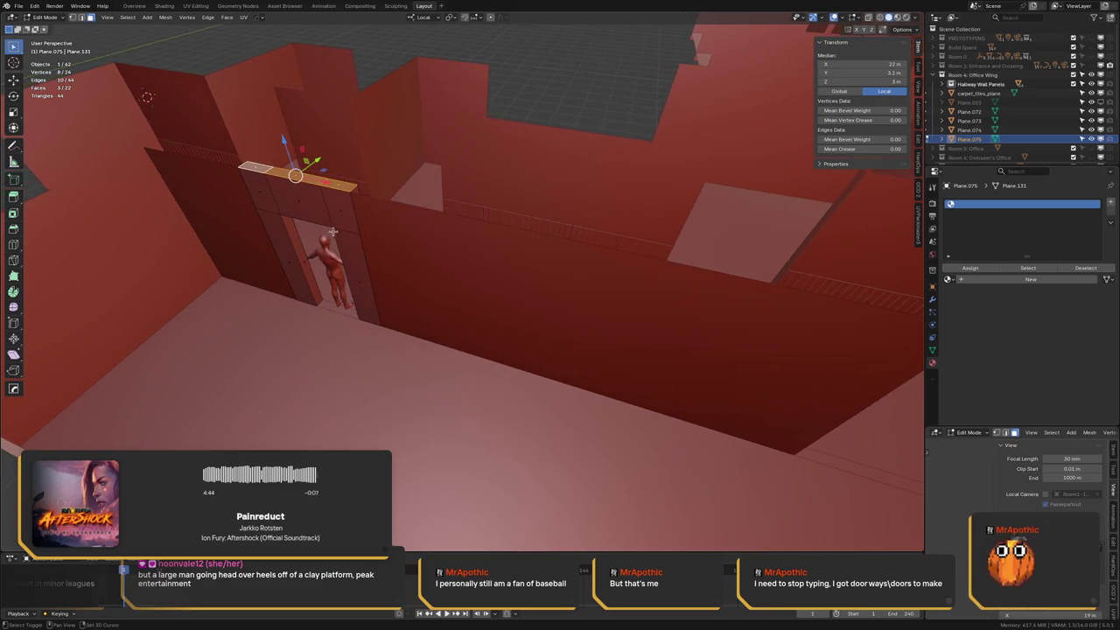
Isolate Plane.075 in local view and add its leg and leg-end faces to the top-face selection
{"action": "middle_click_drag", "start_coordinate": [332, 231], "coordinate": [351, 201]}
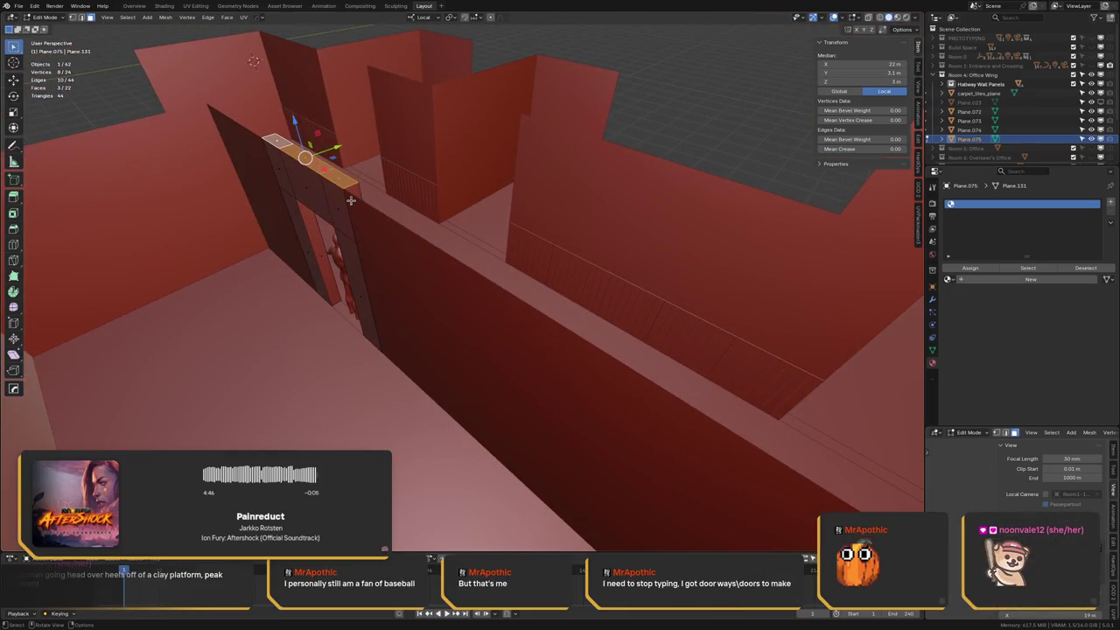
{"action": "key", "text": "slash"}
{"action": "mouse_move", "coordinate": [570, 175]}
{"action": "middle_mouse_down"}
{"action": "mouse_move", "coordinate": [525, 219]}
{"action": "mouse_move", "coordinate": [493, 218]}
{"action": "mouse_move", "coordinate": [530, 155]}
{"action": "mouse_move", "coordinate": [547, 152]}
{"action": "middle_mouse_up"}
{"action": "left_click", "coordinate": [494, 256], "text": "shift"}
{"action": "left_click", "coordinate": [479, 227], "text": "shift"}
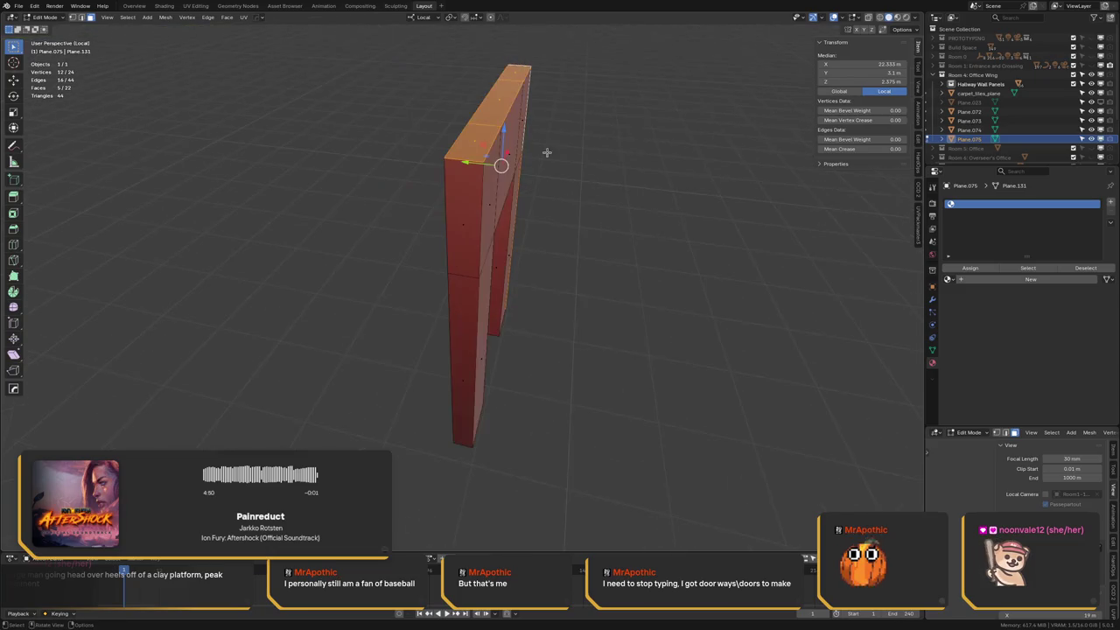
{"action": "left_click", "coordinate": [469, 240], "text": "shift"}
{"action": "left_click", "coordinate": [468, 302], "text": "shift"}
{"action": "mouse_move", "coordinate": [468, 302]}
{"action": "middle_mouse_down"}
{"action": "mouse_move", "coordinate": [442, 216]}
{"action": "mouse_move", "coordinate": [405, 301]}
{"action": "mouse_move", "coordinate": [480, 280]}
{"action": "mouse_move", "coordinate": [470, 313]}
{"action": "middle_mouse_up"}
{"action": "left_click", "coordinate": [404, 306], "text": "shift"}
{"action": "left_click", "coordinate": [470, 313], "text": "shift"}
{"action": "mouse_move", "coordinate": [474, 256]}
{"action": "middle_mouse_down"}
{"action": "mouse_move", "coordinate": [417, 156]}
{"action": "mouse_move", "coordinate": [420, 168]}
{"action": "middle_mouse_up"}
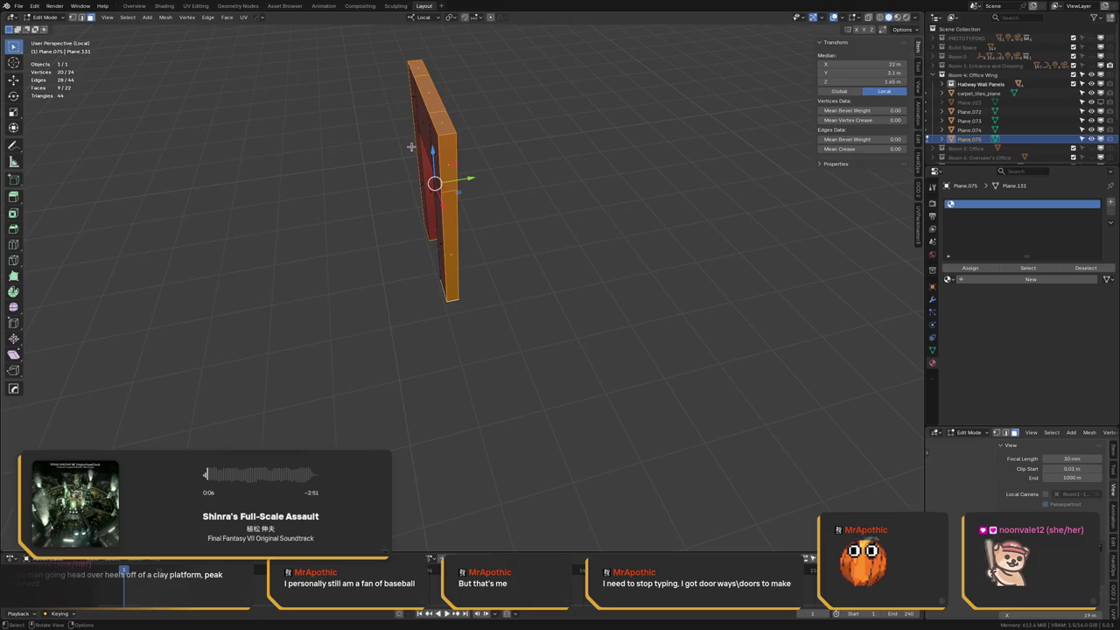
{"action": "middle_click_drag", "start_coordinate": [403, 148], "coordinate": [422, 185]}
Delete the nine selected faces, then leave local view and Edit Mode
{"action": "key", "text": "x"}
{"action": "left_click", "coordinate": [493, 166]}
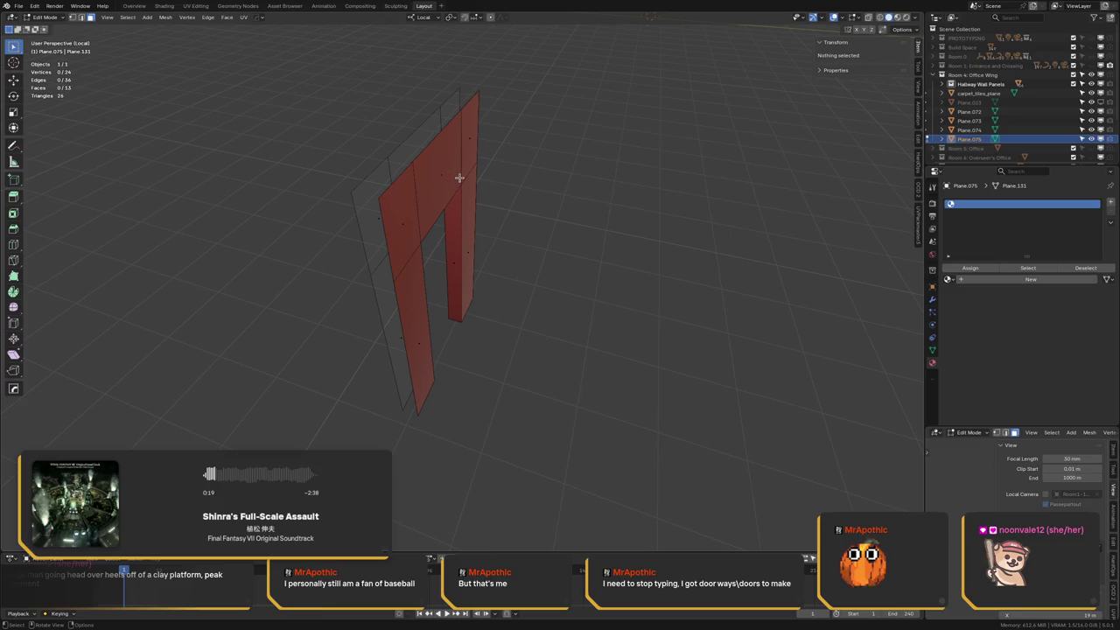
{"action": "key", "text": "KP_Divide"}
{"action": "key", "text": "Tab"}
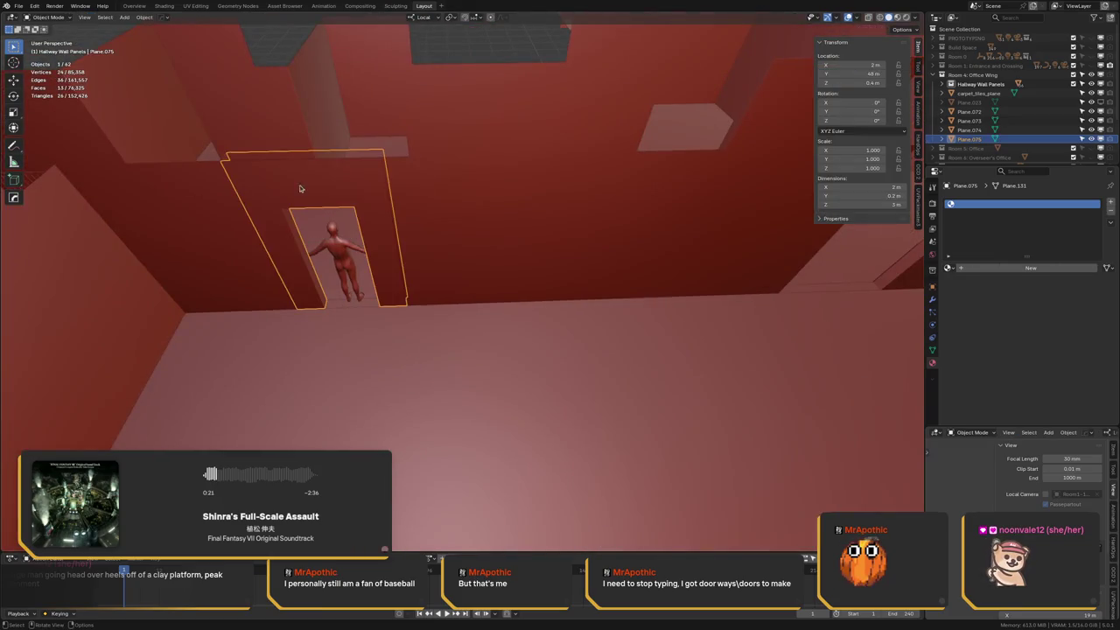
Save the file and duplicate the doorway frame in place
{"action": "mouse_move", "coordinate": [292, 188]}
{"action": "middle_mouse_down"}
{"action": "mouse_move", "coordinate": [343, 185]}
{"action": "mouse_move", "coordinate": [302, 196]}
{"action": "middle_mouse_up"}
{"action": "key", "text": "ctrl+s"}
{"action": "key", "text": "shift+d"}
{"action": "key", "text": "Escape"}
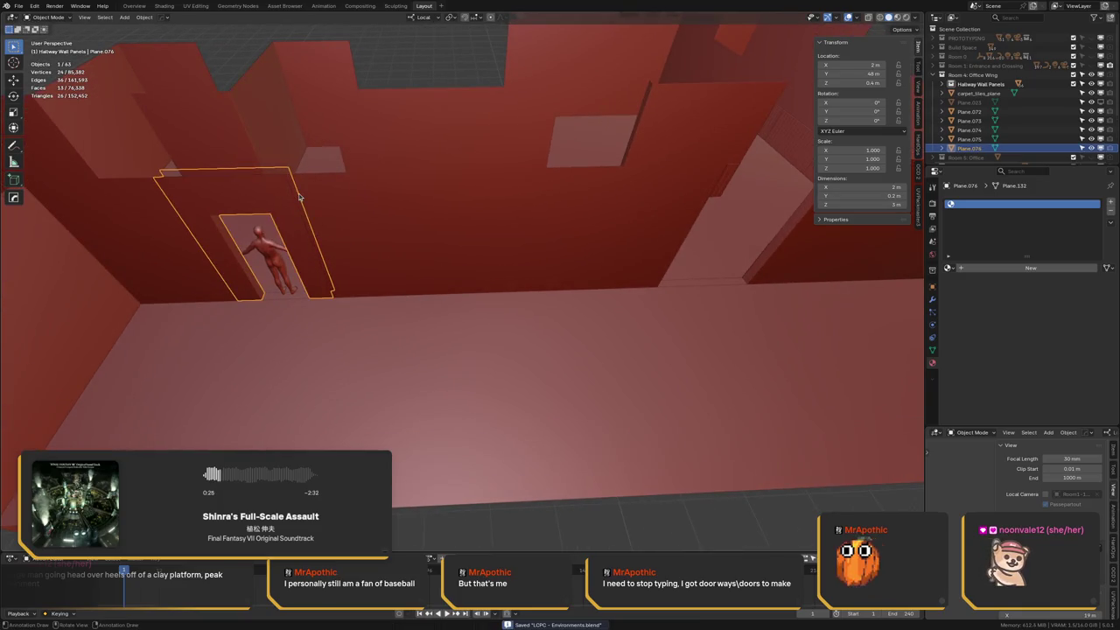
{"action": "mouse_move", "coordinate": [302, 259]}
{"action": "middle_mouse_down"}
{"action": "mouse_move", "coordinate": [247, 198]}
{"action": "mouse_move", "coordinate": [354, 194]}
{"action": "mouse_move", "coordinate": [397, 127]}
{"action": "middle_mouse_up"}
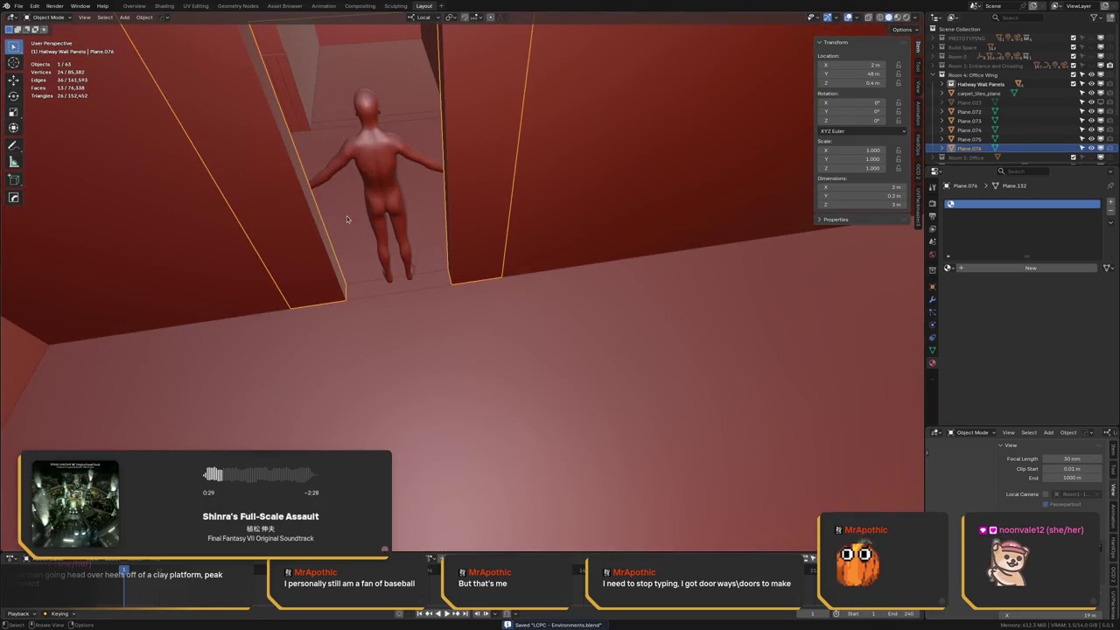
{"action": "middle_click_drag", "start_coordinate": [322, 235], "coordinate": [325, 243], "text": "ctrl"}
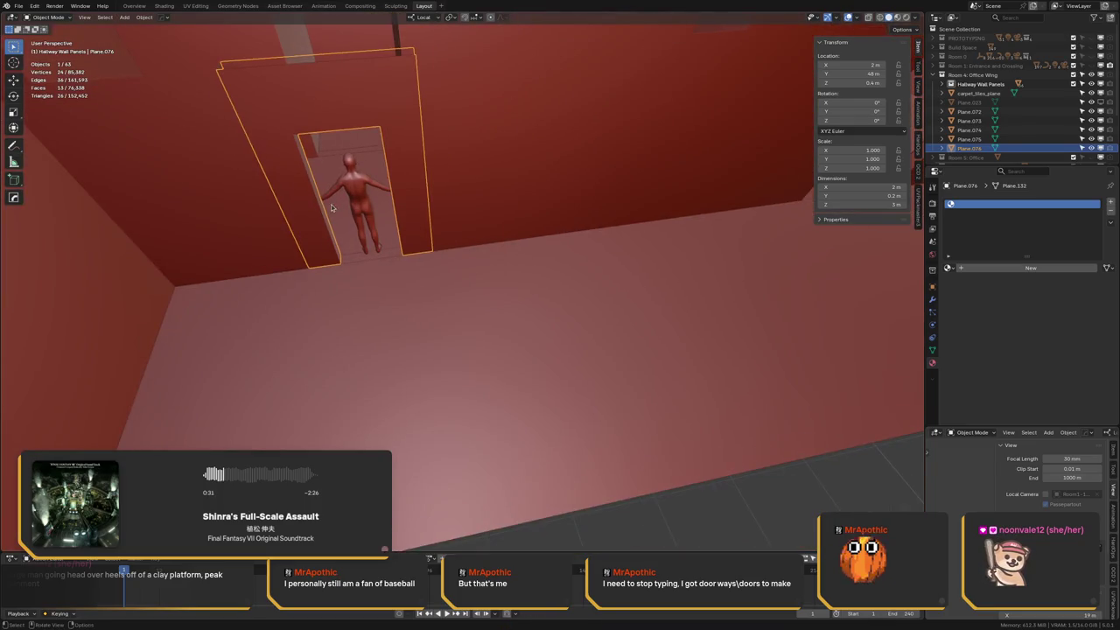
Delete the duplicate panel Plane.076 and reopen Plane.075 in Edit Mode
{"action": "key", "text": "x"}
{"action": "left_click", "coordinate": [333, 203]}
{"action": "left_click", "coordinate": [308, 219]}
{"action": "key", "text": "Tab"}
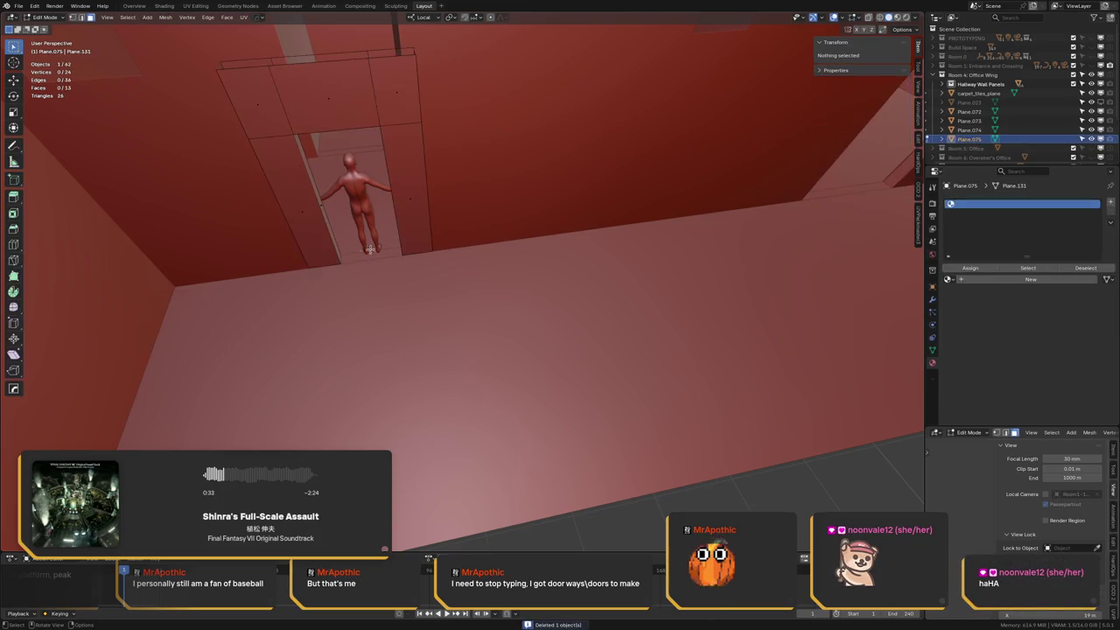
Select the vertices at the doorway panel's base in Edit Mode
{"action": "scroll", "coordinate": [370, 249], "scroll_direction": "up", "scroll_amount": 2}
{"action": "mouse_move", "coordinate": [337, 286]}
{"action": "middle_mouse_down"}
{"action": "mouse_move", "coordinate": [334, 276]}
{"action": "mouse_move", "coordinate": [350, 271]}
{"action": "middle_mouse_up"}
{"action": "left_click", "coordinate": [350, 266]}
{"action": "key", "text": "Tab"}
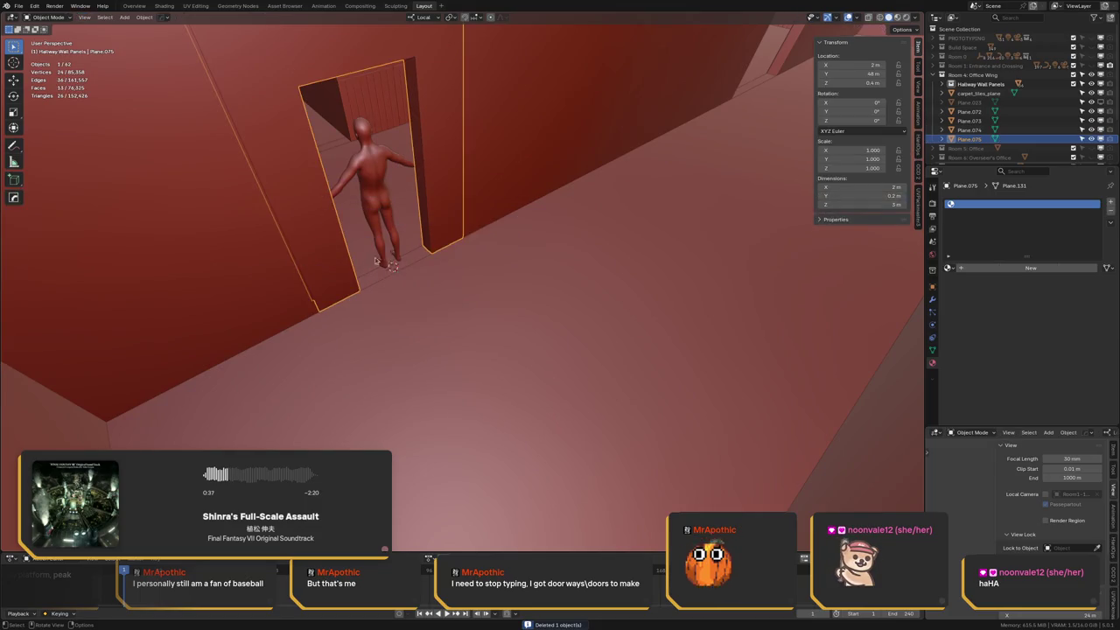
{"action": "scroll", "coordinate": [376, 258], "scroll_direction": "up", "scroll_amount": 3}
{"action": "key", "text": "Tab"}
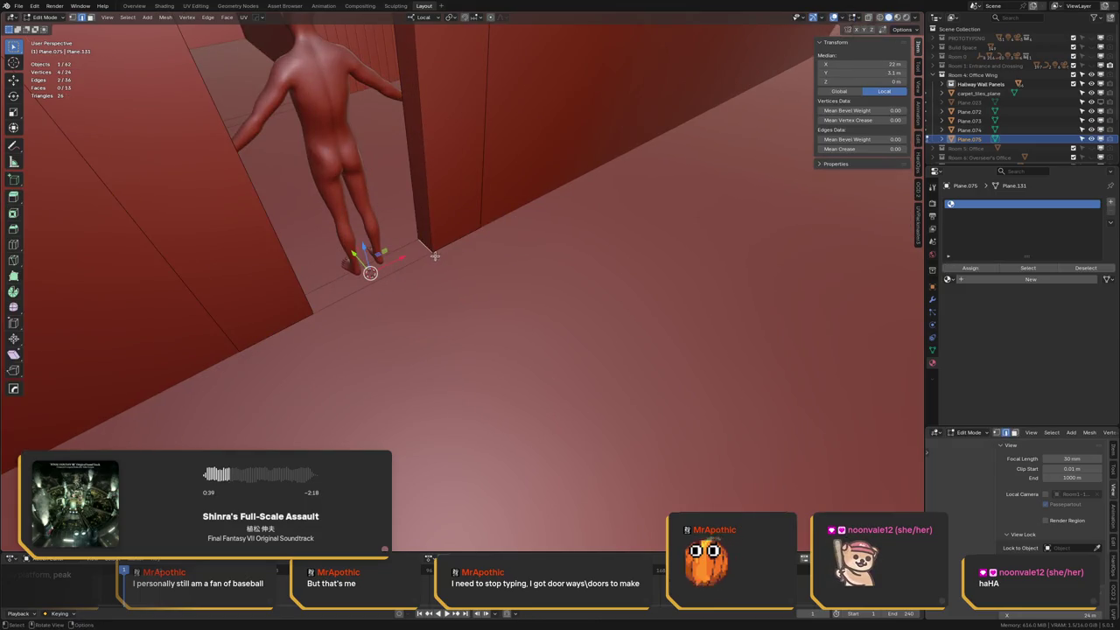
{"action": "left_click", "coordinate": [435, 256], "text": "shift"}
{"action": "middle_click_drag", "start_coordinate": [435, 256], "coordinate": [316, 296]}
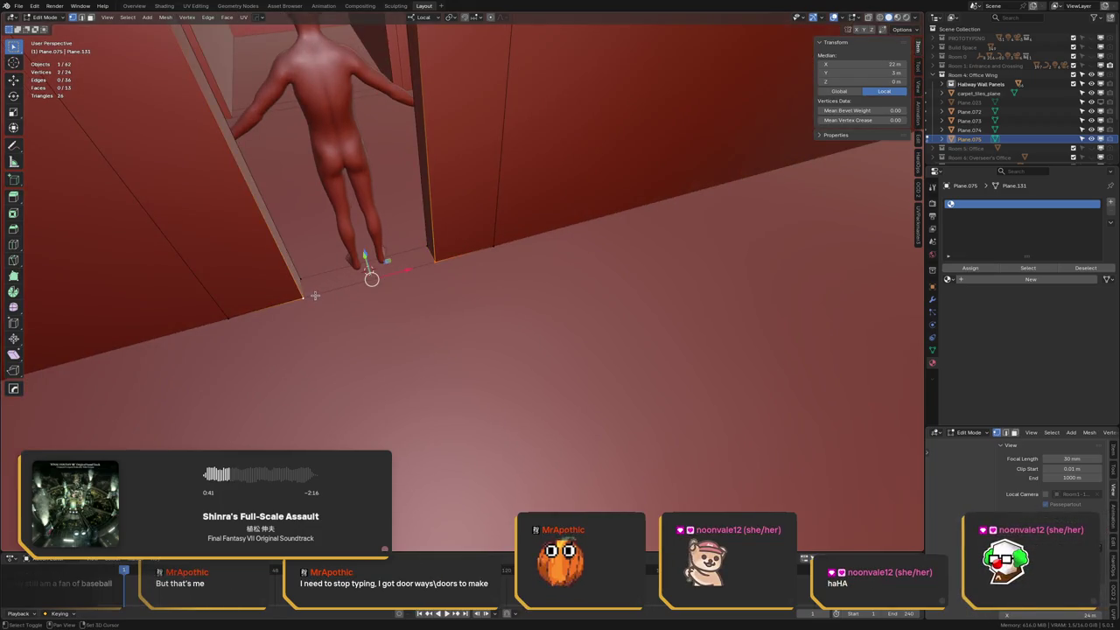
{"action": "middle_click_drag", "start_coordinate": [367, 265], "coordinate": [492, 270], "text": "alt"}
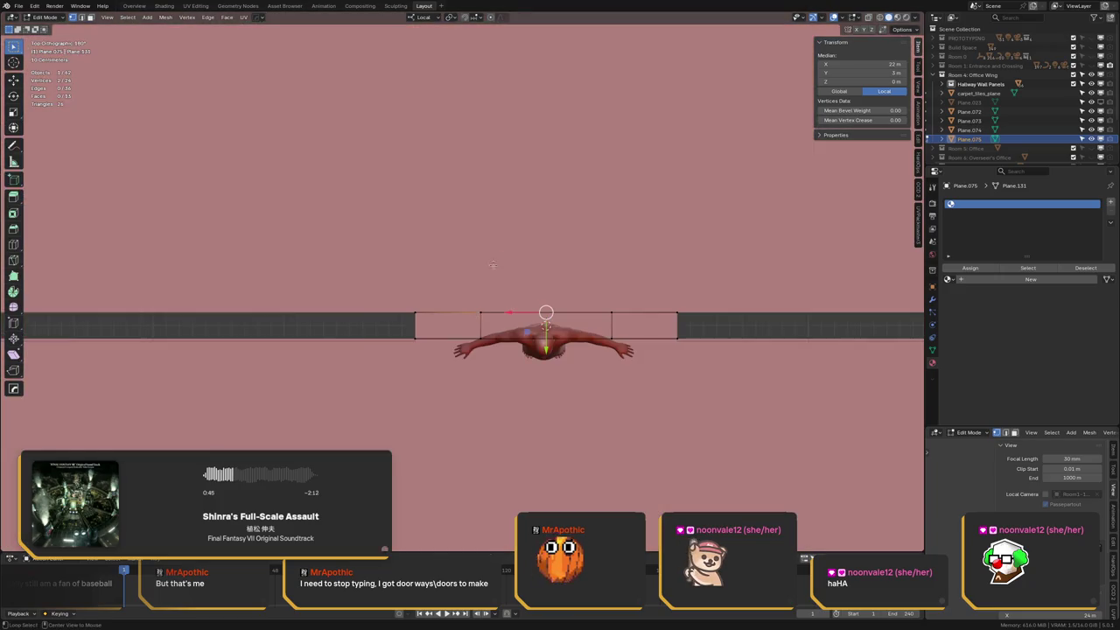
Turn on X-ray, zoom in on the figure's legs and return to Object Mode
{"action": "key", "text": "alt+z"}
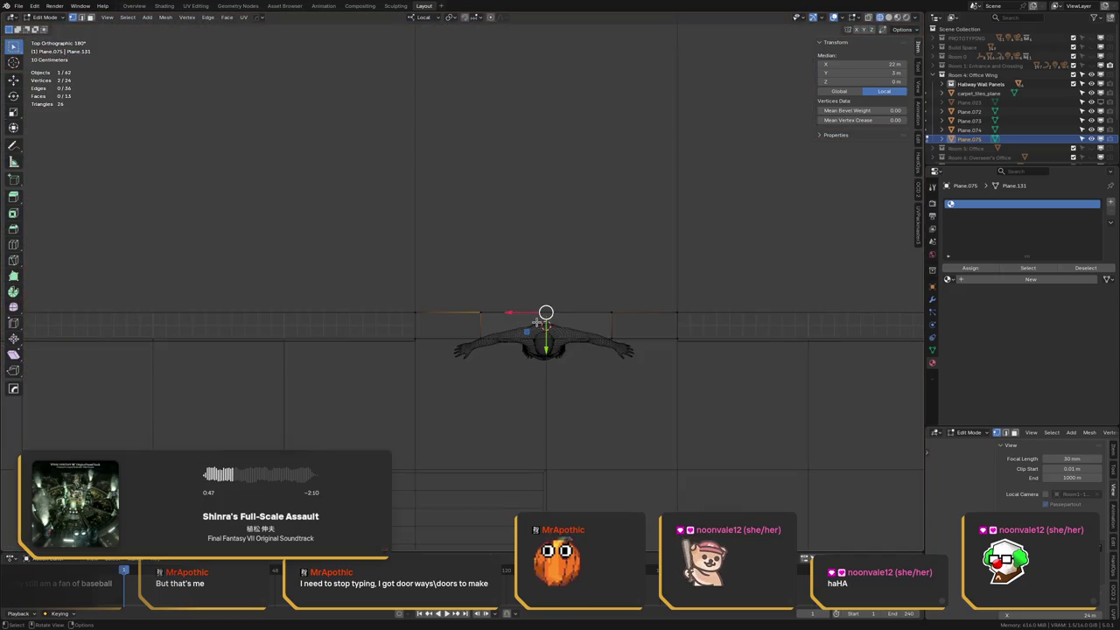
{"action": "middle_click_drag", "start_coordinate": [537, 324], "coordinate": [390, 261]}
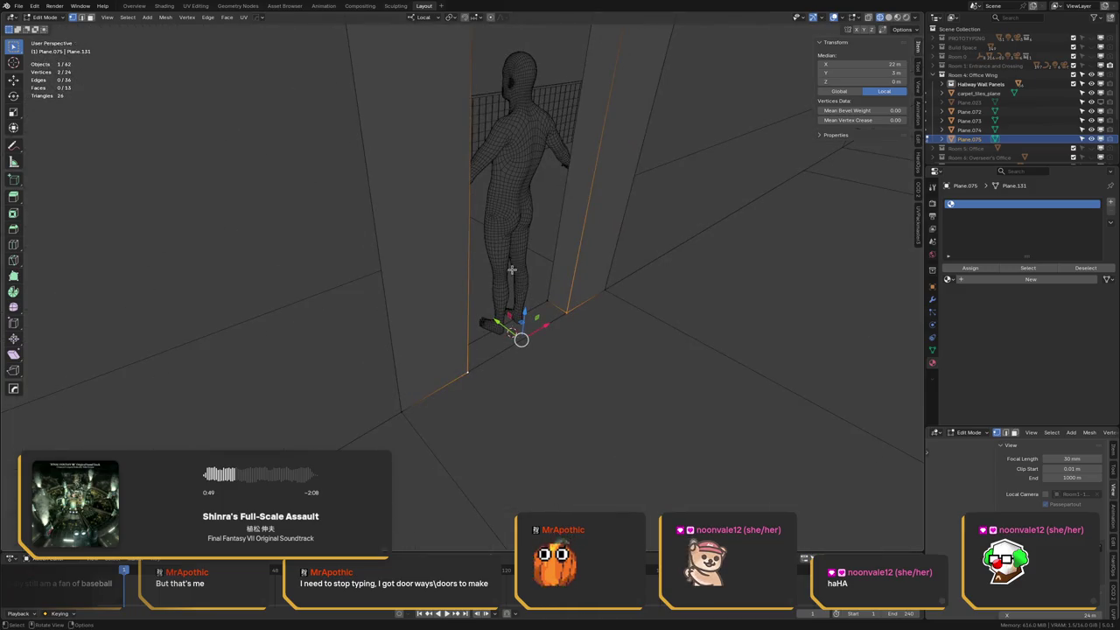
{"action": "scroll", "coordinate": [511, 264], "scroll_direction": "up", "scroll_amount": 5}
{"action": "mouse_move", "coordinate": [457, 223]}
{"action": "middle_mouse_down", "text": "shift"}
{"action": "mouse_move", "coordinate": [387, 155]}
{"action": "mouse_move", "coordinate": [420, 169]}
{"action": "mouse_move", "coordinate": [373, 155]}
{"action": "mouse_move", "coordinate": [422, 161]}
{"action": "middle_mouse_up", "text": "shift"}
{"action": "scroll", "coordinate": [420, 169], "scroll_direction": "up", "scroll_amount": 2}
{"action": "key", "text": "ctrl+Tab"}
{"action": "left_click", "coordinate": [316, 157]}
Select a vertical vertex path down the human figure's leg in Edit Mode
{"action": "left_click", "coordinate": [385, 166]}
{"action": "key", "text": "Tab"}
{"action": "left_click", "coordinate": [396, 172]}
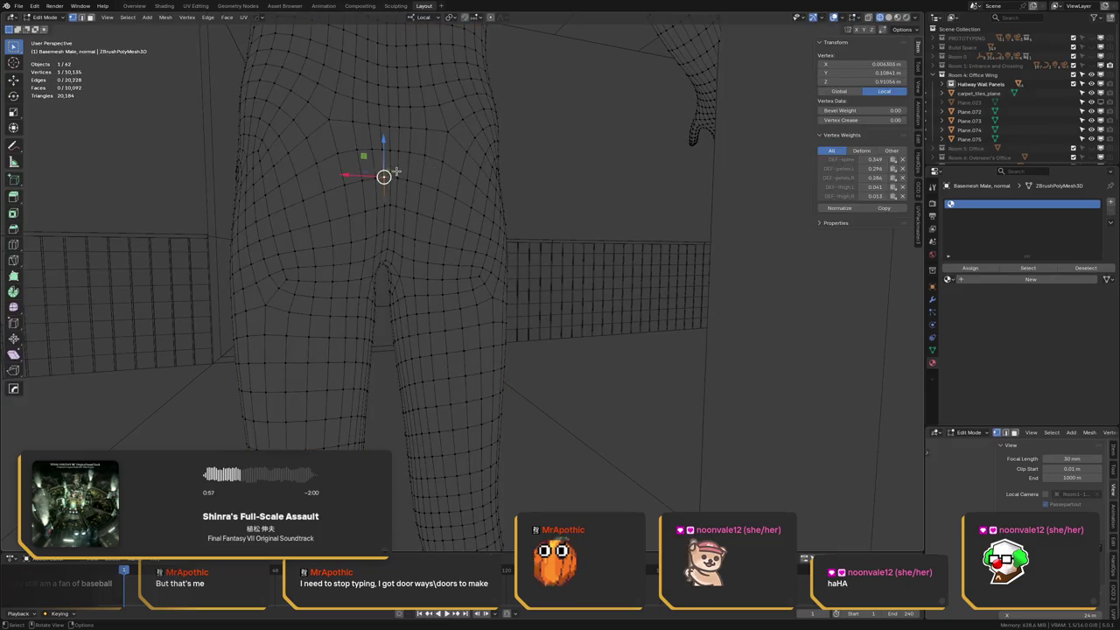
{"action": "left_click", "coordinate": [388, 161]}
{"action": "left_click", "coordinate": [388, 255], "text": "ctrl"}
{"action": "mouse_move", "coordinate": [388, 254]}
{"action": "middle_mouse_down"}
{"action": "mouse_move", "coordinate": [398, 245]}
{"action": "mouse_move", "coordinate": [385, 272]}
{"action": "mouse_move", "coordinate": [424, 233]}
{"action": "mouse_move", "coordinate": [382, 250]}
{"action": "mouse_move", "coordinate": [416, 270]}
{"action": "mouse_move", "coordinate": [518, 254]}
{"action": "mouse_move", "coordinate": [718, 126]}
{"action": "middle_mouse_up"}
{"action": "left_click", "coordinate": [385, 272], "text": "ctrl"}
{"action": "key", "text": "Tab"}
{"action": "scroll", "coordinate": [446, 200], "scroll_direction": "down", "scroll_amount": 5}
Select the doorway wall panel and save the file
{"action": "left_click", "coordinate": [518, 255]}
{"action": "key", "text": "Tab"}
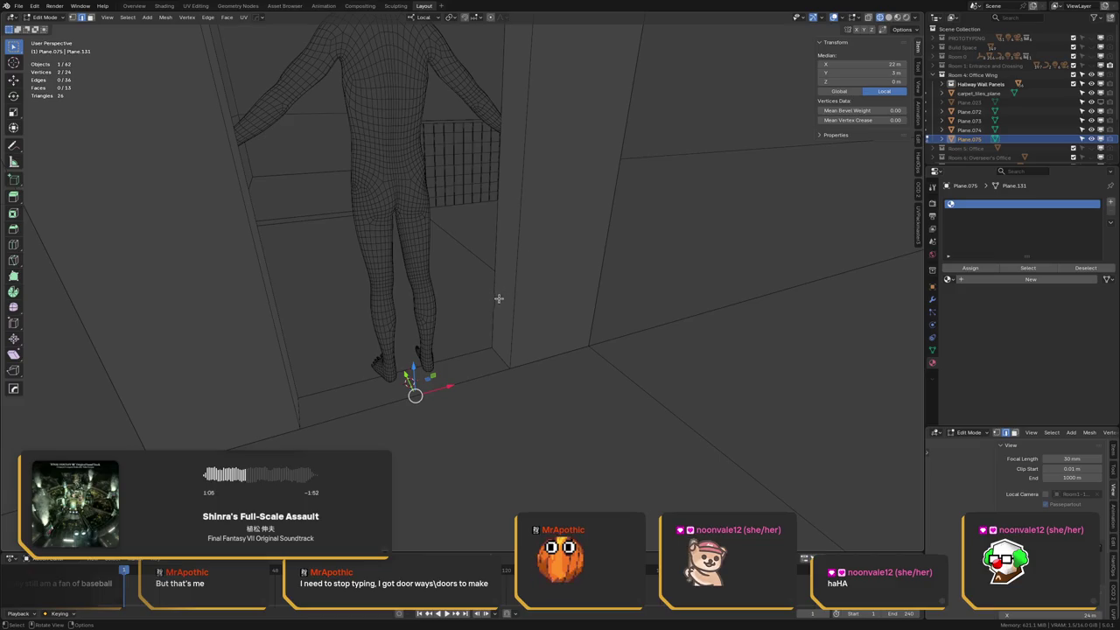
{"action": "key", "text": "Tab"}
{"action": "middle_click_drag", "start_coordinate": [463, 298], "coordinate": [503, 296]}
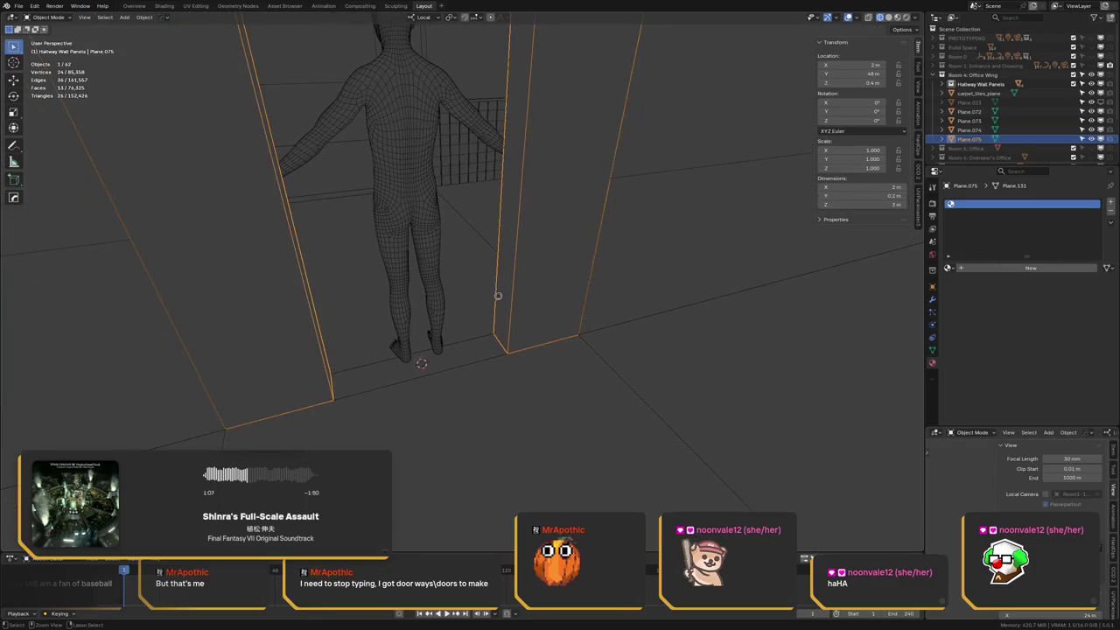
{"action": "key", "text": "ctrl+s"}
Snap the 3D cursor to the panel's base corner vertex and set the panel's origin there
{"action": "key", "text": "Tab"}
{"action": "key", "text": "alt+z"}
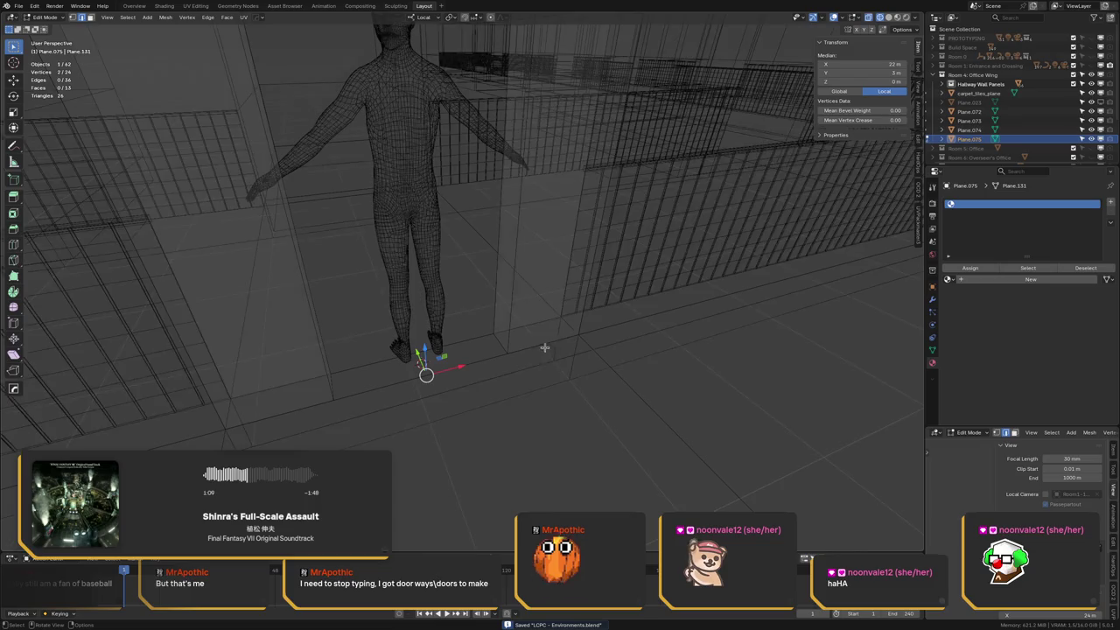
{"action": "left_click", "coordinate": [506, 354]}
{"action": "key", "text": "ctrl+Tab"}
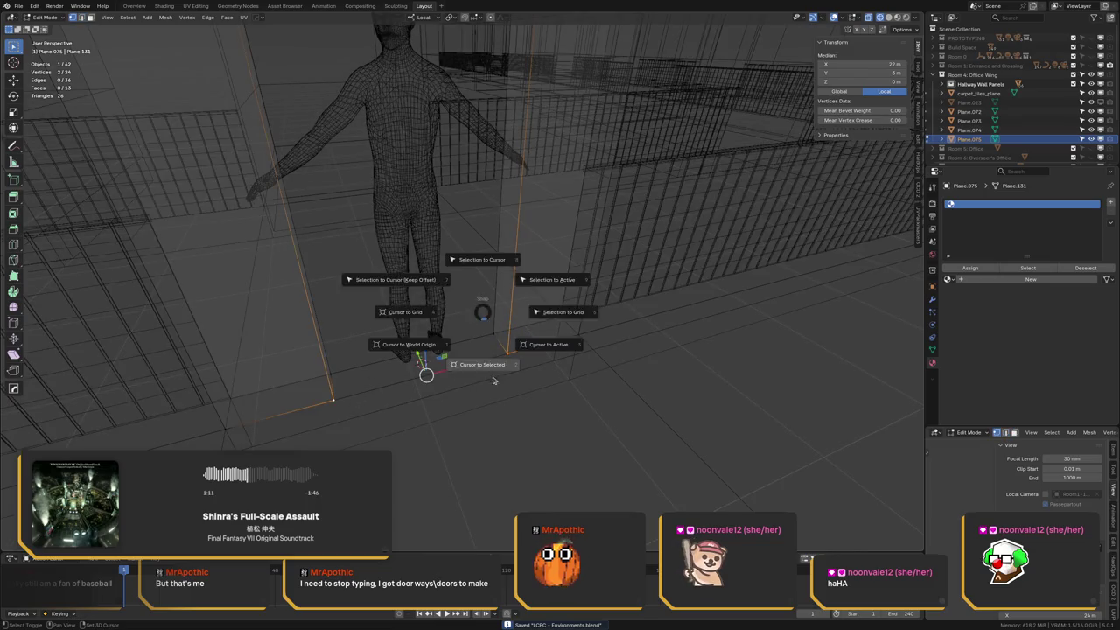
{"action": "key", "text": "Tab"}
{"action": "key", "text": "q"}
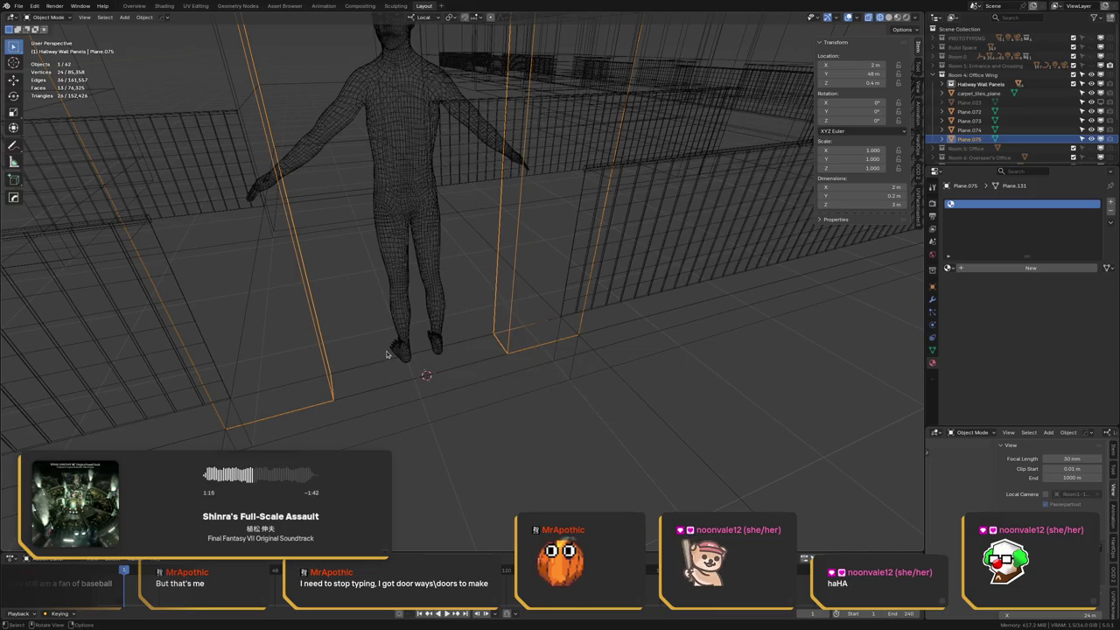
{"action": "right_click", "coordinate": [447, 328]}
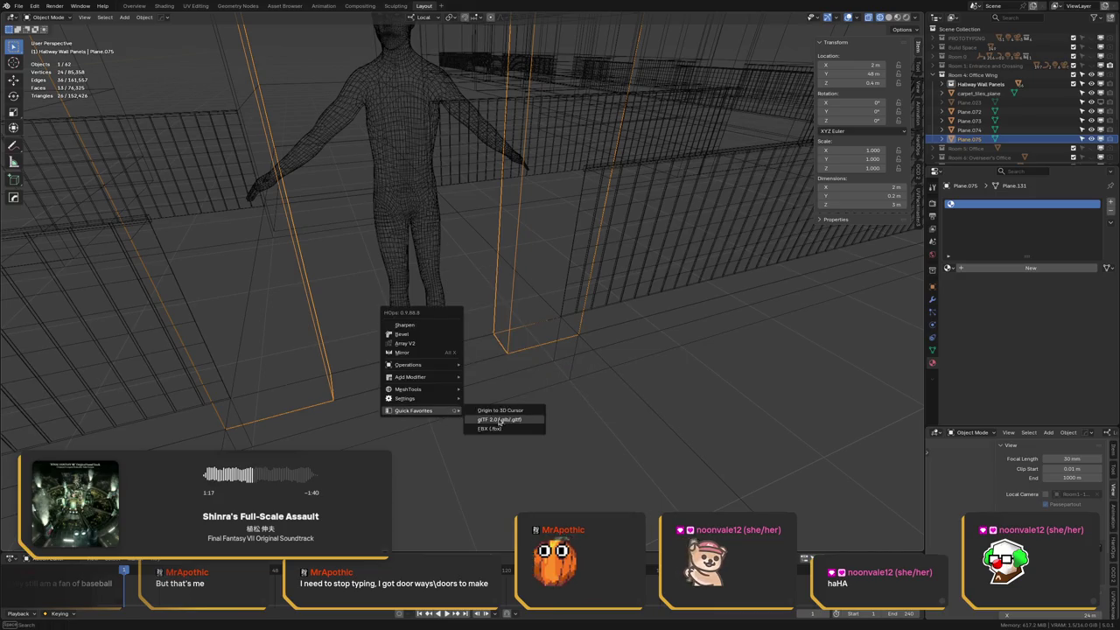
{"action": "left_click", "coordinate": [503, 413]}
Turn off X-ray, reselect the panel to confirm it reads 24 m, 51 m, and save
{"action": "key", "text": "alt+a"}
{"action": "key", "text": "shift+z"}
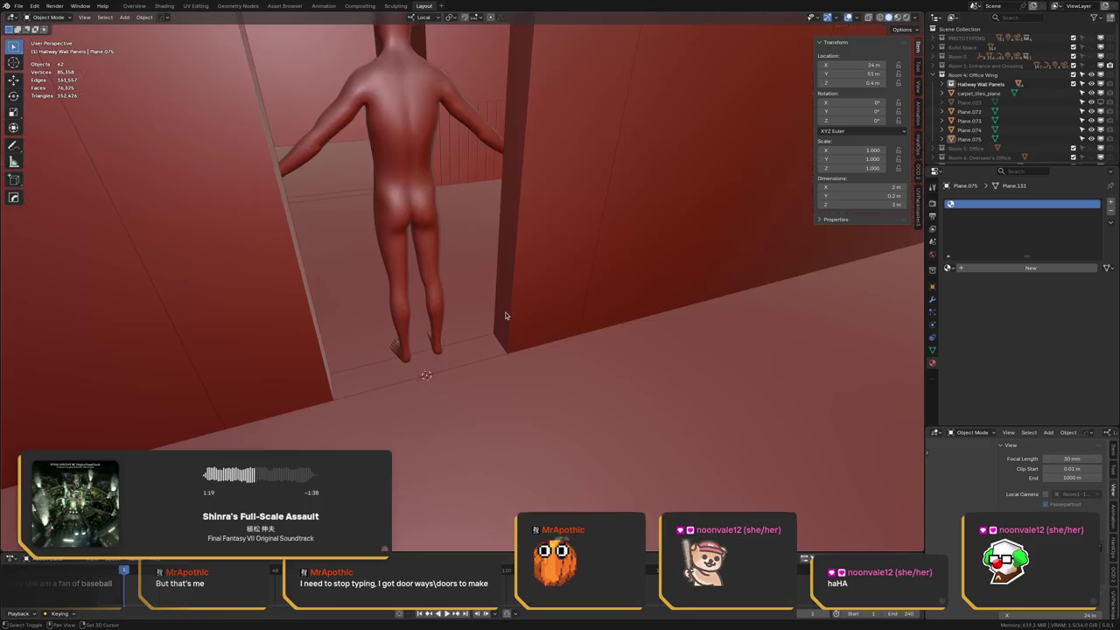
{"action": "mouse_move", "coordinate": [514, 297]}
{"action": "middle_mouse_down"}
{"action": "mouse_move", "coordinate": [498, 271]}
{"action": "mouse_move", "coordinate": [455, 280]}
{"action": "mouse_move", "coordinate": [376, 260]}
{"action": "middle_mouse_up"}
{"action": "left_click", "coordinate": [437, 288]}
{"action": "scroll", "coordinate": [429, 280], "scroll_direction": "down", "scroll_amount": 4}
{"action": "key", "text": "ctrl+s"}
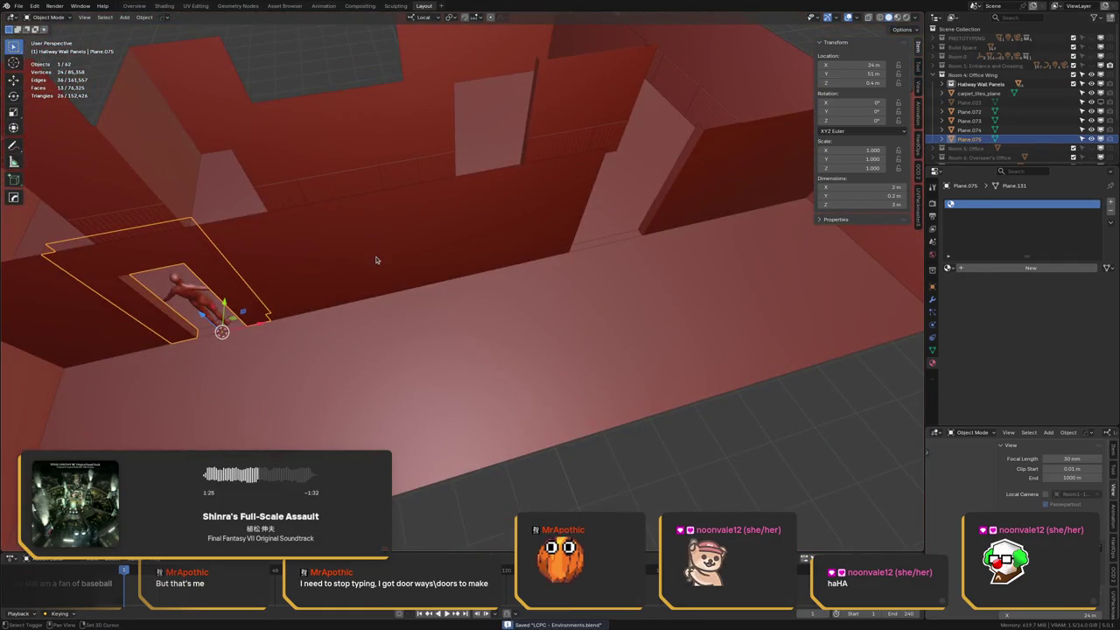
Duplicate the doorway panel and slide the copy 9 m along X to X 33 m
{"action": "key", "text": "shift+d"}
{"action": "key", "text": "Escape"}
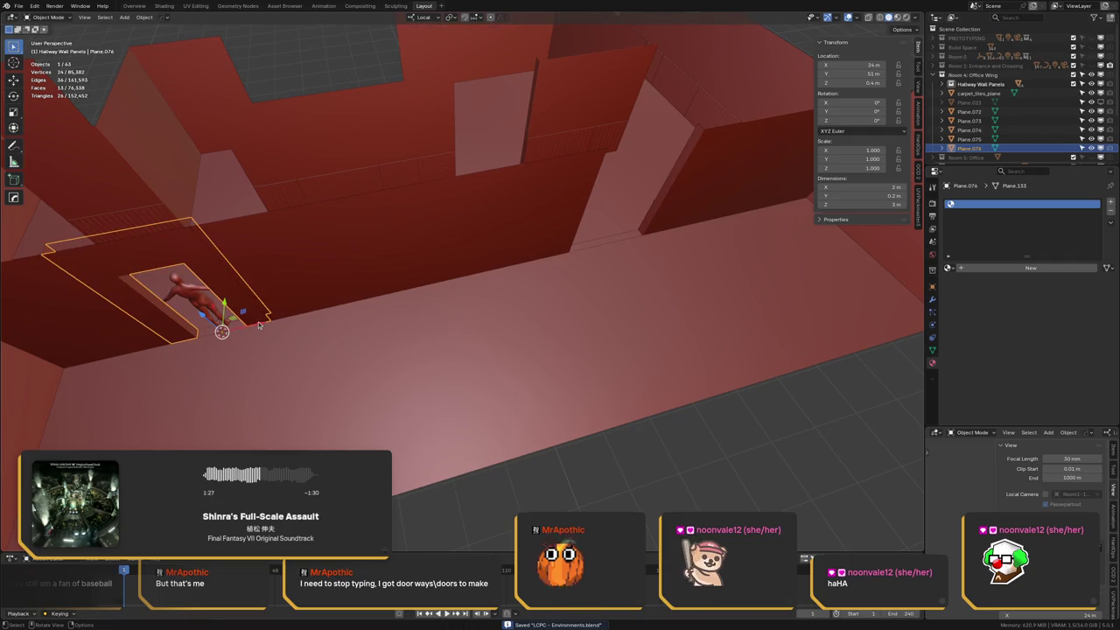
{"action": "key", "text": "g"}
{"action": "key", "text": "x"}
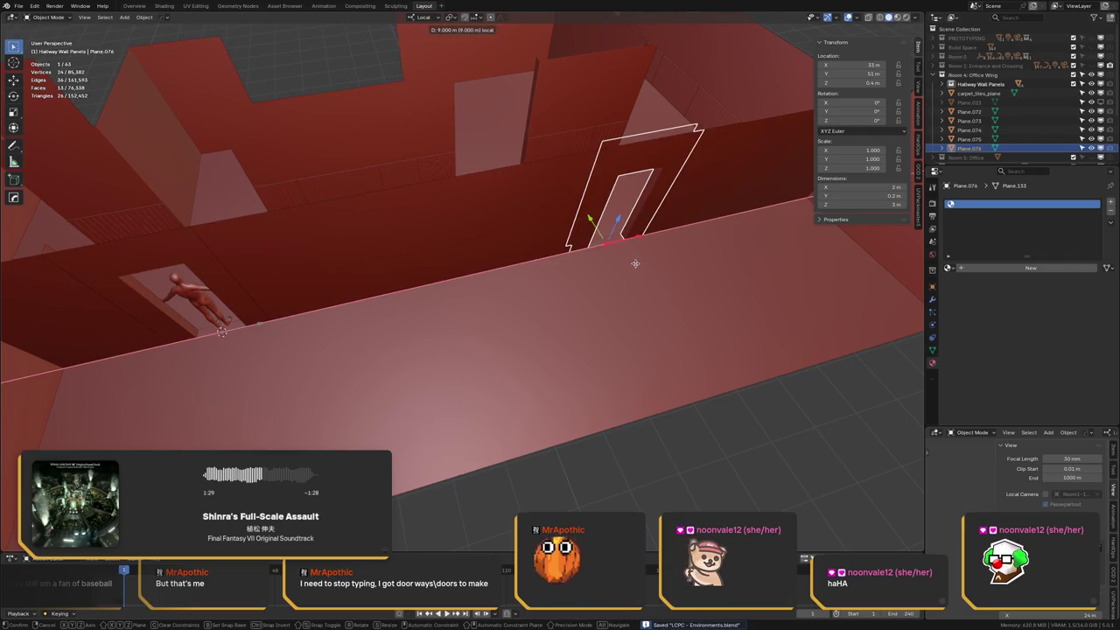
{"action": "left_click", "coordinate": [634, 264]}
{"action": "key", "text": "alt+a"}
{"action": "mouse_move", "coordinate": [605, 242]}
{"action": "middle_mouse_down"}
{"action": "mouse_move", "coordinate": [371, 230]}
{"action": "mouse_move", "coordinate": [300, 192]}
{"action": "mouse_move", "coordinate": [443, 204]}
{"action": "mouse_move", "coordinate": [418, 232]}
{"action": "middle_mouse_up"}
Duplicate the new panel and rotate the copy 180° about Z for the opposite wall
{"action": "left_click", "coordinate": [440, 214]}
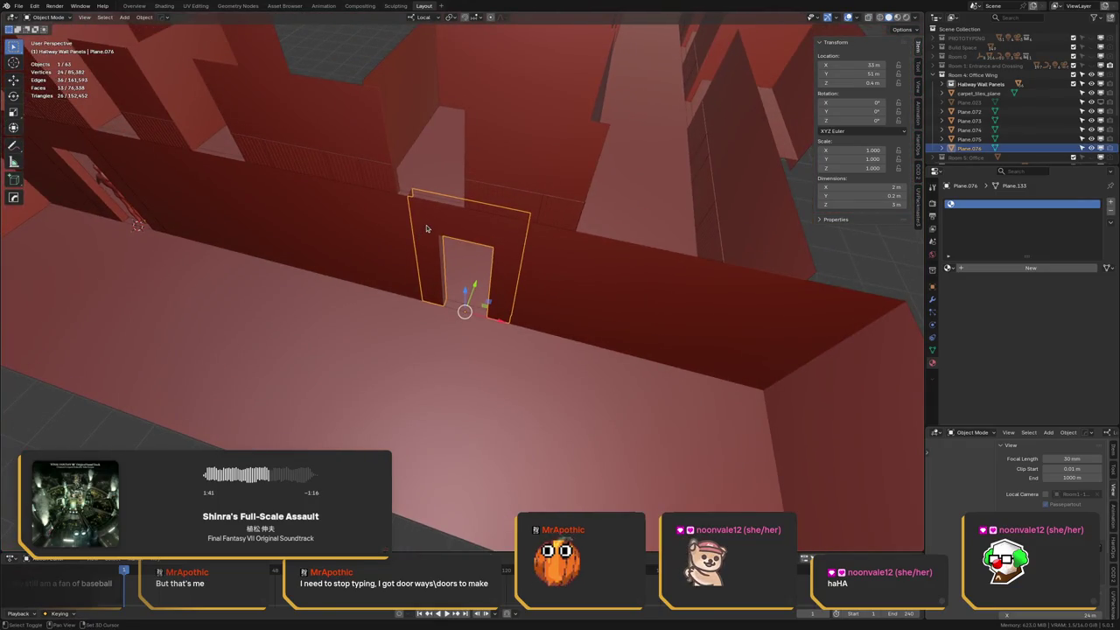
{"action": "key", "text": "shift+d"}
{"action": "type", "text": "rz180"}
{"action": "key", "text": "Return"}
{"action": "mouse_move", "coordinate": [426, 229]}
{"action": "middle_mouse_down"}
{"action": "mouse_move", "coordinate": [352, 249]}
{"action": "mouse_move", "coordinate": [386, 358]}
{"action": "middle_mouse_up"}
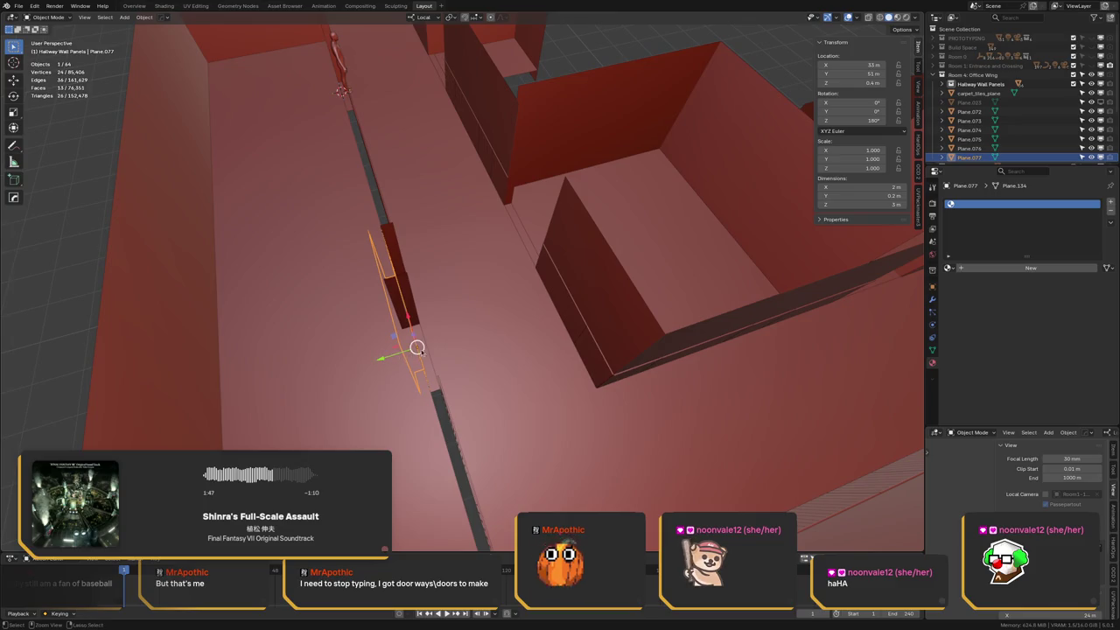
Move the turned doorway copy across the hallway to Y 54.4 m
{"action": "key", "text": "g"}
{"action": "key", "text": "y"}
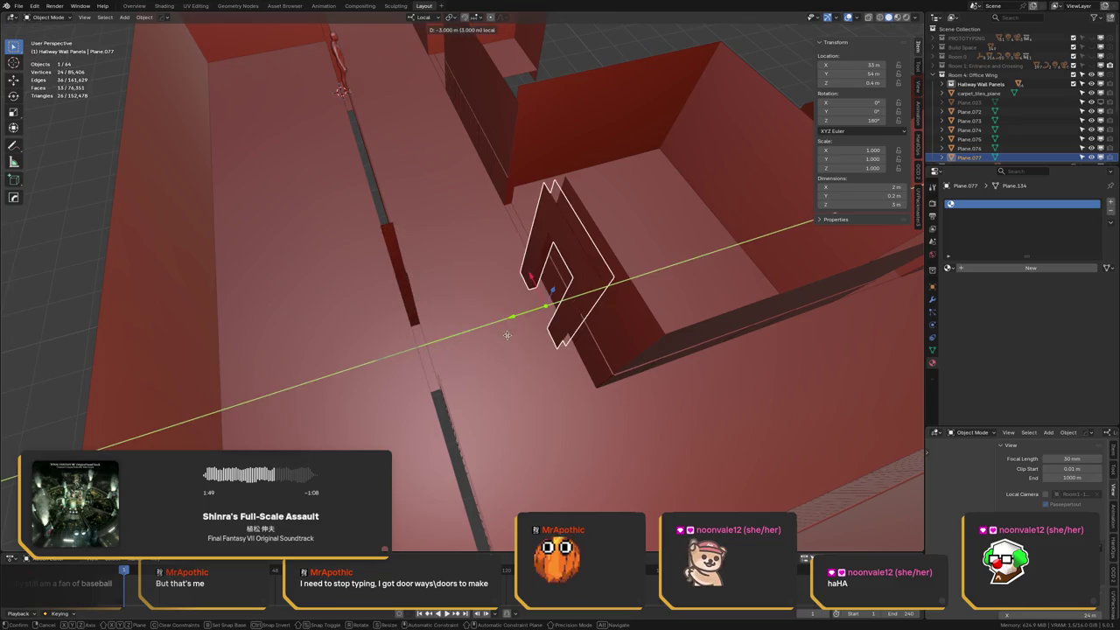
{"action": "left_click", "coordinate": [528, 332]}
{"action": "mouse_move", "coordinate": [528, 333]}
{"action": "middle_mouse_down"}
{"action": "mouse_move", "coordinate": [428, 274]}
{"action": "mouse_move", "coordinate": [425, 307]}
{"action": "middle_mouse_up"}
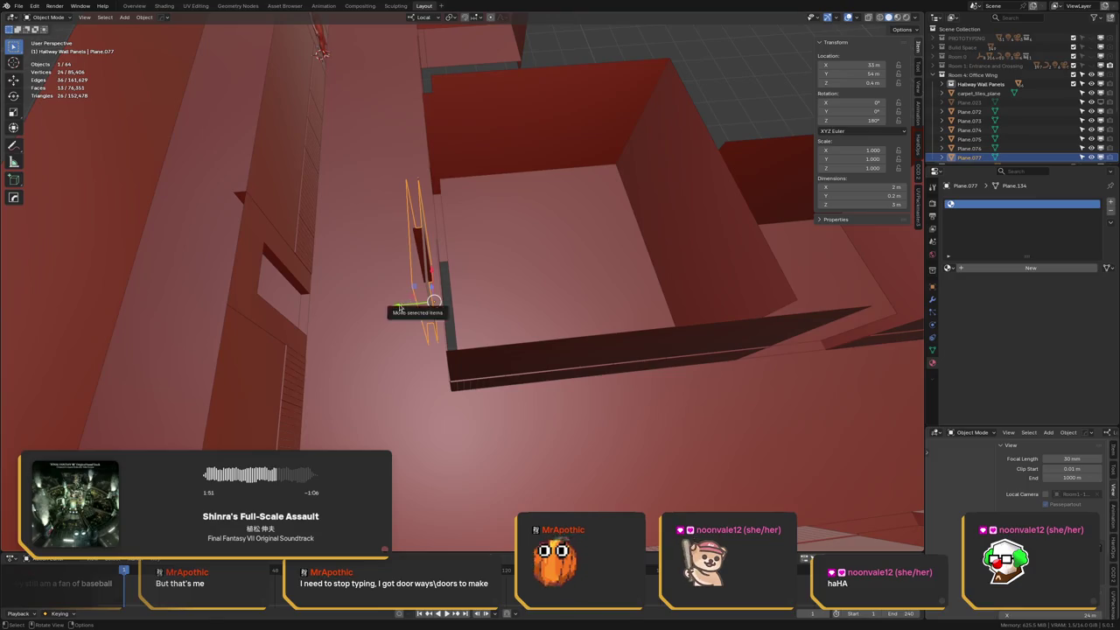
{"action": "key", "text": "g"}
{"action": "key", "text": "y"}
{"action": "left_click", "coordinate": [479, 308]}
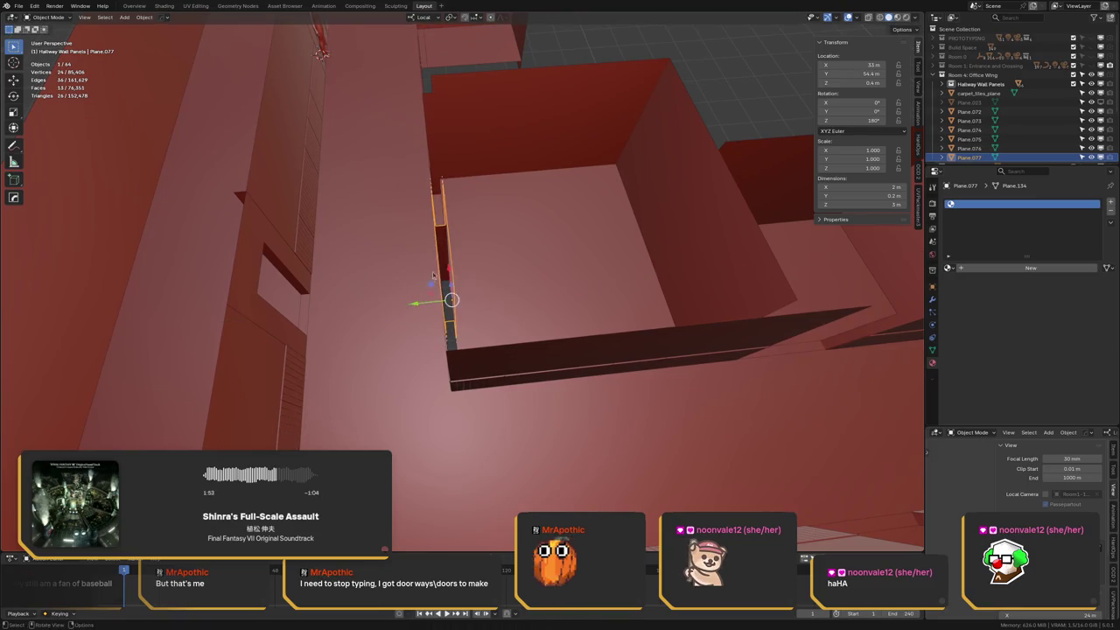
{"action": "middle_click_drag", "start_coordinate": [479, 308], "coordinate": [512, 277]}
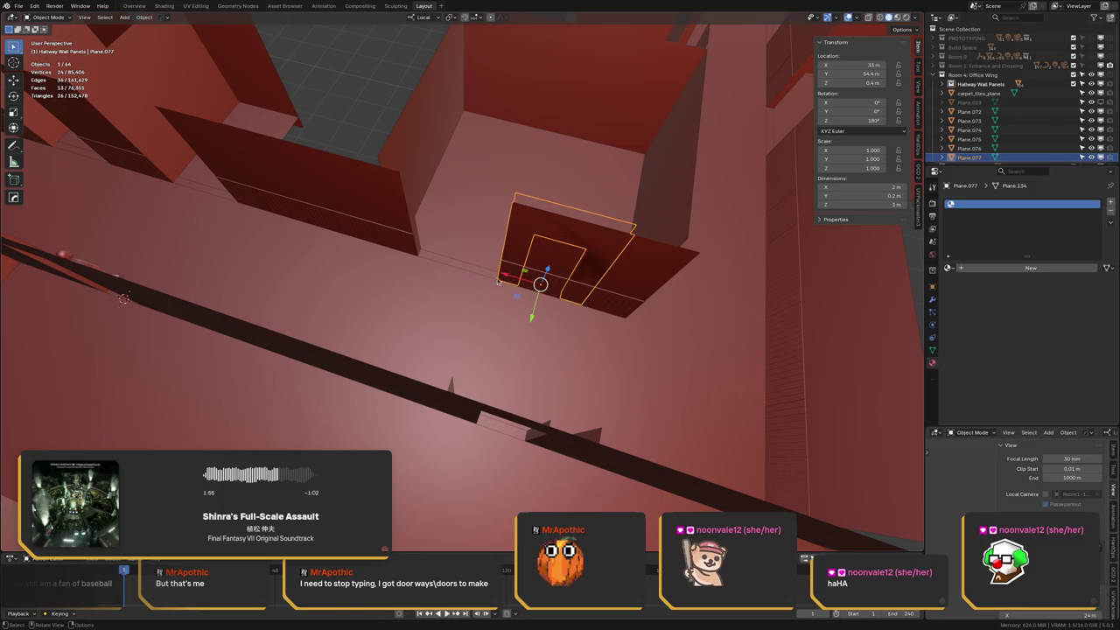
Slide the copy along the hallway to X 31 m and save
{"action": "key", "text": "g"}
{"action": "key", "text": "x"}
{"action": "left_click", "coordinate": [438, 266]}
{"action": "middle_click_drag", "start_coordinate": [437, 266], "coordinate": [567, 249]}
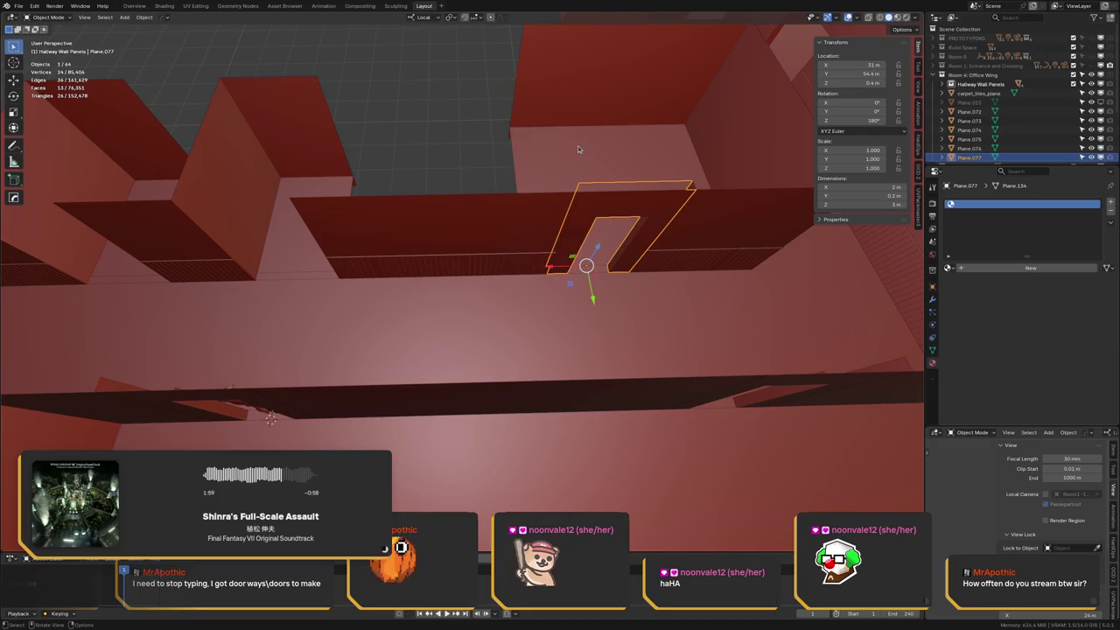
{"action": "middle_click_drag", "start_coordinate": [578, 149], "coordinate": [318, 239]}
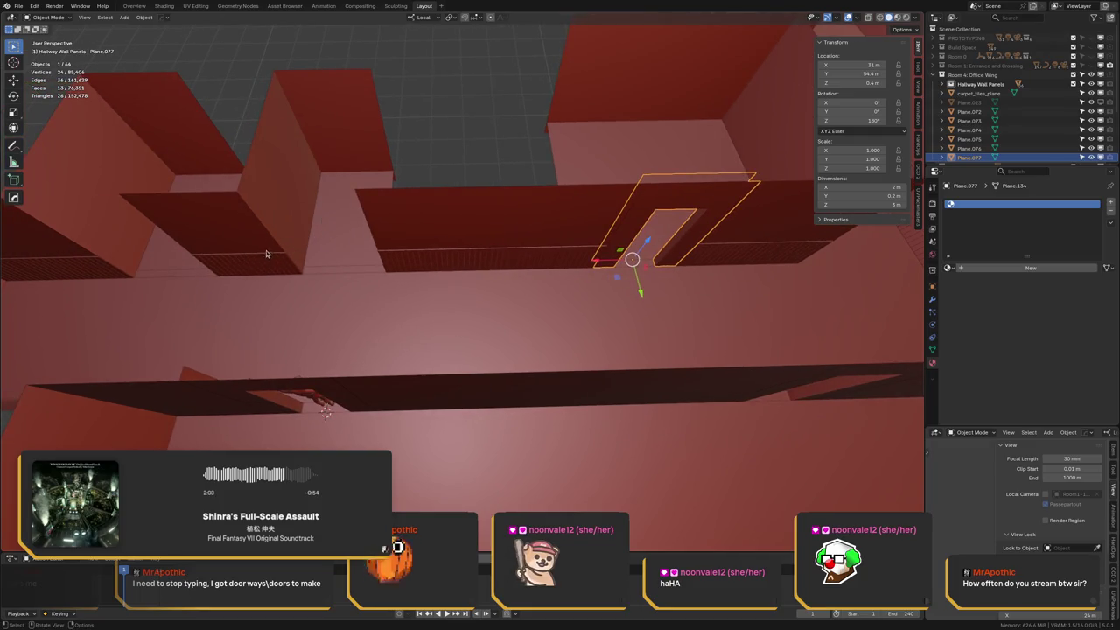
{"action": "mouse_move", "coordinate": [348, 250]}
{"action": "middle_mouse_down"}
{"action": "mouse_move", "coordinate": [440, 248]}
{"action": "mouse_move", "coordinate": [398, 251]}
{"action": "middle_mouse_up"}
{"action": "key", "text": "ctrl+s"}
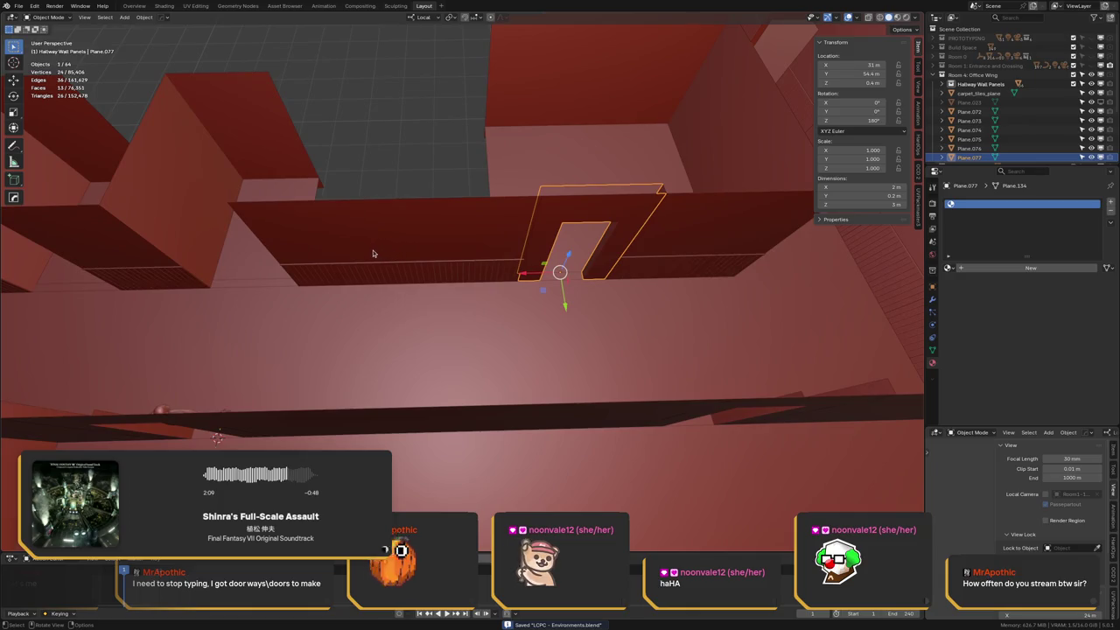
Duplicate the opposite-wall doorway panel and place the copy at 24 m along the hallway
{"action": "middle_click_drag", "start_coordinate": [399, 256], "coordinate": [400, 252]}
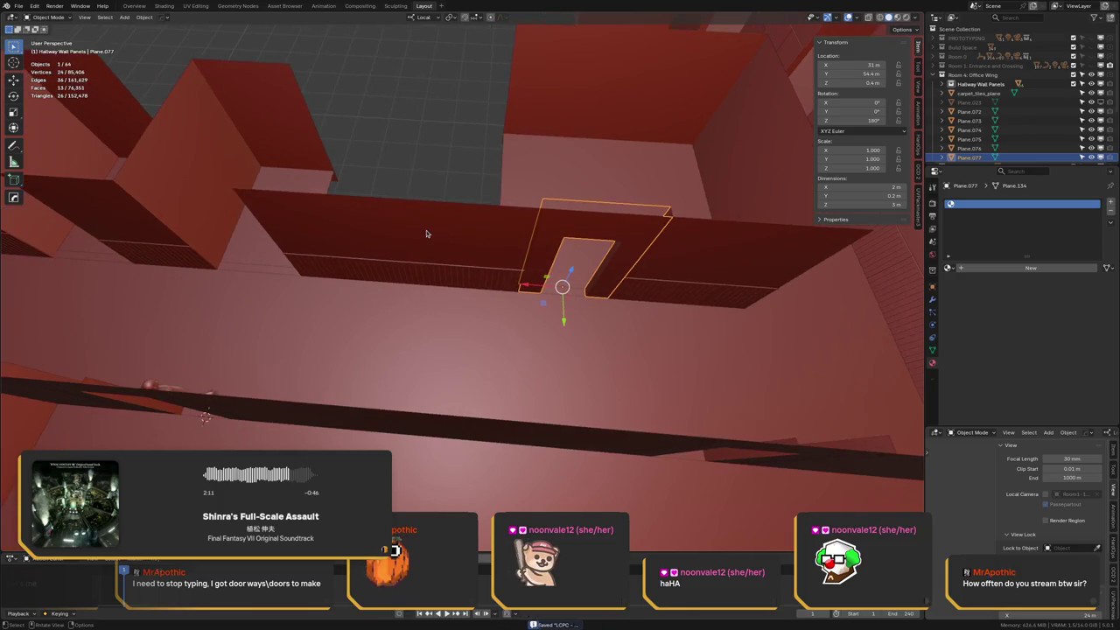
{"action": "key", "text": "shift+d"}
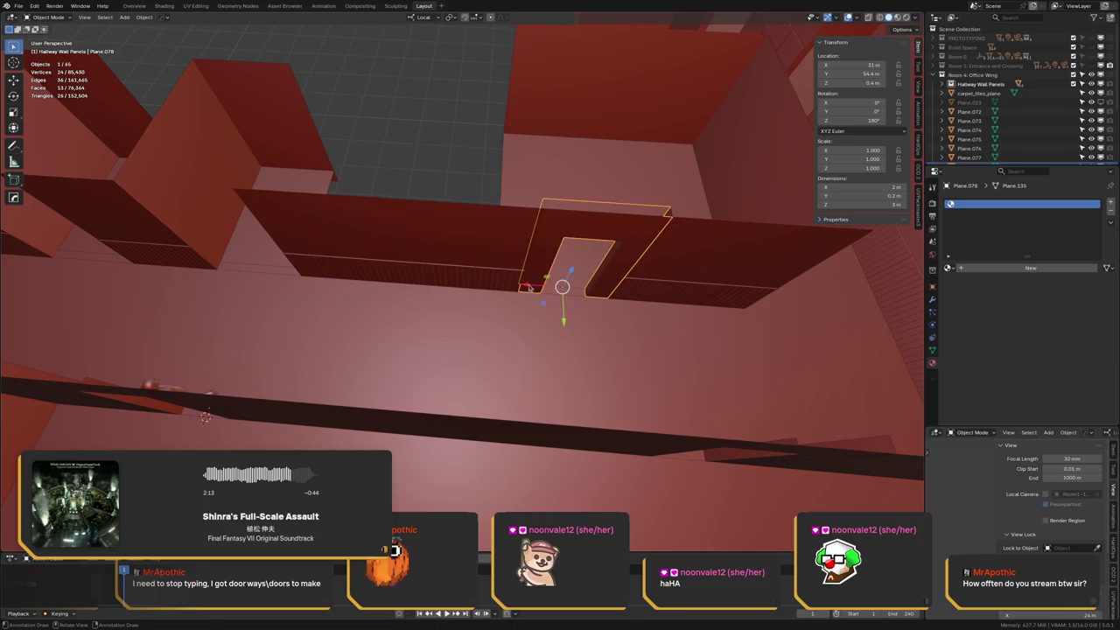
{"action": "left_click", "coordinate": [251, 280]}
{"action": "middle_click_drag", "start_coordinate": [258, 263], "coordinate": [420, 263], "text": "shift"}
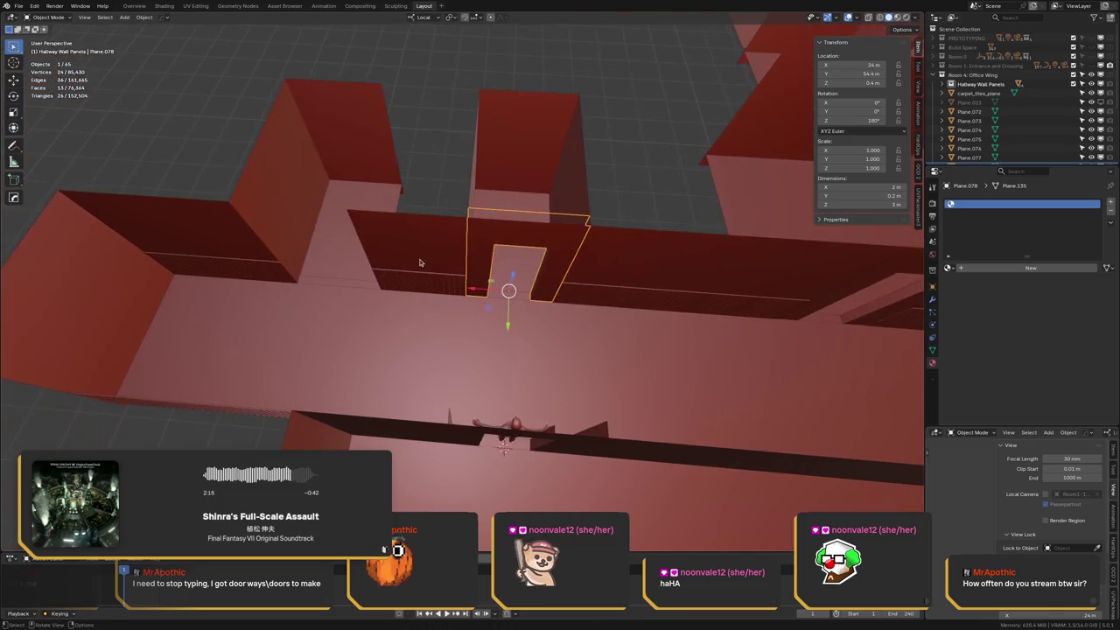
Duplicate the panel again, set it at X 20 m, save, and select Plane.077
{"action": "key", "text": "shift+d"}
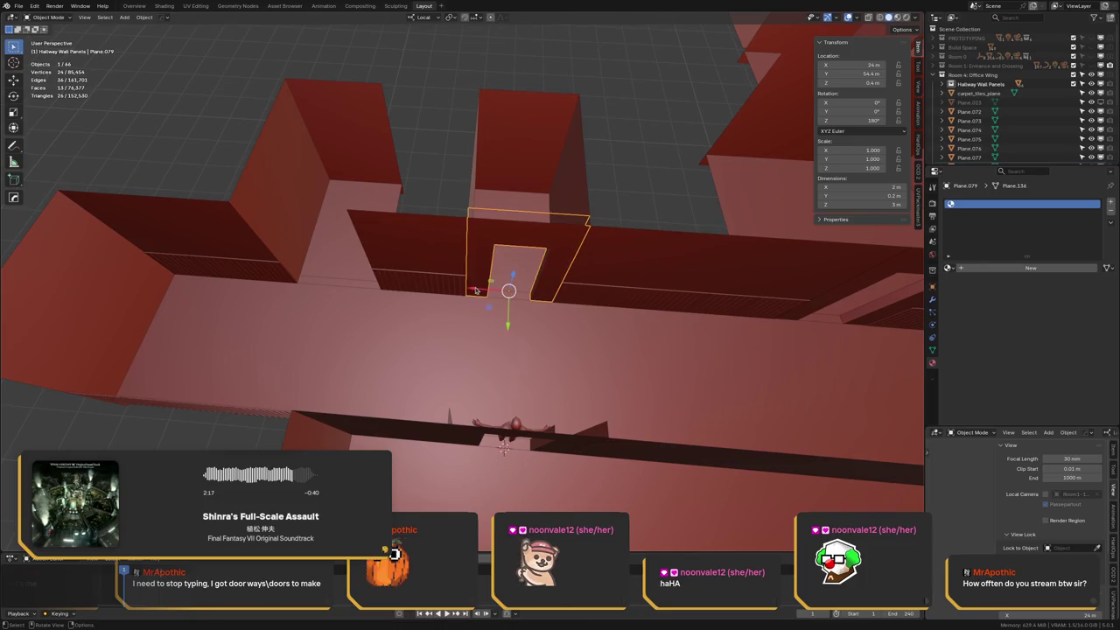
{"action": "key", "text": "g"}
{"action": "key", "text": "x"}
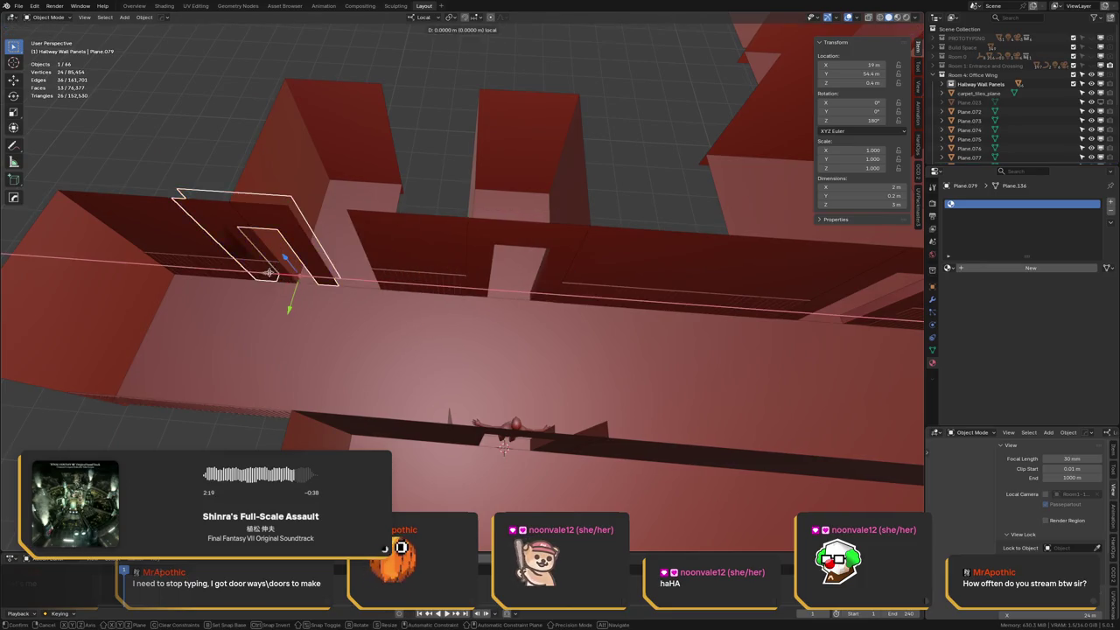
{"action": "left_click", "coordinate": [310, 252]}
{"action": "key", "text": "alt+a"}
{"action": "middle_click_drag", "start_coordinate": [368, 250], "coordinate": [451, 238]}
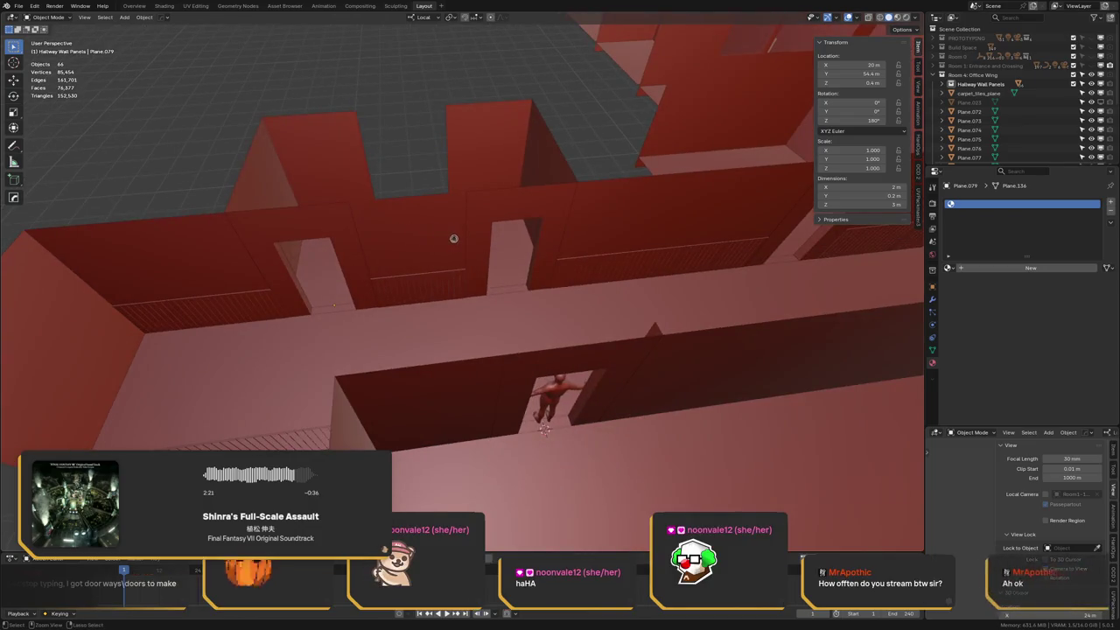
{"action": "key", "text": "ctrl+s"}
{"action": "middle_click_drag", "start_coordinate": [575, 231], "coordinate": [381, 229], "text": "shift"}
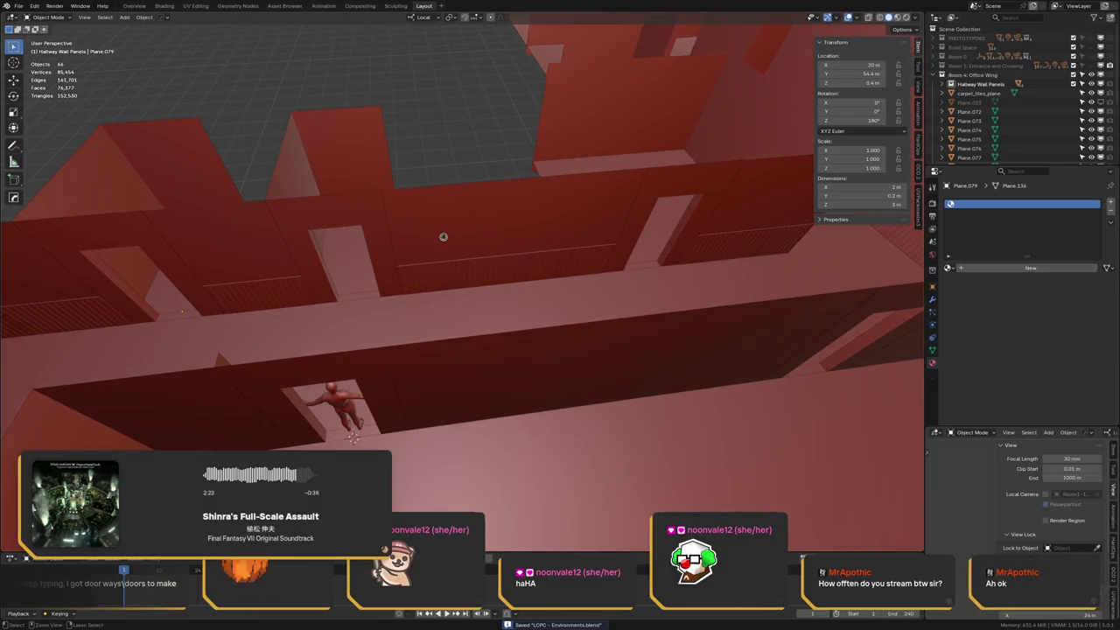
{"action": "mouse_move", "coordinate": [452, 233]}
{"action": "middle_mouse_down"}
{"action": "mouse_move", "coordinate": [475, 230]}
{"action": "mouse_move", "coordinate": [306, 234]}
{"action": "mouse_move", "coordinate": [425, 241]}
{"action": "middle_mouse_up"}
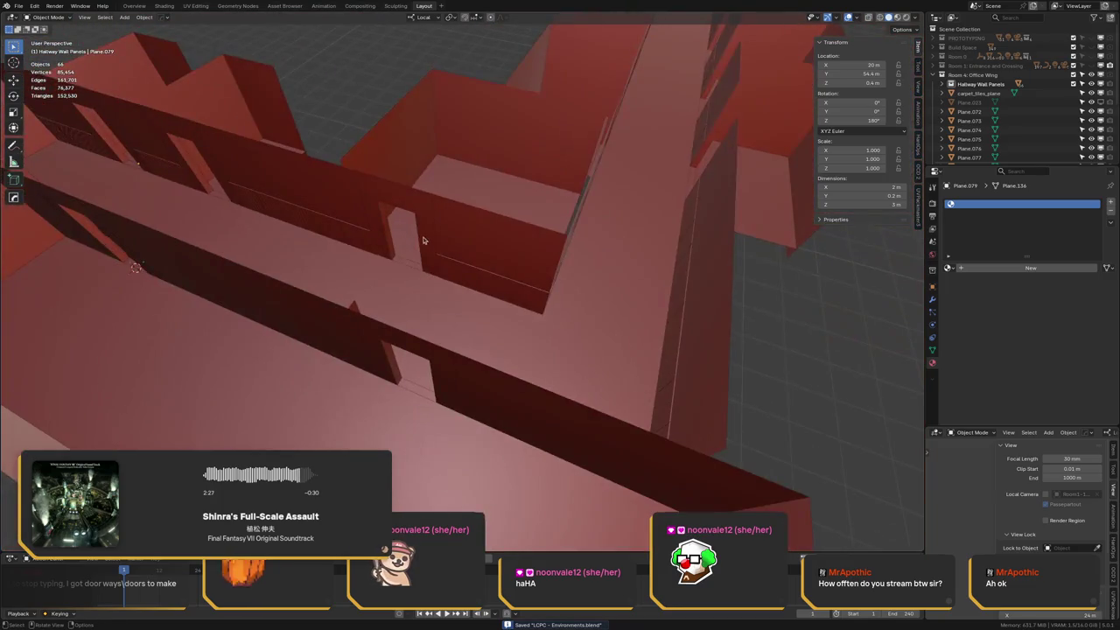
{"action": "left_click", "coordinate": [416, 228]}
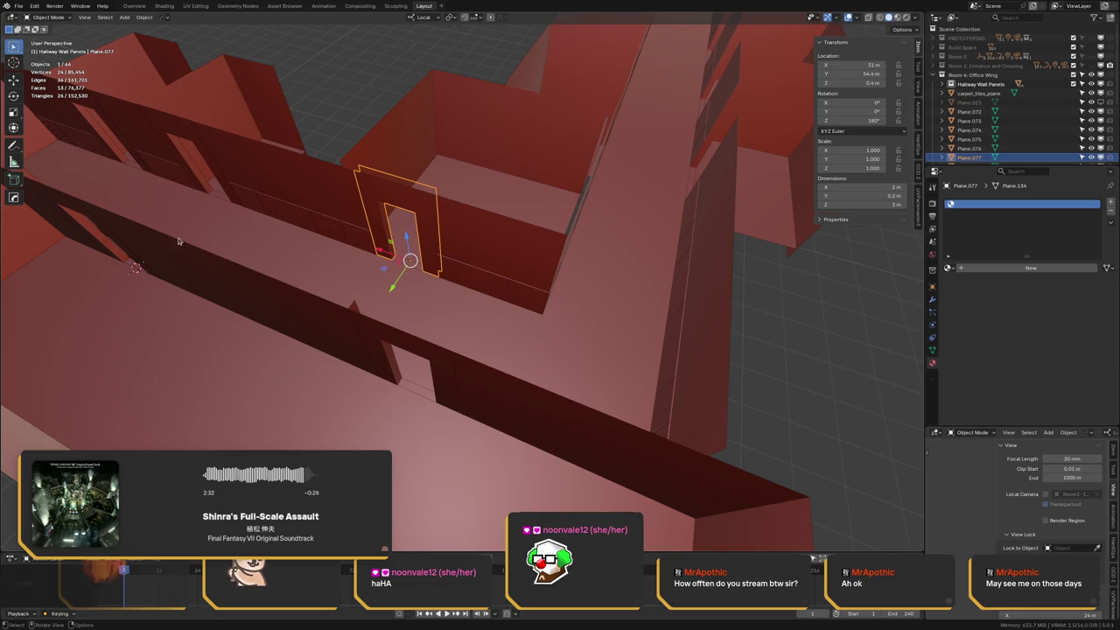
Duplicate the door-frame panel and turn the copy 90° about Z
{"action": "middle_click_drag", "start_coordinate": [393, 229], "coordinate": [415, 221]}
{"action": "key", "text": "shift+d"}
{"action": "key", "text": "Escape"}
{"action": "key", "text": "ctrl+s"}
{"action": "key", "text": "r"}
{"action": "key", "text": "z"}
{"action": "key", "text": "9"}
{"action": "key", "text": "0"}
{"action": "key", "text": "Return"}
Move the turned panel across onto the side wall
{"action": "mouse_move", "coordinate": [600, 285]}
{"action": "middle_mouse_down"}
{"action": "mouse_move", "coordinate": [560, 289]}
{"action": "mouse_move", "coordinate": [576, 259]}
{"action": "mouse_move", "coordinate": [542, 328]}
{"action": "mouse_move", "coordinate": [455, 302]}
{"action": "mouse_move", "coordinate": [364, 311]}
{"action": "middle_mouse_up"}
{"action": "key", "text": "g"}
{"action": "key", "text": "x"}
{"action": "left_click", "coordinate": [604, 289]}
{"action": "key", "text": "g"}
{"action": "key", "text": "x"}
{"action": "left_click", "coordinate": [556, 352]}
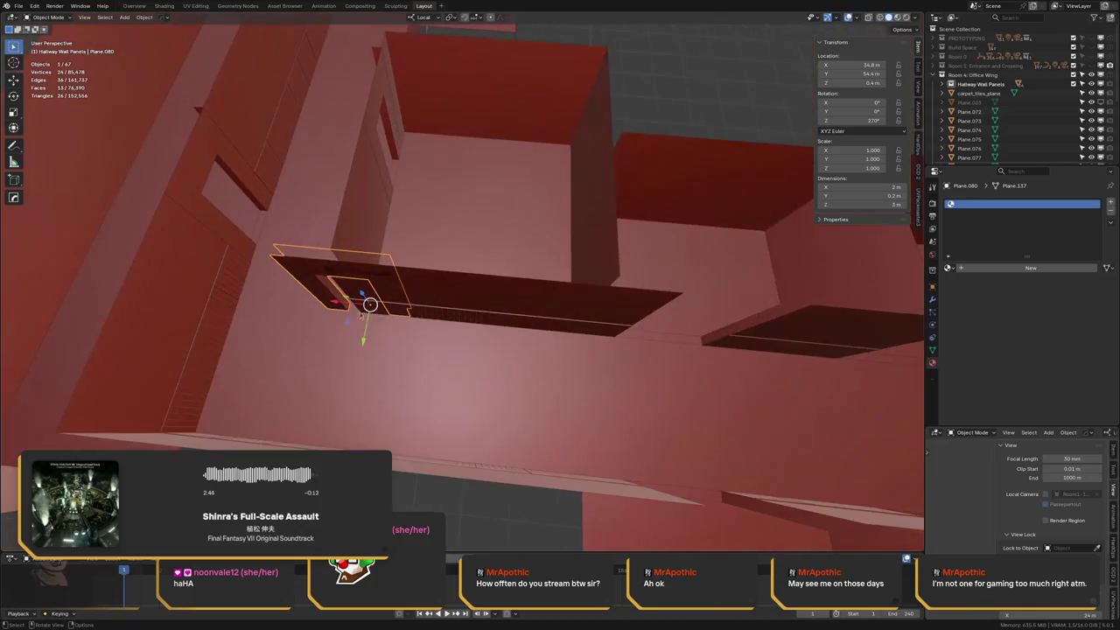
Slide the panel along the side wall to Y 61.2 m and save
{"action": "key", "text": "g"}
{"action": "key", "text": "x"}
{"action": "left_click", "coordinate": [639, 311]}
{"action": "mouse_move", "coordinate": [639, 311]}
{"action": "middle_mouse_down"}
{"action": "mouse_move", "coordinate": [531, 325]}
{"action": "mouse_move", "coordinate": [396, 274]}
{"action": "middle_mouse_up"}
{"action": "key", "text": "g"}
{"action": "key", "text": "x"}
{"action": "left_click", "coordinate": [477, 323]}
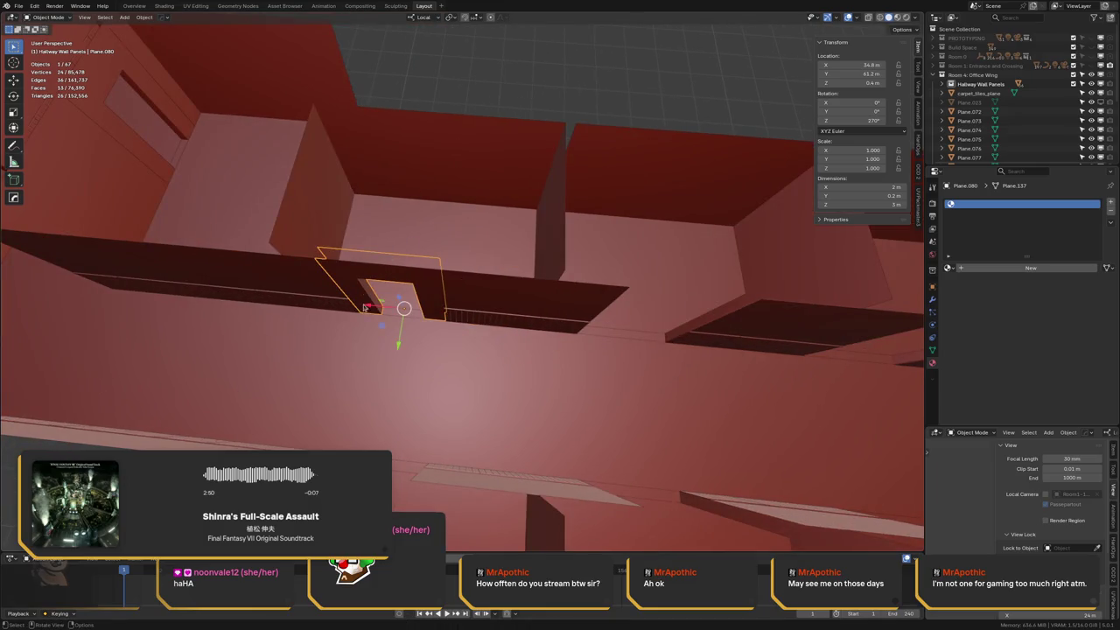
{"action": "mouse_move", "coordinate": [405, 319]}
{"action": "middle_mouse_down"}
{"action": "mouse_move", "coordinate": [380, 317]}
{"action": "mouse_move", "coordinate": [398, 308]}
{"action": "middle_mouse_up"}
{"action": "key", "text": "ctrl+s"}
Repeat the door frame at 5 m steps along the wall up to Y 71.2 m
{"action": "key", "text": "shift+d"}
{"action": "key", "text": "y"}
{"action": "key", "text": "5"}
{"action": "key", "text": "Return"}
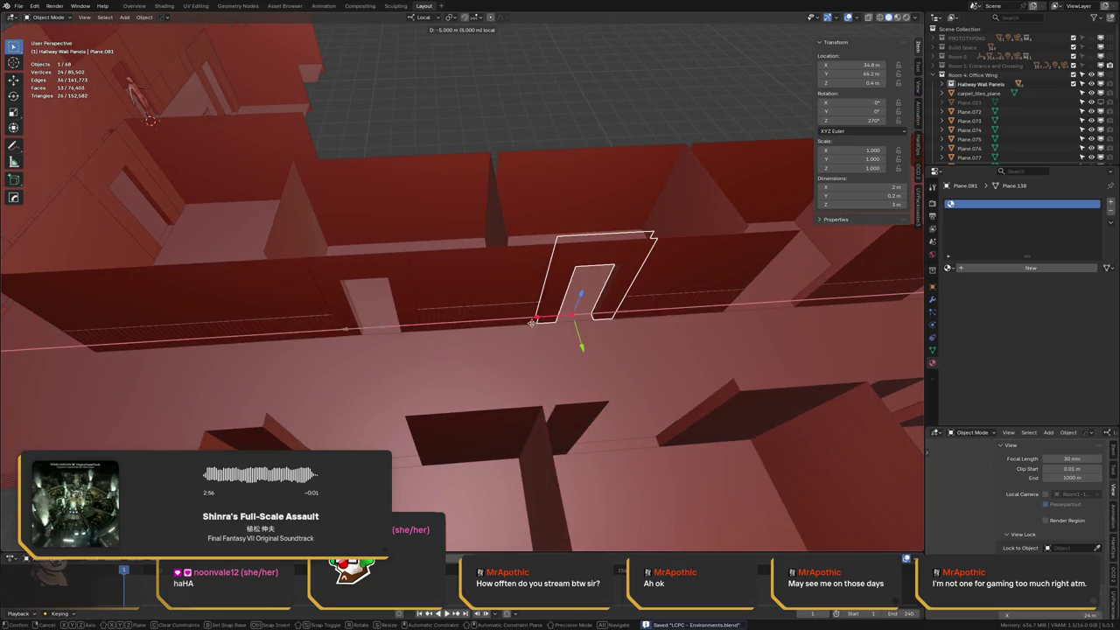
{"action": "mouse_move", "coordinate": [665, 309]}
{"action": "middle_mouse_down", "text": "shift"}
{"action": "mouse_move", "coordinate": [370, 309]}
{"action": "mouse_move", "coordinate": [393, 301]}
{"action": "middle_mouse_up", "text": "shift"}
{"action": "key", "text": "shift+d"}
{"action": "right_click", "coordinate": [393, 301]}
{"action": "key", "text": "g"}
{"action": "key", "text": "y"}
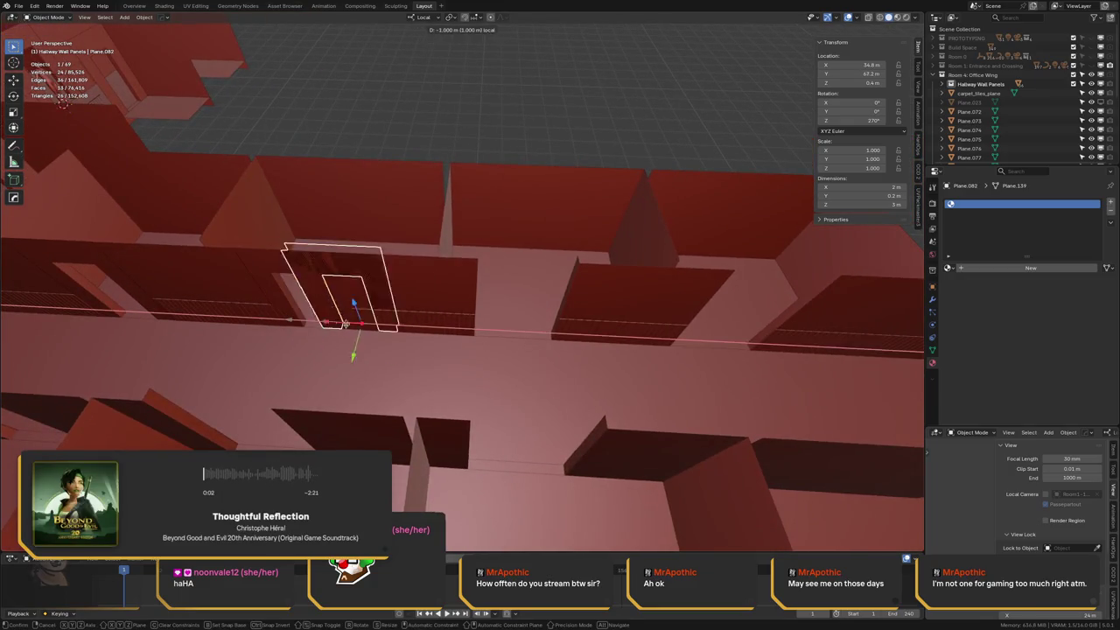
{"action": "key", "text": "5"}
{"action": "key", "text": "Return"}
{"action": "middle_click_drag", "start_coordinate": [543, 297], "coordinate": [340, 291], "text": "shift"}
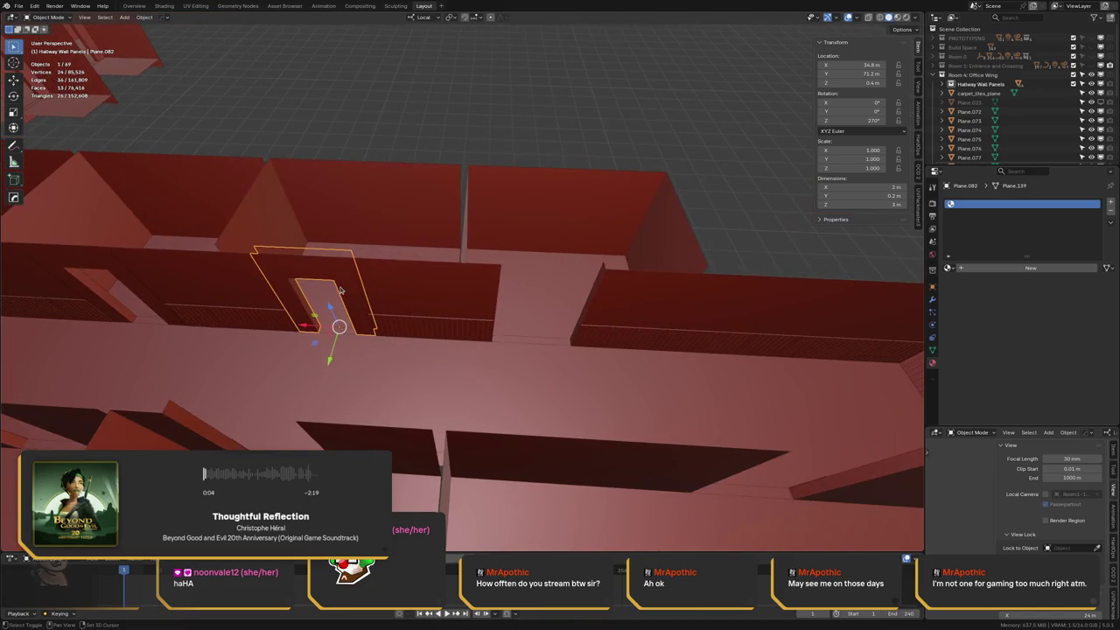
Add another copy 5 m further at Y 76.2 m and save
{"action": "key", "text": "g"}
{"action": "key", "text": "y"}
{"action": "key", "text": "5"}
{"action": "key", "text": "Return"}
{"action": "mouse_move", "coordinate": [648, 276]}
{"action": "middle_mouse_down", "text": "shift"}
{"action": "mouse_move", "coordinate": [425, 273]}
{"action": "mouse_move", "coordinate": [446, 307]}
{"action": "mouse_move", "coordinate": [392, 289]}
{"action": "middle_mouse_up", "text": "shift"}
{"action": "key", "text": "ctrl+s"}
Duplicate the last door frame and flip the copy 180° about Z
{"action": "key", "text": "shift+d"}
{"action": "key", "text": "r"}
{"action": "key", "text": "z"}
{"action": "key", "text": "1"}
{"action": "key", "text": "8"}
{"action": "key", "text": "0"}
{"action": "key", "text": "Return"}
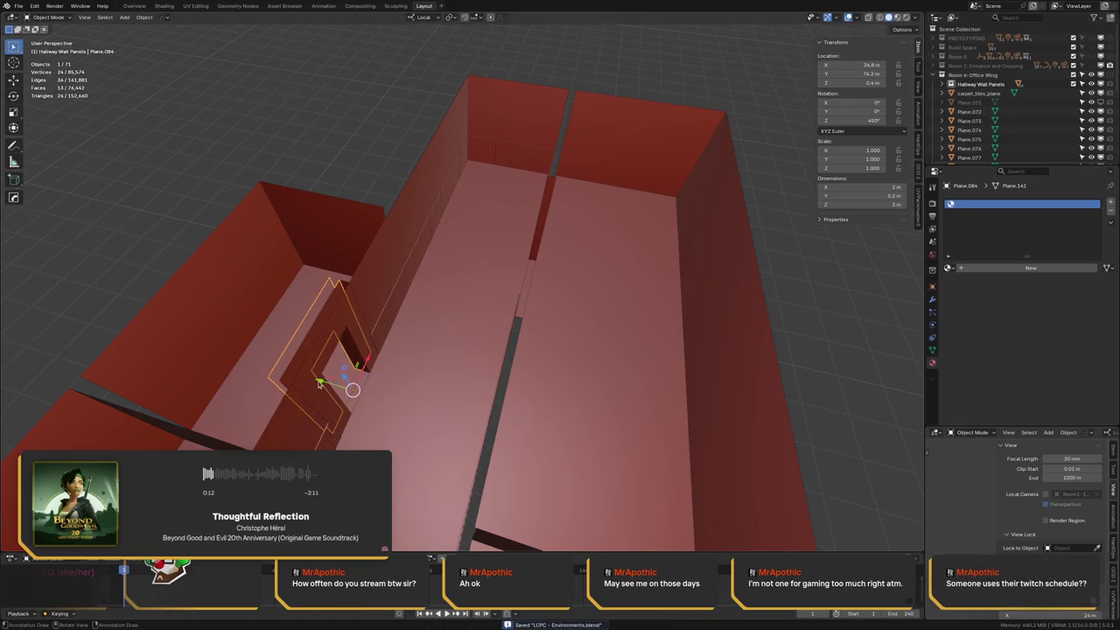
Move the flipped frame onto the opposite wall at Y 80.2 m and save
{"action": "key", "text": "g"}
{"action": "key", "text": "x"}
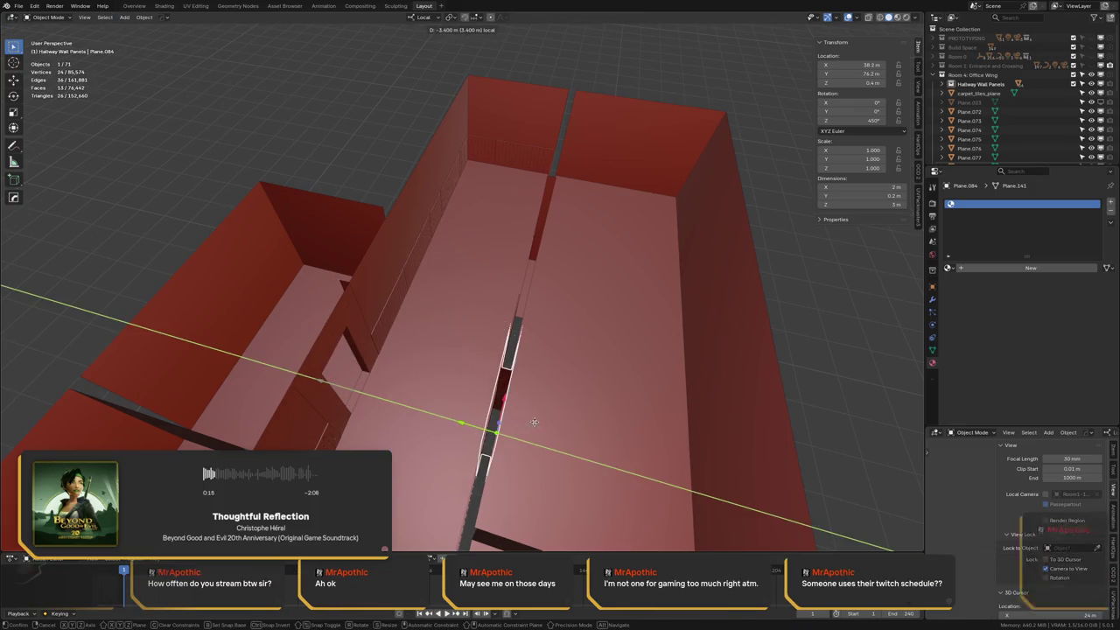
{"action": "left_click", "coordinate": [510, 417]}
{"action": "middle_click_drag", "start_coordinate": [510, 416], "coordinate": [579, 370]}
{"action": "key", "text": "g"}
{"action": "key", "text": "y"}
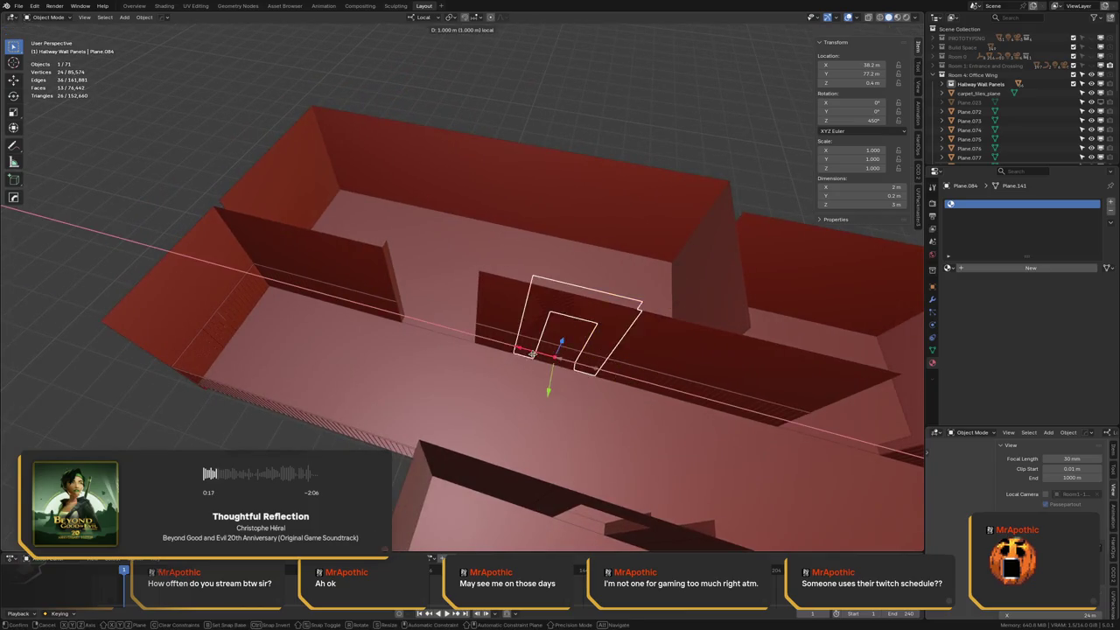
{"action": "left_click", "coordinate": [411, 331]}
{"action": "mouse_move", "coordinate": [411, 331]}
{"action": "middle_mouse_down"}
{"action": "mouse_move", "coordinate": [442, 334]}
{"action": "mouse_move", "coordinate": [476, 305]}
{"action": "middle_mouse_up"}
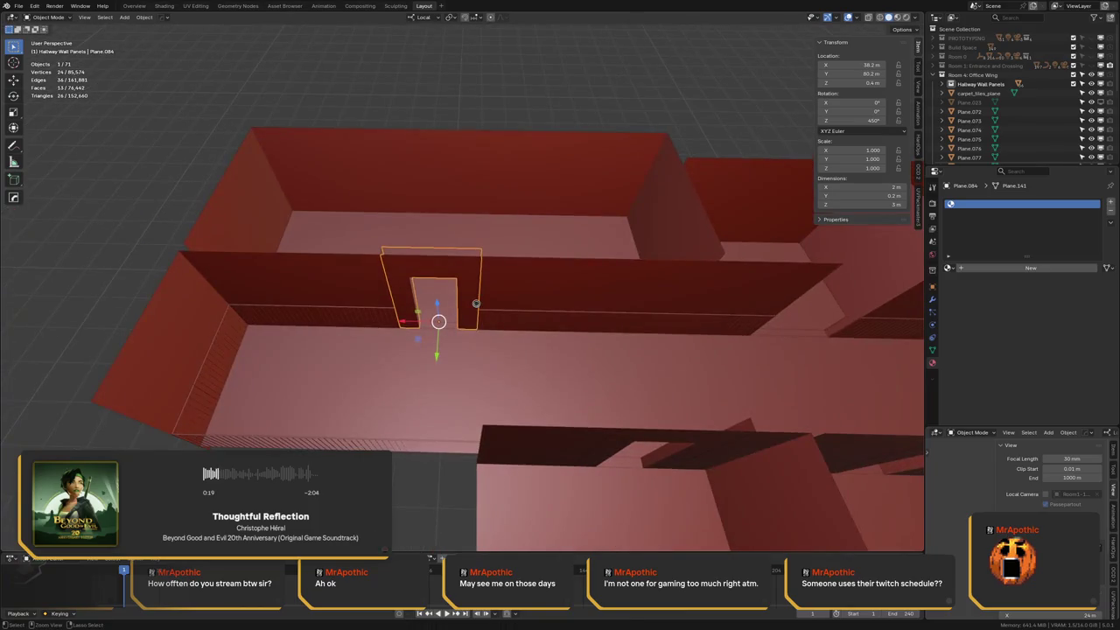
{"action": "key", "text": "ctrl+s"}
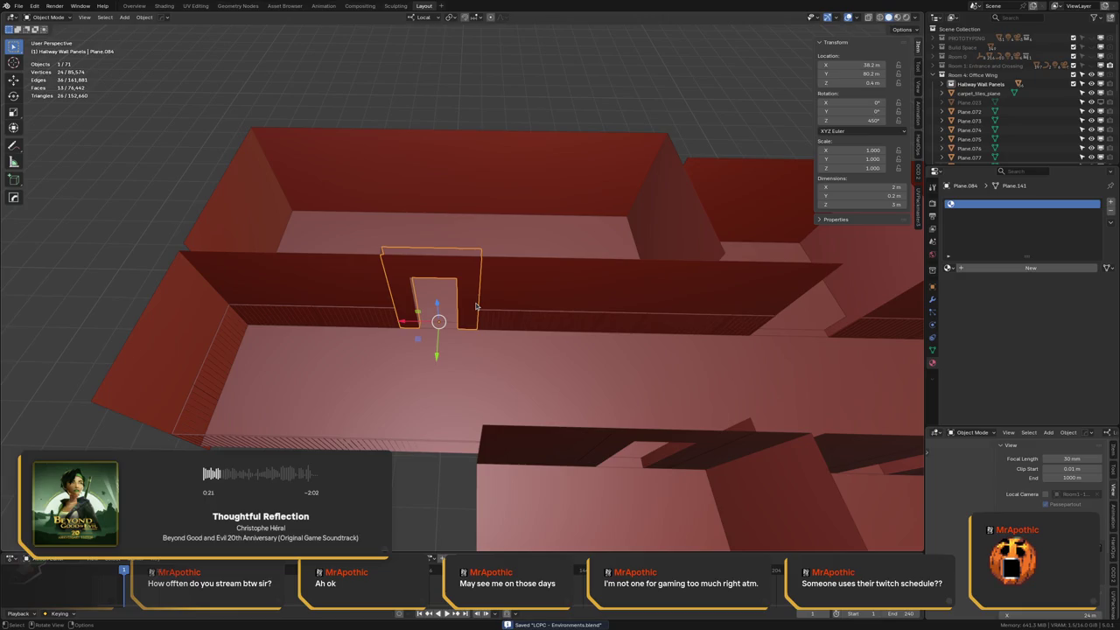
Duplicate the opposite-wall frame and offset it -9 m to Y 71.2 m
{"action": "mouse_move", "coordinate": [350, 300]}
{"action": "middle_mouse_down"}
{"action": "mouse_move", "coordinate": [487, 312]}
{"action": "mouse_move", "coordinate": [370, 303]}
{"action": "mouse_move", "coordinate": [379, 311]}
{"action": "middle_mouse_up"}
{"action": "key", "text": "shift+d"}
{"action": "key", "text": "Escape"}
{"action": "type", "text": "gx-1"}
{"action": "key", "text": "BackSpace"}
{"action": "type", "text": "9"}
{"action": "key", "text": "Return"}
Add two more frames at -5 m steps, at Y 66.2 and 61.2 m, and save
{"action": "middle_click_drag", "start_coordinate": [601, 325], "coordinate": [352, 302], "text": "shift"}
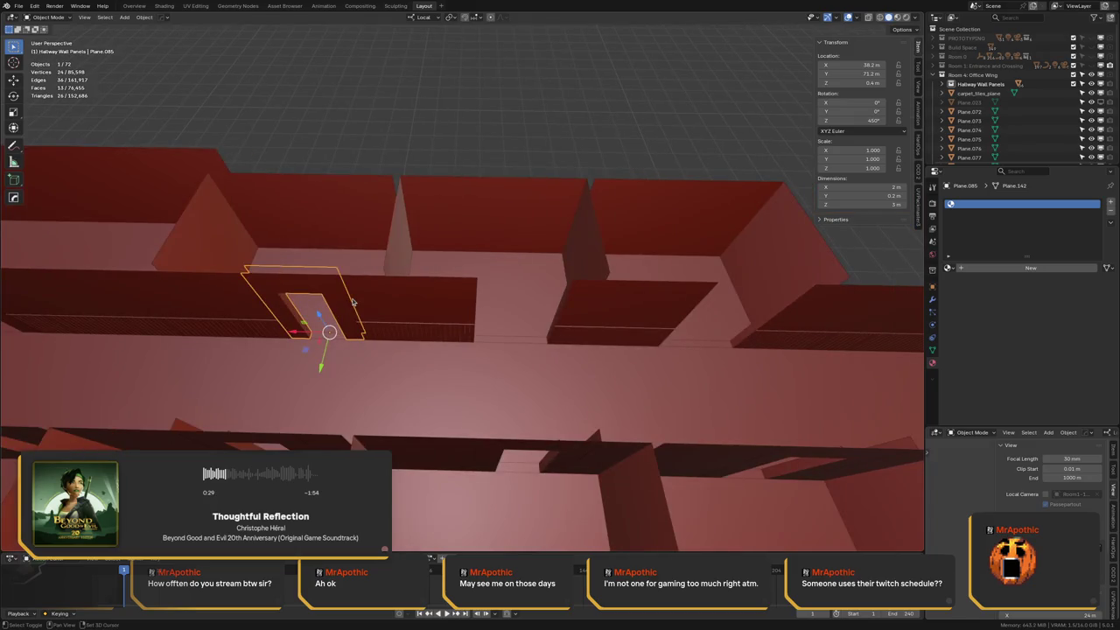
{"action": "key", "text": "shift+d"}
{"action": "type", "text": "x-5"}
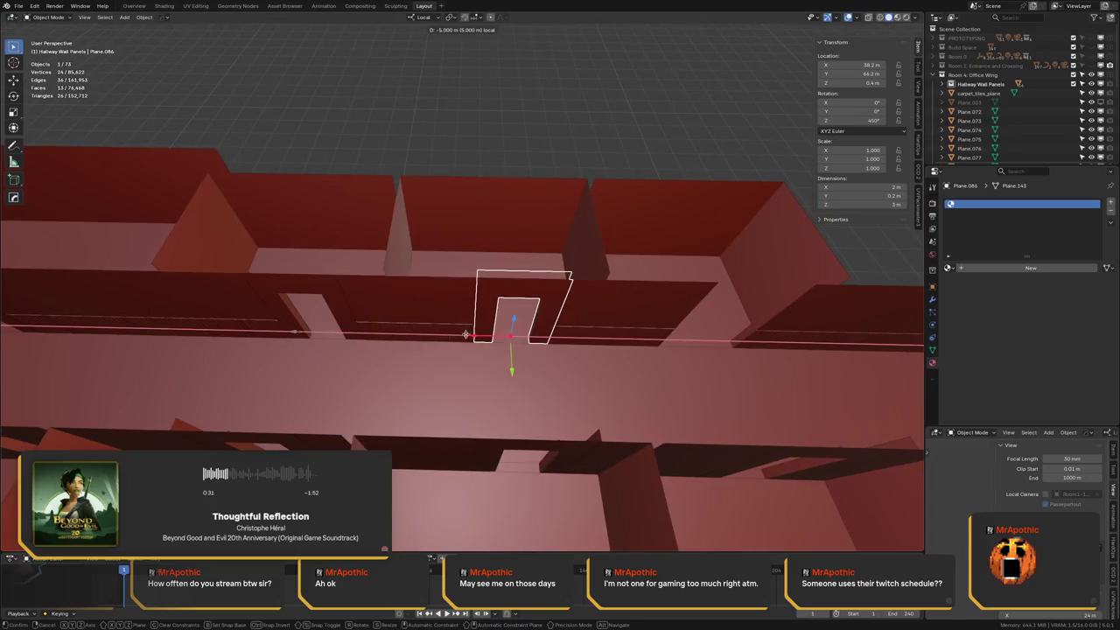
{"action": "key", "text": "Return"}
{"action": "middle_click_drag", "start_coordinate": [463, 334], "coordinate": [243, 338], "text": "shift"}
{"action": "key", "text": "shift+d"}
{"action": "key", "text": "Escape"}
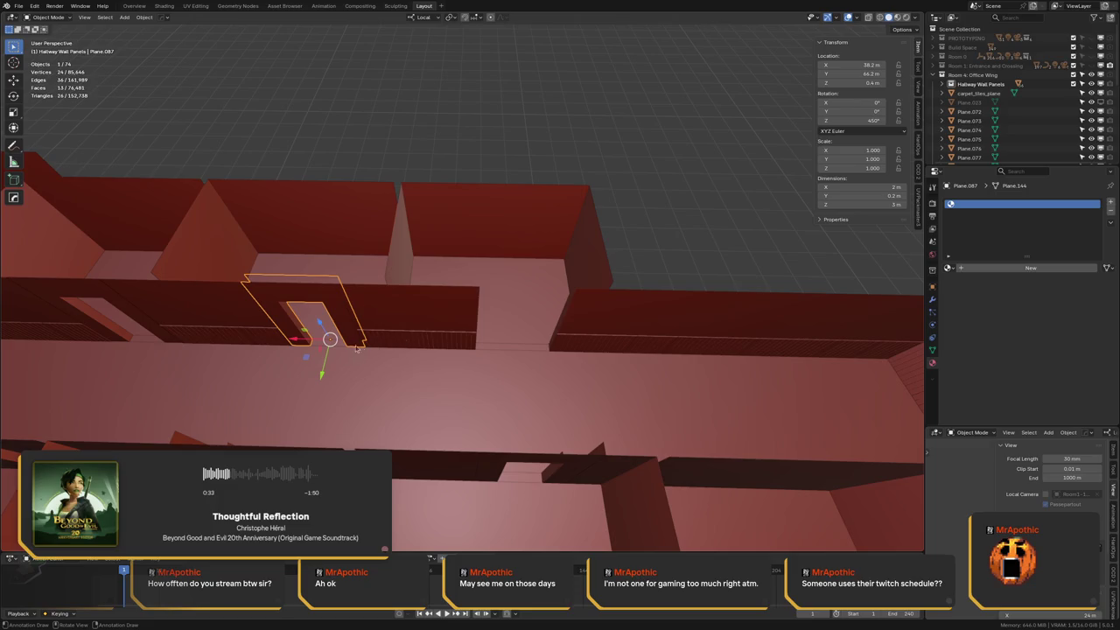
{"action": "type", "text": "gx-5"}
{"action": "key", "text": "Return"}
{"action": "mouse_move", "coordinate": [360, 348]}
{"action": "middle_mouse_down", "text": "shift"}
{"action": "mouse_move", "coordinate": [314, 306]}
{"action": "mouse_move", "coordinate": [301, 322]}
{"action": "mouse_move", "coordinate": [406, 293]}
{"action": "mouse_move", "coordinate": [394, 273]}
{"action": "middle_mouse_up", "text": "shift"}
{"action": "key", "text": "ctrl+s"}
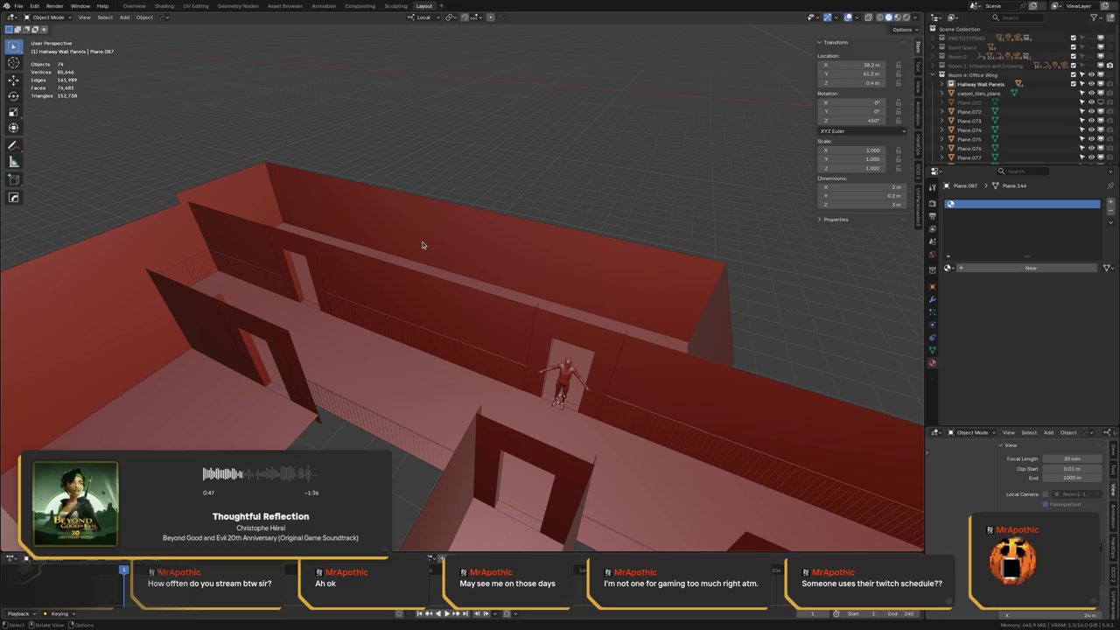
Select the Basemesh Male figure and turn it about Z to 261°
{"action": "mouse_move", "coordinate": [329, 230]}
{"action": "middle_mouse_down"}
{"action": "mouse_move", "coordinate": [385, 286]}
{"action": "mouse_move", "coordinate": [382, 305]}
{"action": "mouse_move", "coordinate": [396, 291]}
{"action": "middle_mouse_up"}
{"action": "mouse_move", "coordinate": [412, 331]}
{"action": "middle_mouse_down"}
{"action": "mouse_move", "coordinate": [511, 355]}
{"action": "mouse_move", "coordinate": [495, 364]}
{"action": "mouse_move", "coordinate": [522, 375]}
{"action": "middle_mouse_up"}
{"action": "left_click", "coordinate": [496, 364]}
{"action": "key", "text": "r"}
{"action": "key", "text": "z"}
{"action": "key", "text": "z"}
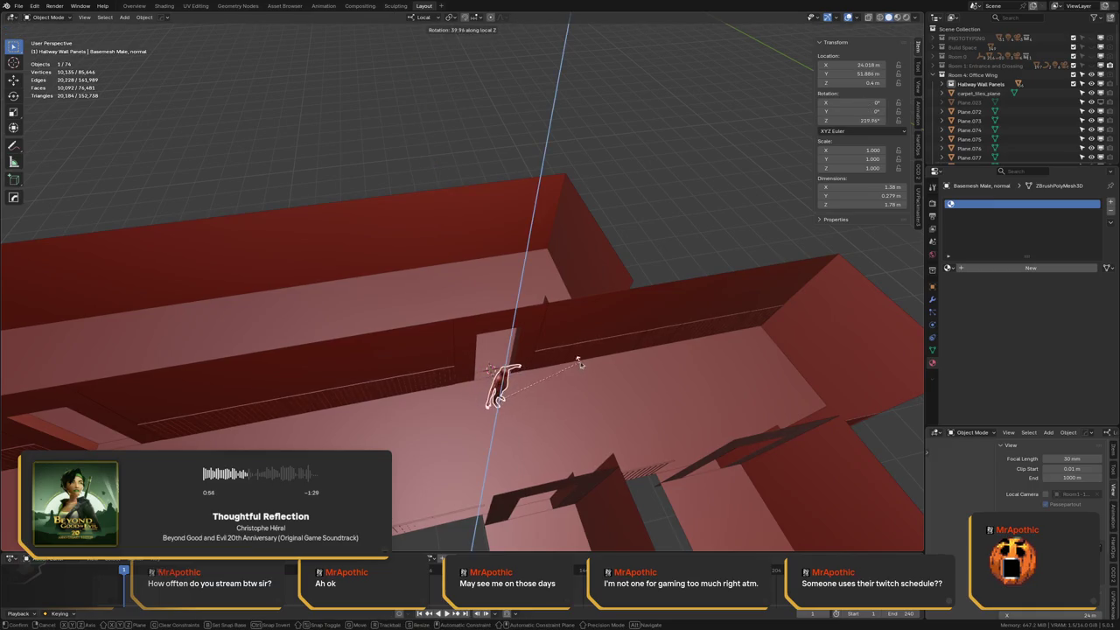
{"action": "left_click", "coordinate": [542, 331]}
{"action": "mouse_move", "coordinate": [489, 324]}
{"action": "middle_mouse_down"}
{"action": "mouse_move", "coordinate": [421, 318]}
{"action": "mouse_move", "coordinate": [430, 412]}
{"action": "middle_mouse_up"}
Move the figure into the corridor at X 23.444 m, Y 52.689 m and save
{"action": "key", "text": "g"}
{"action": "key", "text": "x"}
{"action": "key", "text": "x"}
{"action": "left_click", "coordinate": [359, 319]}
{"action": "key", "text": "g"}
{"action": "key", "text": "y"}
{"action": "key", "text": "y"}
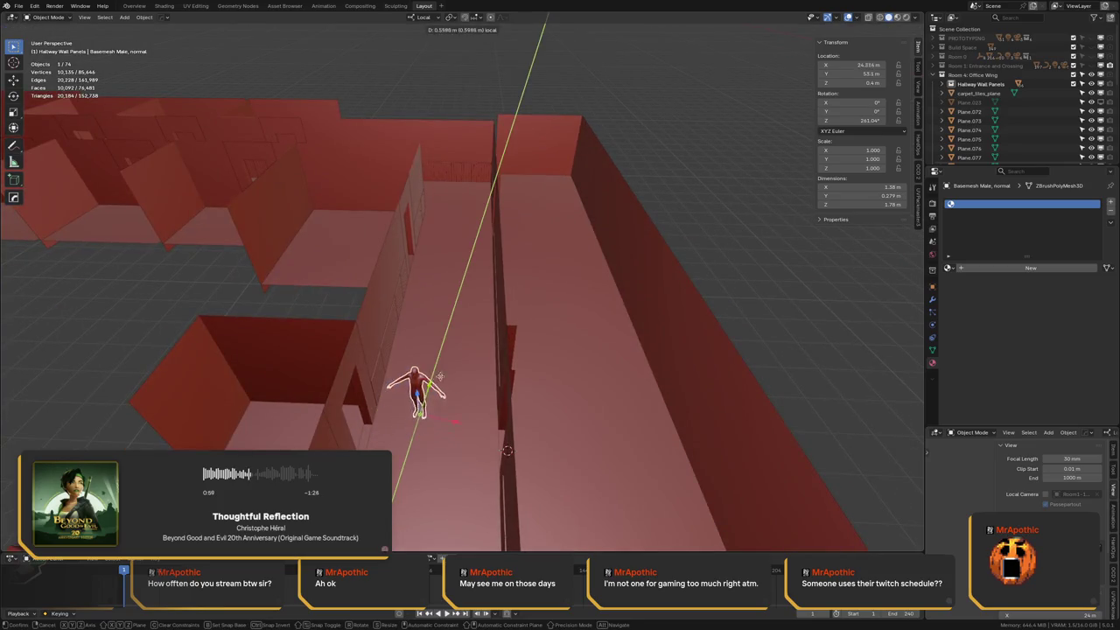
{"action": "left_click", "coordinate": [448, 346]}
{"action": "mouse_move", "coordinate": [448, 346]}
{"action": "middle_mouse_down"}
{"action": "mouse_move", "coordinate": [437, 389]}
{"action": "mouse_move", "coordinate": [432, 325]}
{"action": "middle_mouse_up"}
{"action": "key", "text": "g"}
{"action": "key", "text": "y"}
{"action": "key", "text": "y"}
{"action": "left_click", "coordinate": [411, 377]}
{"action": "key", "text": "g"}
{"action": "key", "text": "x"}
{"action": "key", "text": "x"}
{"action": "left_click", "coordinate": [449, 402]}
{"action": "key", "text": "ctrl+s"}
Switch the viewport to Material Preview, frame a region of the corridor, then switch to Rendered shading
{"action": "key", "text": "z"}
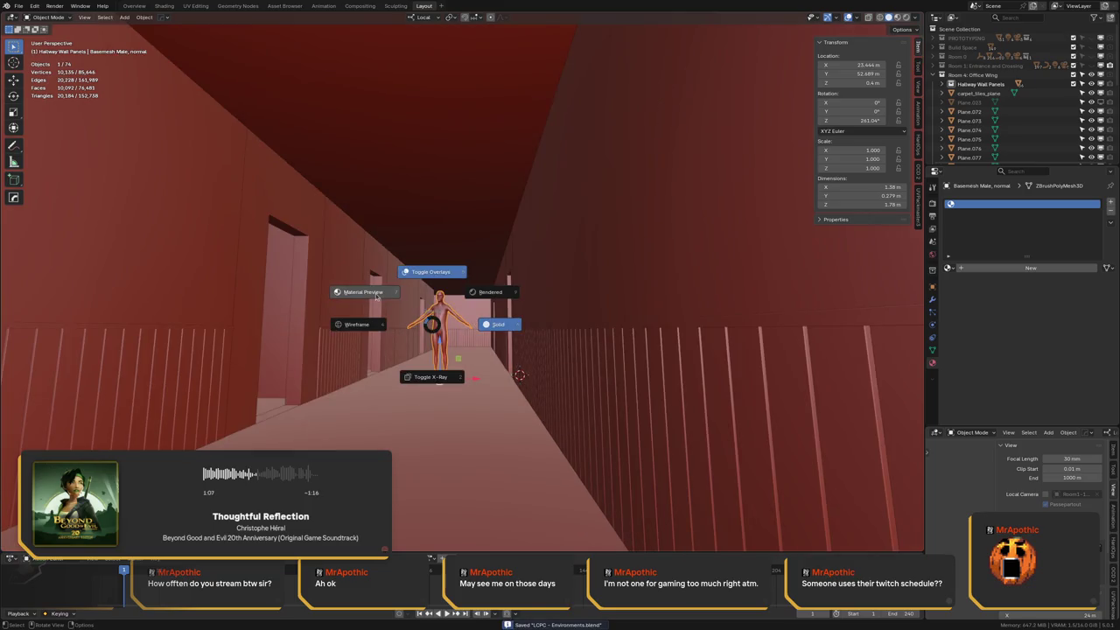
{"action": "left_click", "coordinate": [383, 290]}
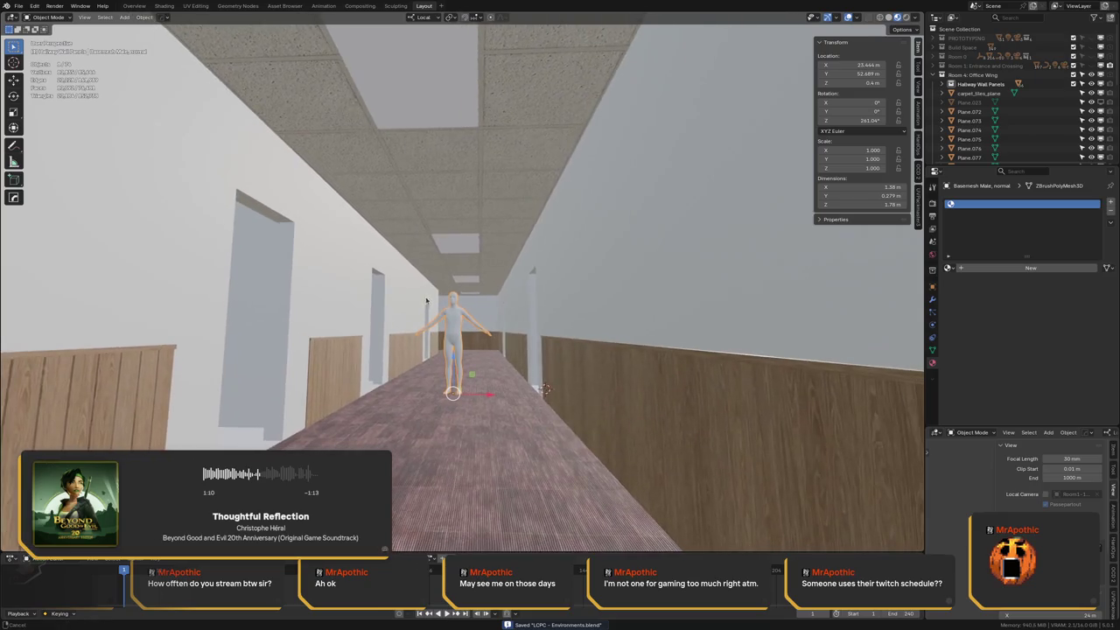
{"action": "middle_click_drag", "start_coordinate": [427, 301], "coordinate": [419, 303]}
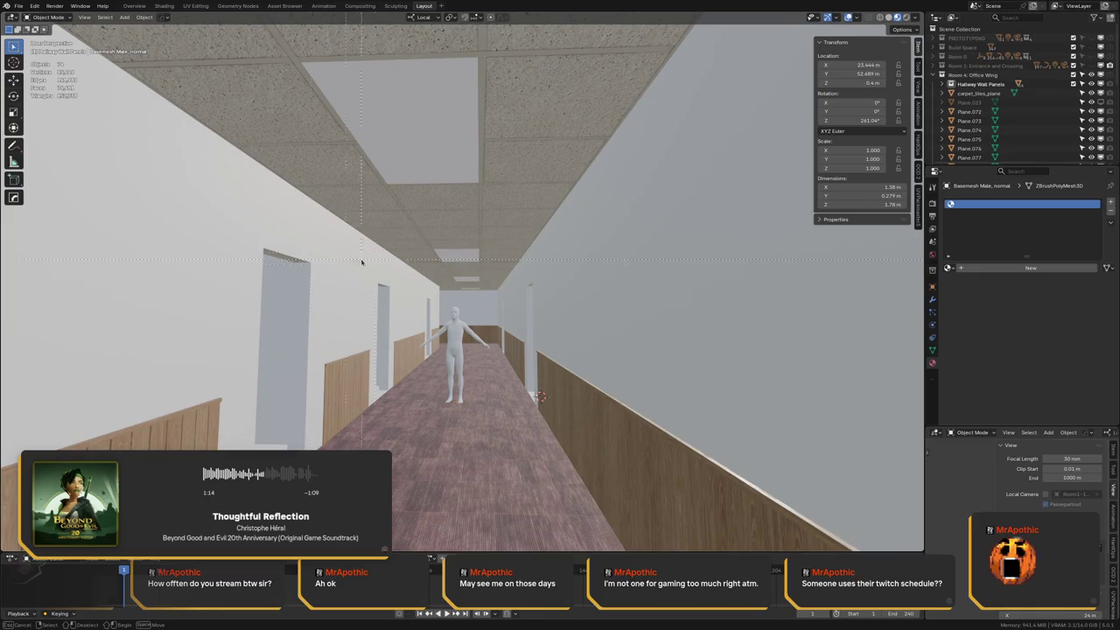
{"action": "mouse_move", "coordinate": [102, 91]}
{"action": "left_mouse_down"}
{"action": "mouse_move", "coordinate": [719, 523]}
{"action": "mouse_move", "coordinate": [743, 509]}
{"action": "left_mouse_up"}
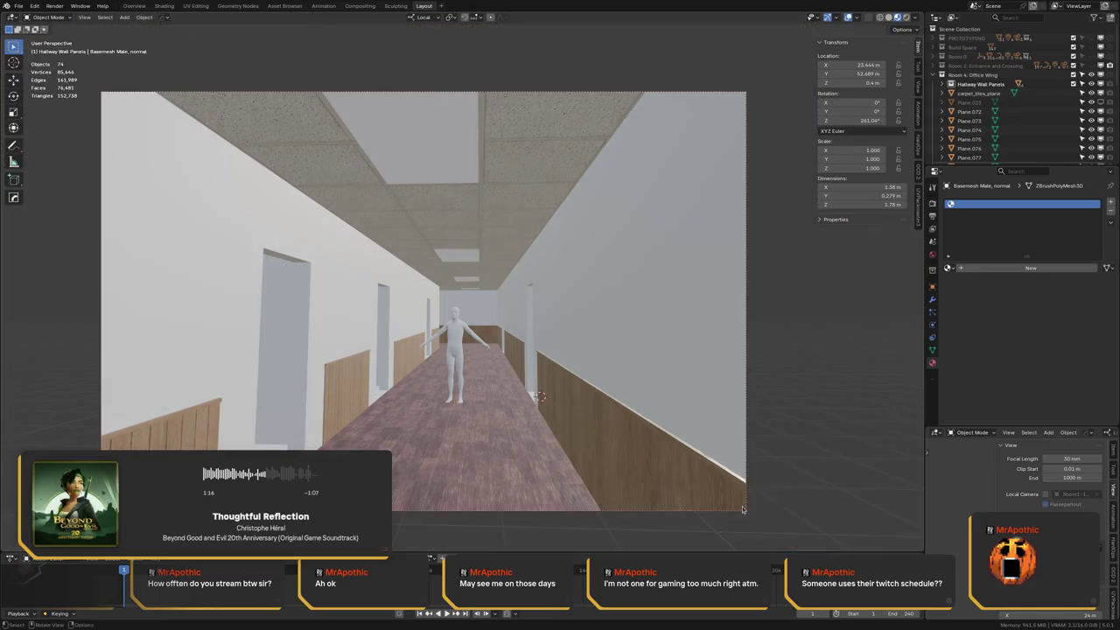
{"action": "key", "text": "z"}
{"action": "left_click", "coordinate": [584, 255]}
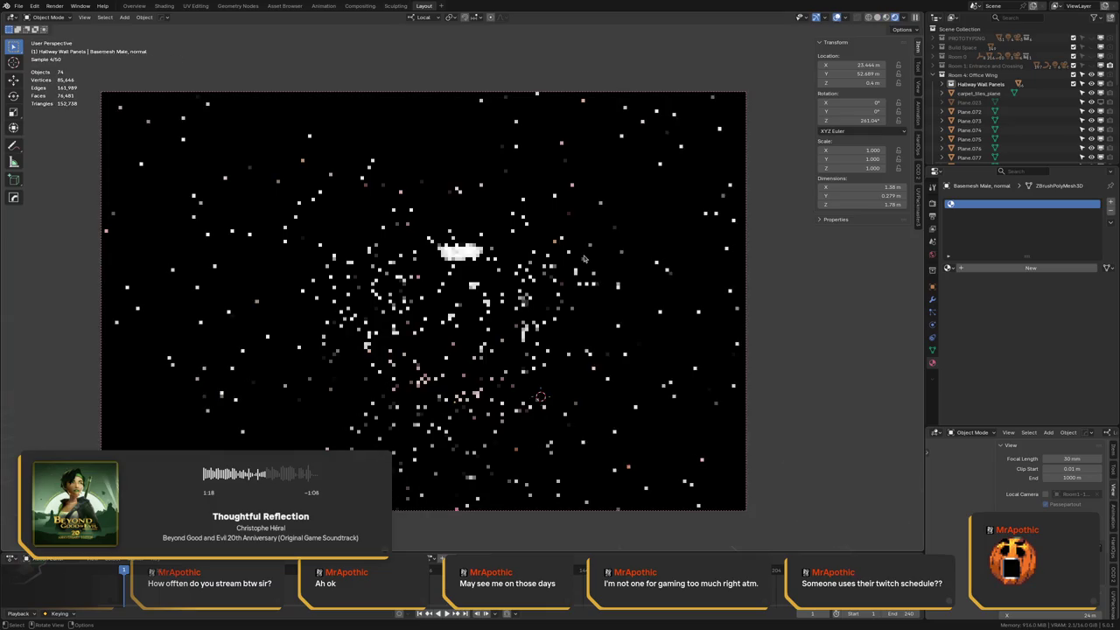
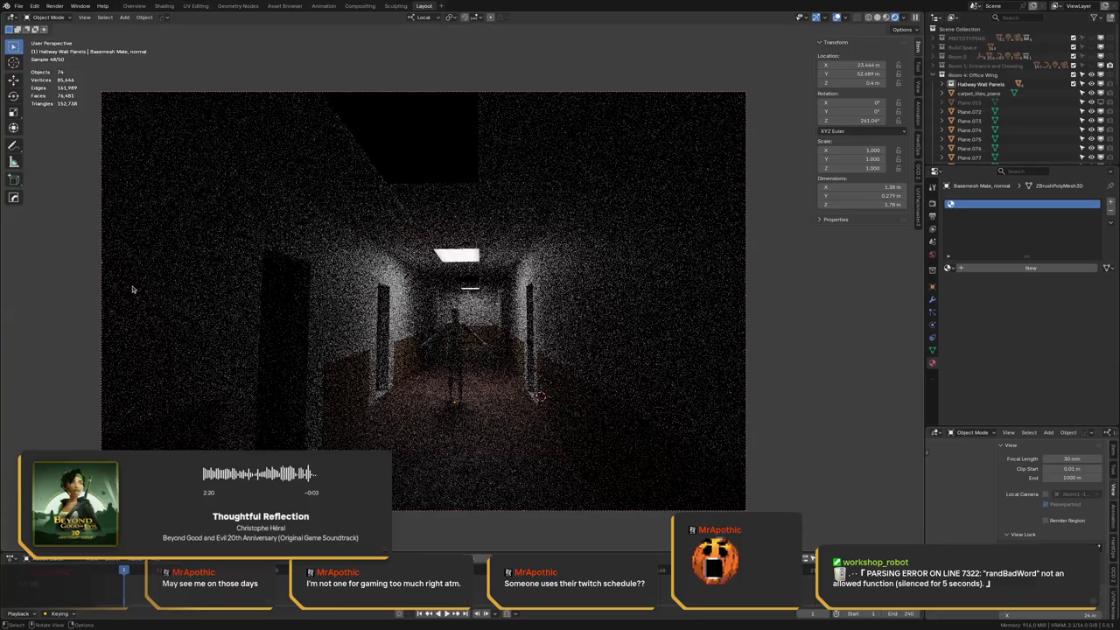
Switch the viewport to Material Preview shading and orbit around the building
{"action": "scroll", "coordinate": [329, 245], "scroll_direction": "down", "scroll_amount": 3}
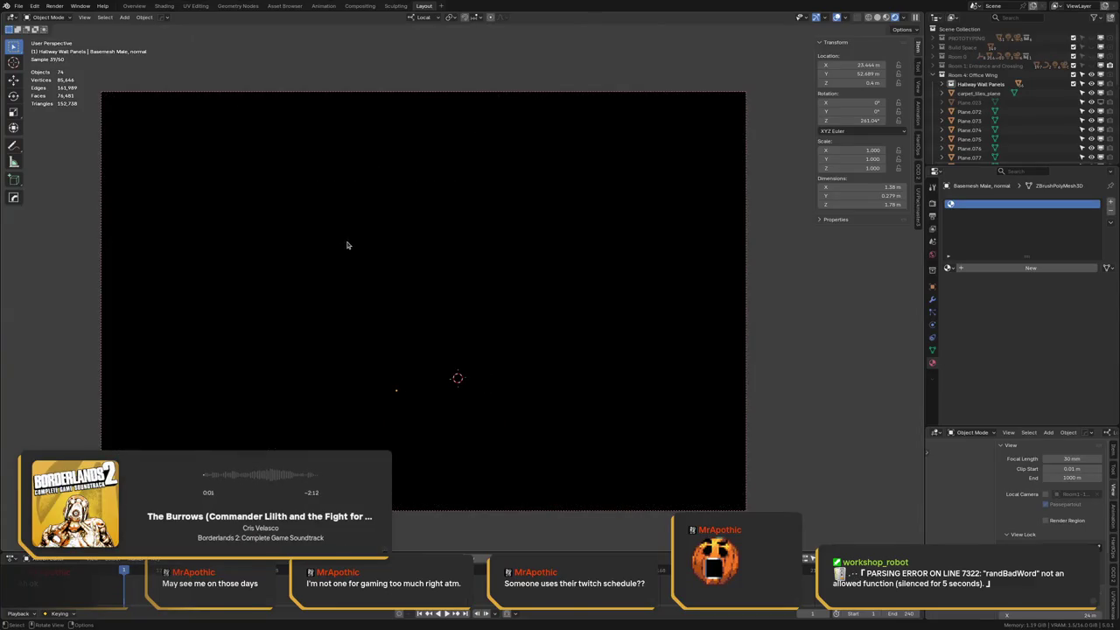
{"action": "key", "text": "z"}
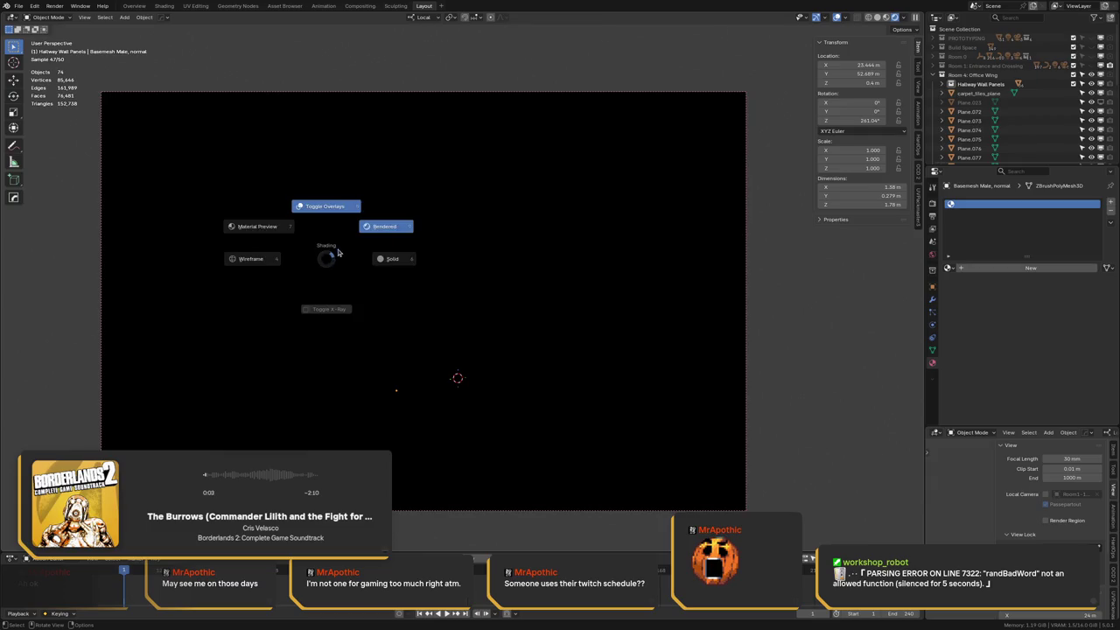
{"action": "key", "text": "z"}
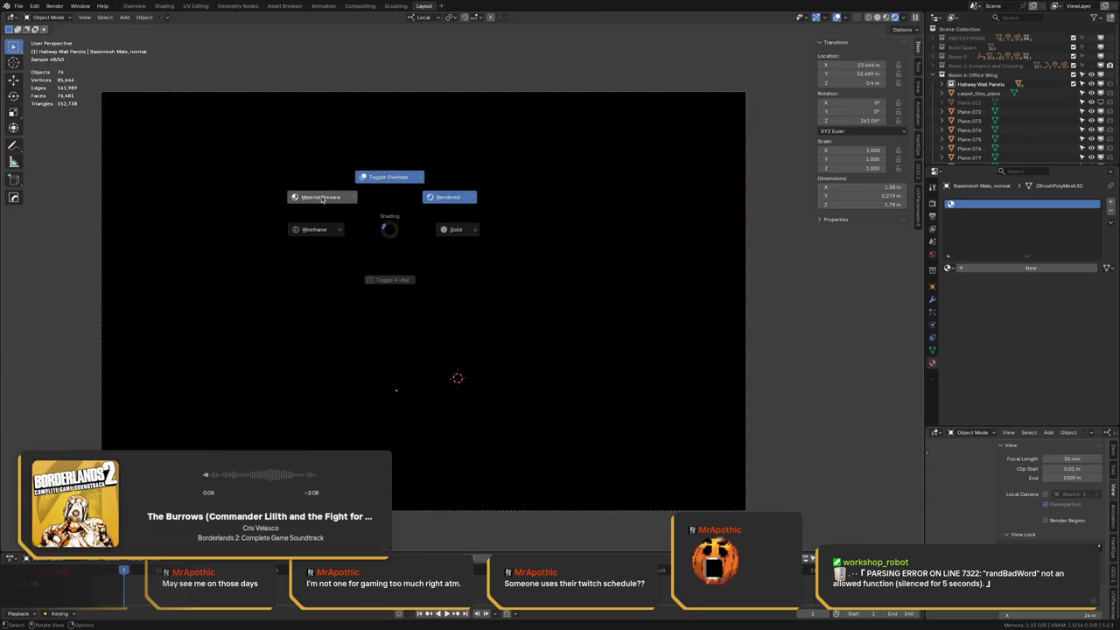
{"action": "left_click", "coordinate": [322, 198]}
{"action": "scroll", "coordinate": [332, 214], "scroll_direction": "down", "scroll_amount": 5}
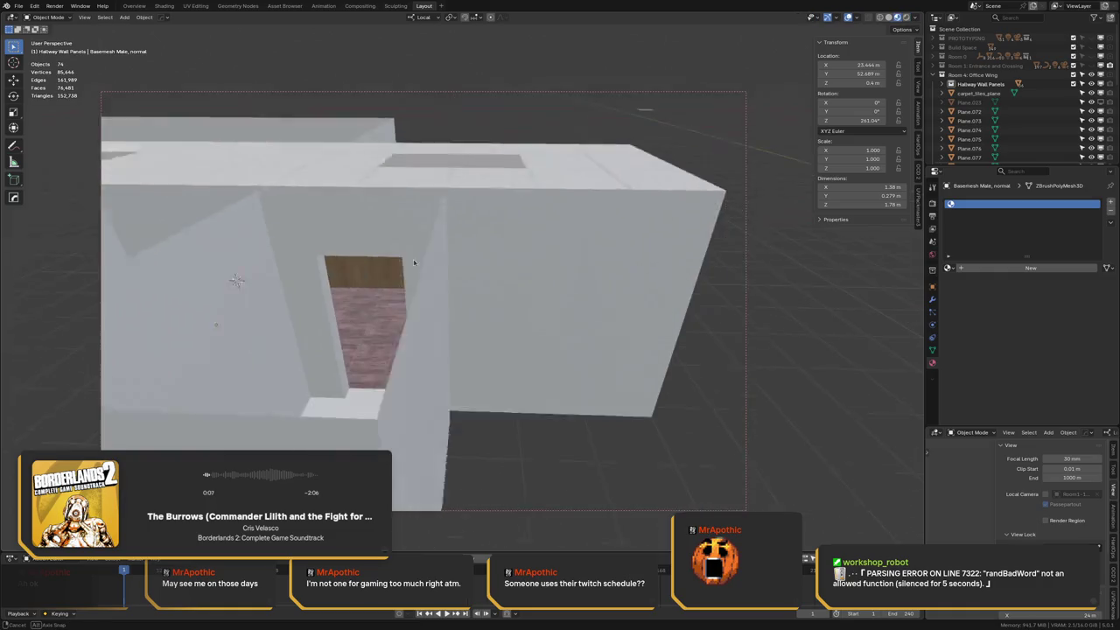
{"action": "middle_click_drag", "start_coordinate": [329, 217], "coordinate": [473, 229]}
Switch to Rendered shading to check the lit hallway, then select Plane.073
{"action": "scroll", "coordinate": [323, 220], "scroll_direction": "up", "scroll_amount": 5}
{"action": "scroll", "coordinate": [323, 221], "scroll_direction": "down", "scroll_amount": 3}
{"action": "scroll", "coordinate": [325, 218], "scroll_direction": "down", "scroll_amount": 2}
{"action": "scroll", "coordinate": [328, 217], "scroll_direction": "down", "scroll_amount": 2}
{"action": "scroll", "coordinate": [340, 210], "scroll_direction": "down", "scroll_amount": 3}
{"action": "scroll", "coordinate": [340, 210], "scroll_direction": "up", "scroll_amount": 3}
{"action": "scroll", "coordinate": [339, 210], "scroll_direction": "down", "scroll_amount": 3}
{"action": "key", "text": "z"}
{"action": "left_click", "coordinate": [470, 194]}
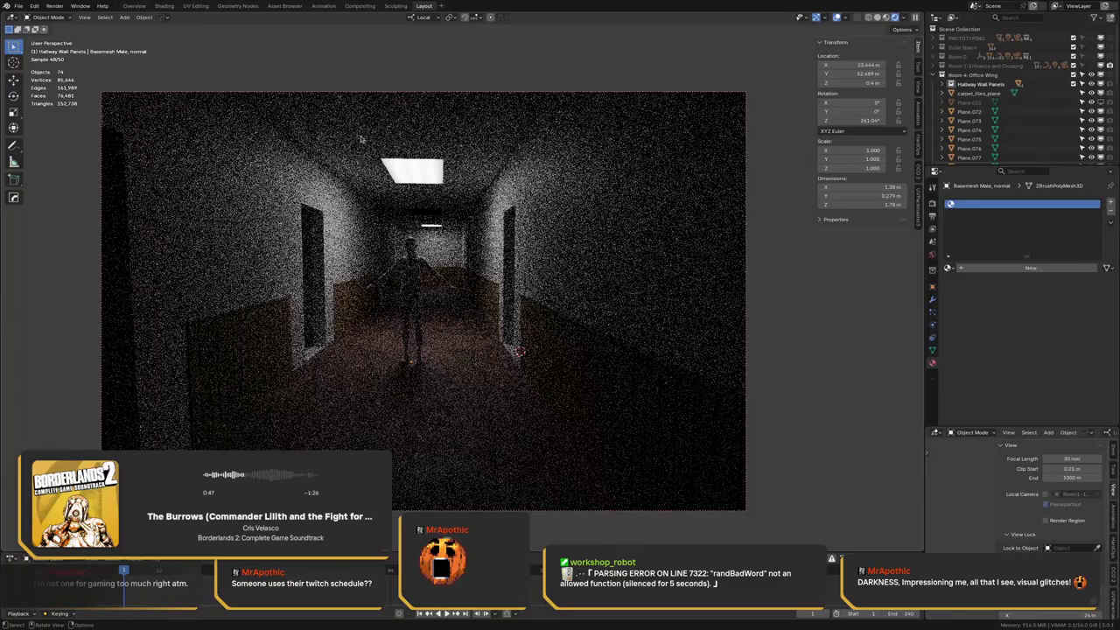
{"action": "left_click", "coordinate": [616, 62]}
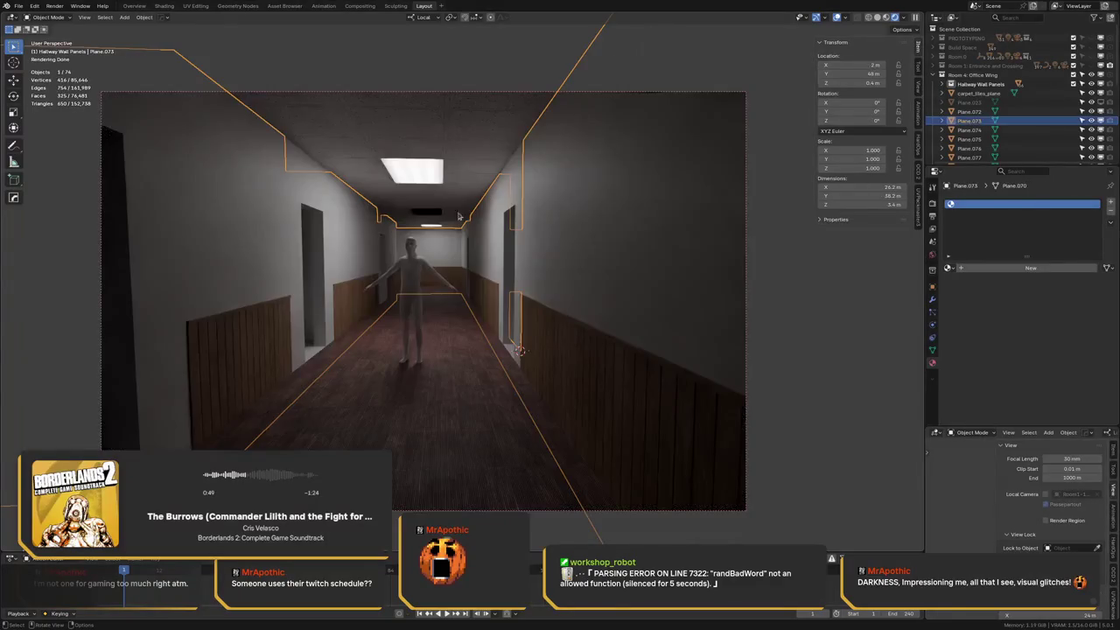
{"action": "mouse_move", "coordinate": [465, 212]}
{"action": "middle_mouse_down"}
{"action": "mouse_move", "coordinate": [418, 246]}
{"action": "mouse_move", "coordinate": [425, 229]}
{"action": "middle_mouse_up"}
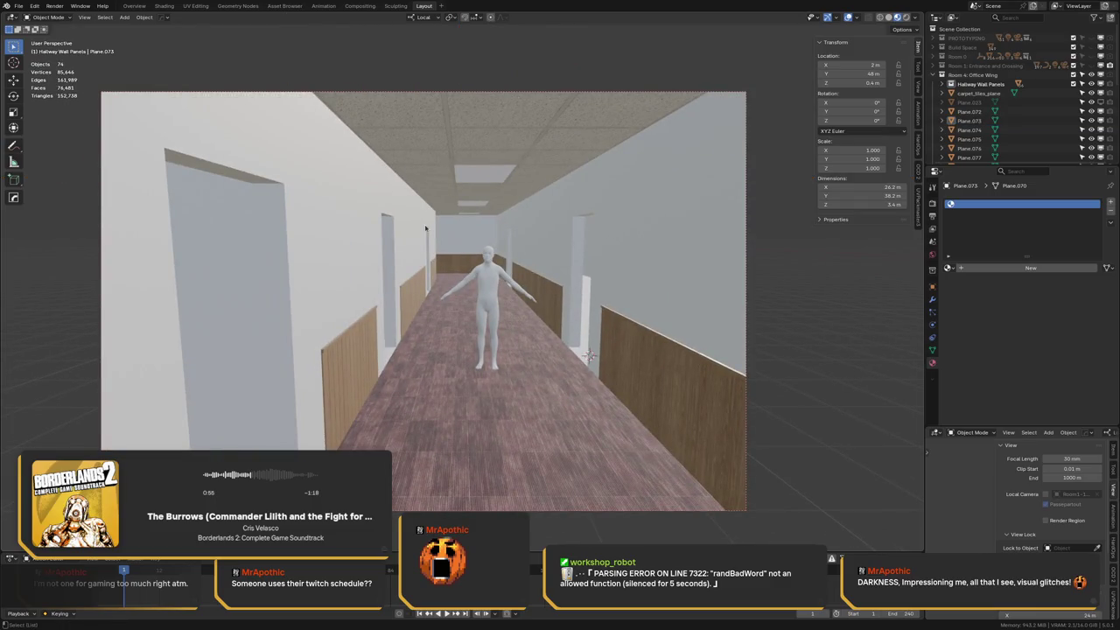
Clear the render region and isolate the male basemesh figure in local view
{"action": "key", "text": "ctrl+alt+b"}
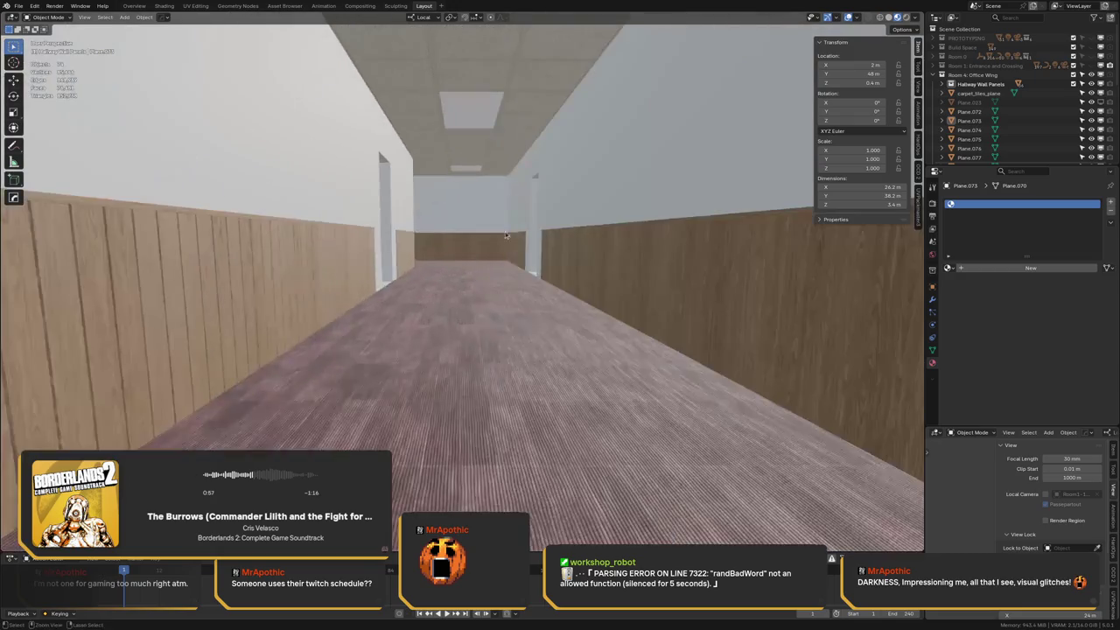
{"action": "middle_click_drag", "start_coordinate": [341, 205], "coordinate": [534, 263]}
{"action": "left_click", "coordinate": [543, 266]}
{"action": "key", "text": "KP_Divide"}
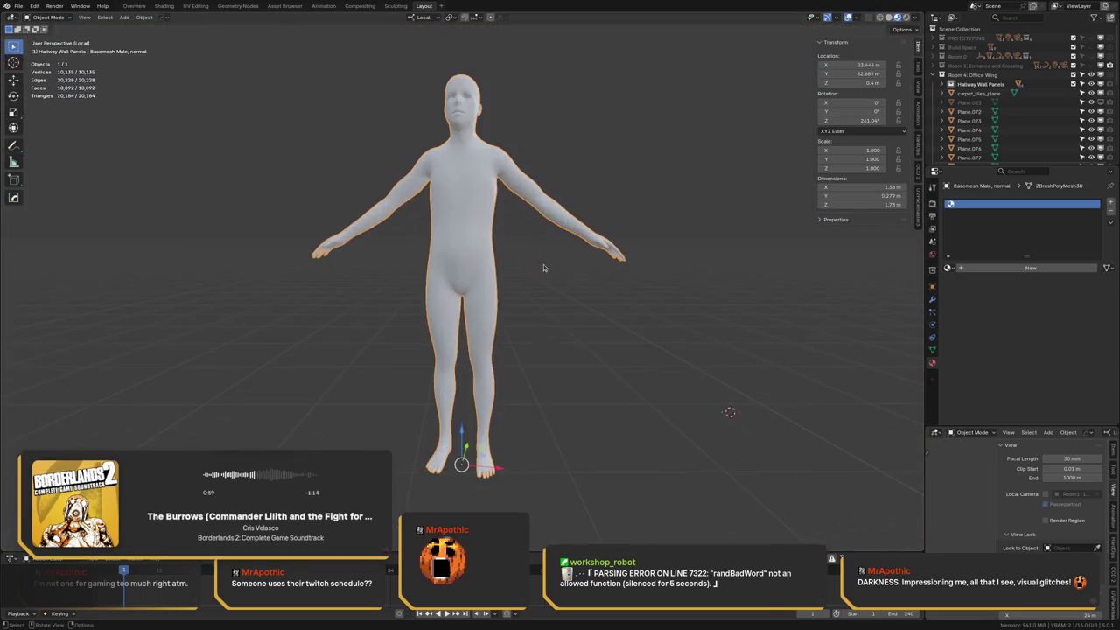
View the figure in Wireframe shading, deselected, and orbit around its body
{"action": "scroll", "coordinate": [418, 239], "scroll_direction": "up", "scroll_amount": 2}
{"action": "key", "text": "z"}
{"action": "left_click", "coordinate": [433, 253]}
{"action": "scroll", "coordinate": [482, 263], "scroll_direction": "up", "scroll_amount": 3}
{"action": "scroll", "coordinate": [482, 265], "scroll_direction": "up", "scroll_amount": 2}
{"action": "key", "text": "alt+a"}
{"action": "scroll", "coordinate": [482, 265], "scroll_direction": "up", "scroll_amount": 3}
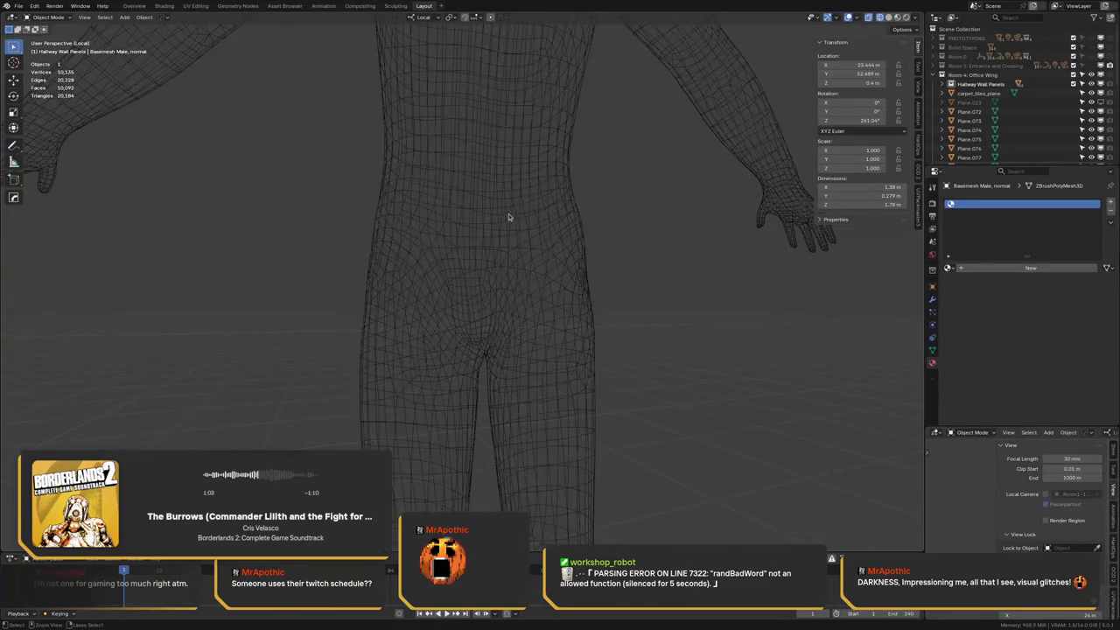
{"action": "scroll", "coordinate": [513, 207], "scroll_direction": "down", "scroll_amount": 1}
{"action": "scroll", "coordinate": [404, 225], "scroll_direction": "up", "scroll_amount": 1}
{"action": "middle_click_drag", "start_coordinate": [404, 225], "coordinate": [375, 241]}
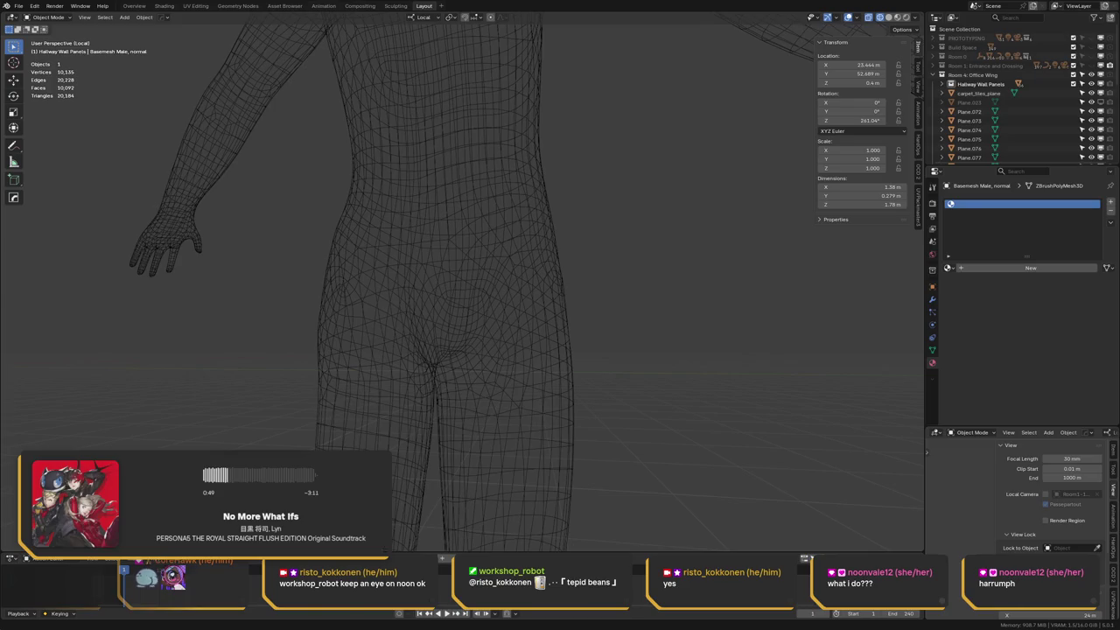
{"action": "mouse_move", "coordinate": [190, 187]}
{"action": "middle_mouse_down"}
{"action": "mouse_move", "coordinate": [400, 237]}
{"action": "mouse_move", "coordinate": [397, 248]}
{"action": "mouse_move", "coordinate": [425, 238]}
{"action": "mouse_move", "coordinate": [480, 147]}
{"action": "mouse_move", "coordinate": [439, 239]}
{"action": "mouse_move", "coordinate": [436, 164]}
{"action": "middle_mouse_up"}
Return to Solid shading and exit local view to show the whole hallway
{"action": "key", "text": "z"}
{"action": "left_click", "coordinate": [491, 230]}
{"action": "key", "text": "KP_Divide"}
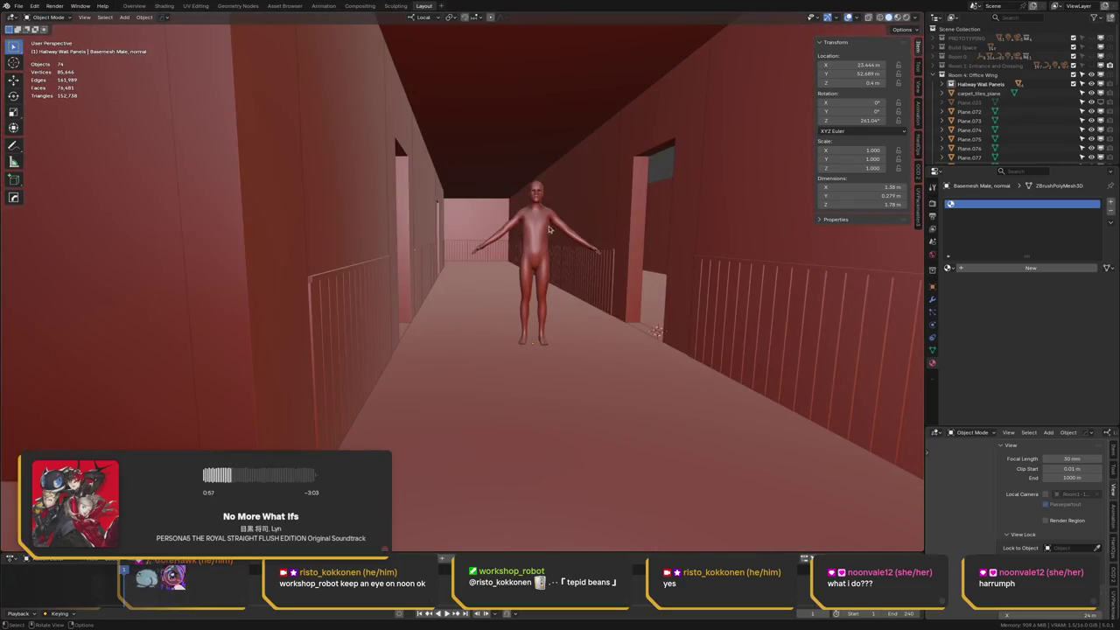
Save the environments file
{"action": "scroll", "coordinate": [550, 230], "scroll_direction": "up", "scroll_amount": 2}
{"action": "scroll", "coordinate": [551, 230], "scroll_direction": "up", "scroll_amount": 2}
{"action": "scroll", "coordinate": [550, 230], "scroll_direction": "up", "scroll_amount": 2}
{"action": "key", "text": "ctrl+s"}
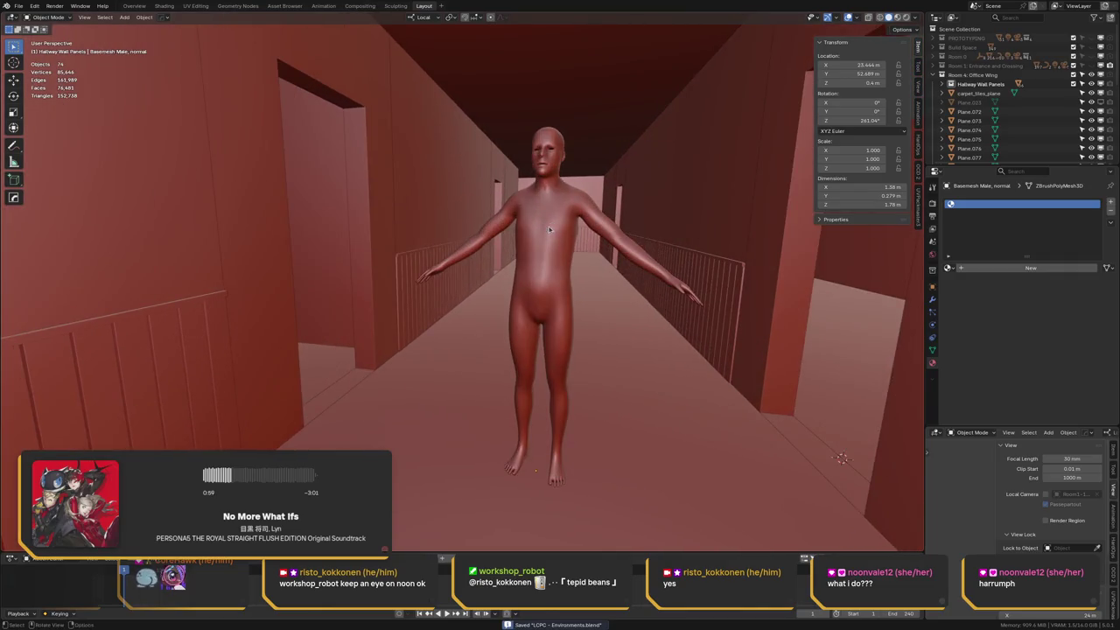
Face the hallway wall, cancel the delete prompt, and switch to Material Preview shading
{"action": "scroll", "coordinate": [550, 229], "scroll_direction": "down", "scroll_amount": 2}
{"action": "scroll", "coordinate": [561, 201], "scroll_direction": "down", "scroll_amount": 1}
{"action": "scroll", "coordinate": [561, 248], "scroll_direction": "down", "scroll_amount": 3}
{"action": "mouse_move", "coordinate": [561, 247]}
{"action": "middle_mouse_down"}
{"action": "mouse_move", "coordinate": [337, 236]}
{"action": "mouse_move", "coordinate": [518, 246]}
{"action": "mouse_move", "coordinate": [507, 242]}
{"action": "middle_mouse_up"}
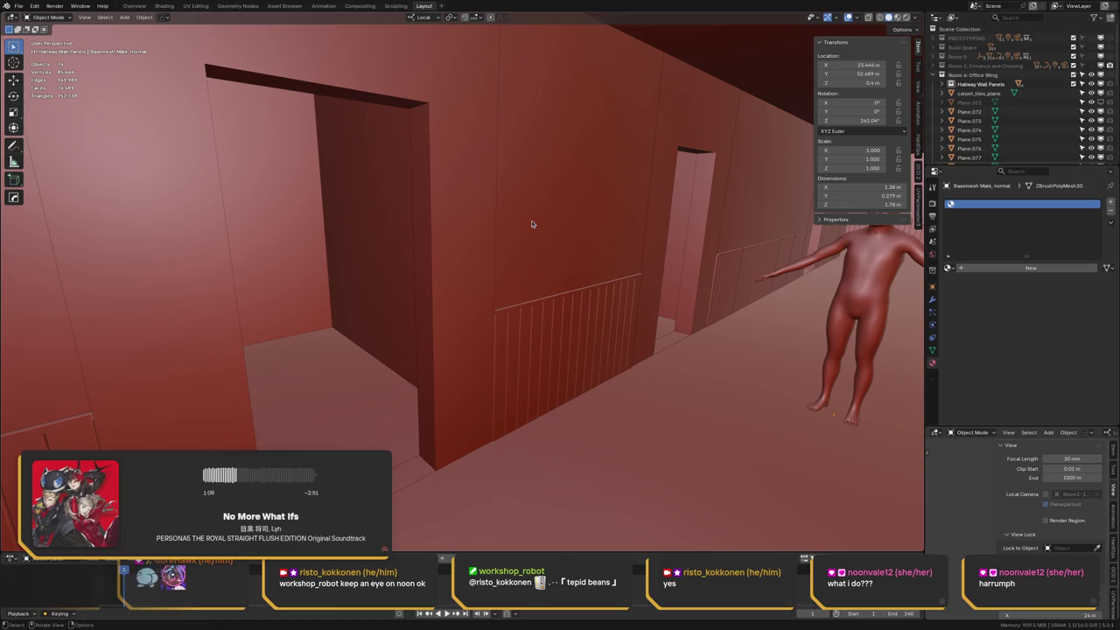
{"action": "key", "text": "x"}
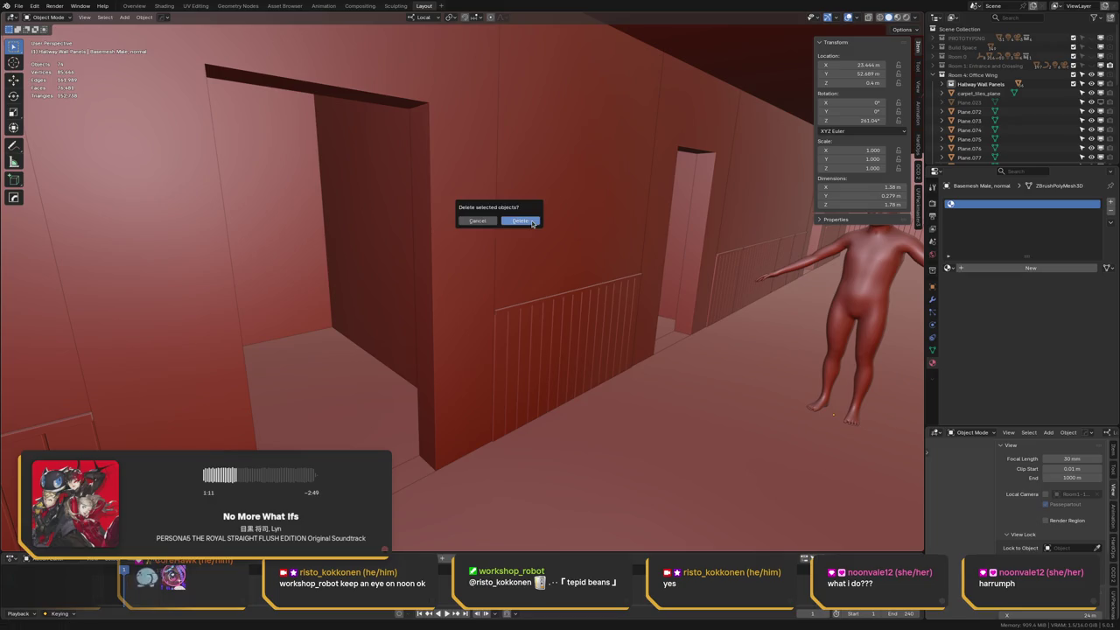
{"action": "key", "text": "z"}
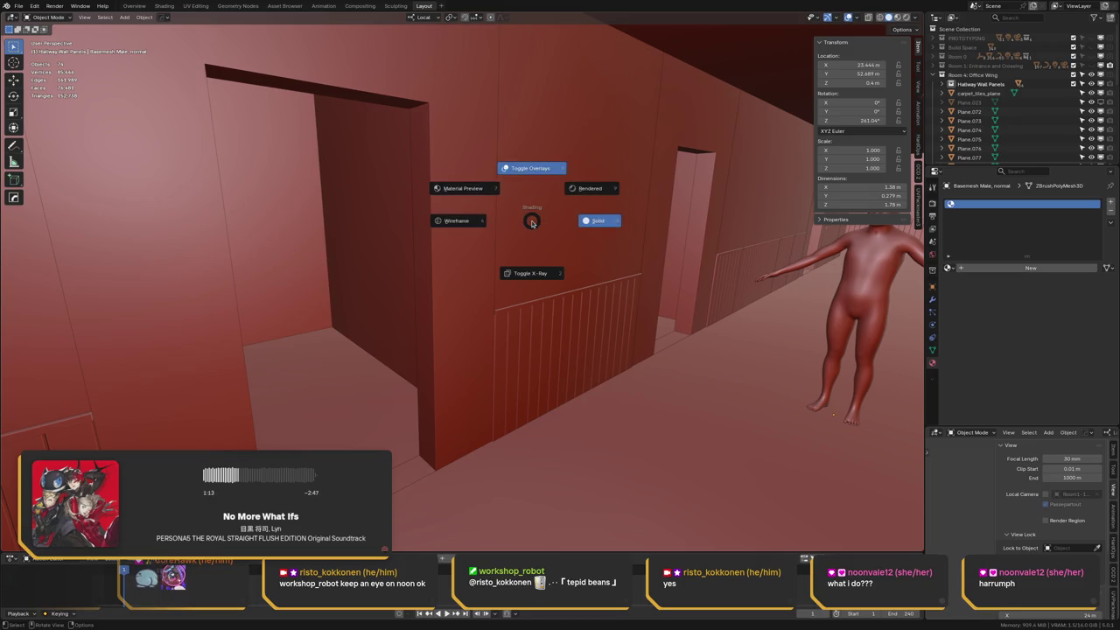
{"action": "key", "text": "m"}
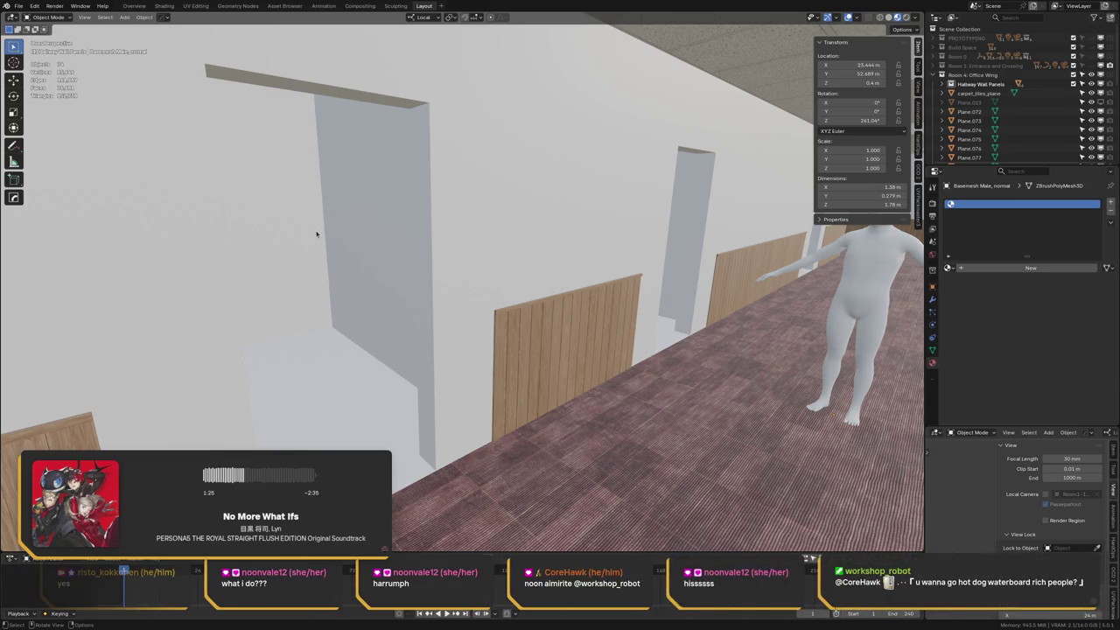
Save the file and orbit over the wood wainscot corners, panelled walls and carpet floor
{"action": "mouse_move", "coordinate": [447, 235]}
{"action": "middle_mouse_down"}
{"action": "mouse_move", "coordinate": [382, 243]}
{"action": "mouse_move", "coordinate": [470, 218]}
{"action": "mouse_move", "coordinate": [408, 237]}
{"action": "mouse_move", "coordinate": [355, 234]}
{"action": "middle_mouse_up"}
{"action": "key", "text": "ctrl+s"}
{"action": "mouse_move", "coordinate": [421, 285]}
{"action": "middle_mouse_down"}
{"action": "mouse_move", "coordinate": [419, 388]}
{"action": "mouse_move", "coordinate": [411, 296]}
{"action": "mouse_move", "coordinate": [389, 322]}
{"action": "mouse_move", "coordinate": [405, 317]}
{"action": "mouse_move", "coordinate": [417, 285]}
{"action": "mouse_move", "coordinate": [392, 334]}
{"action": "mouse_move", "coordinate": [369, 188]}
{"action": "mouse_move", "coordinate": [384, 309]}
{"action": "mouse_move", "coordinate": [410, 201]}
{"action": "middle_mouse_up"}
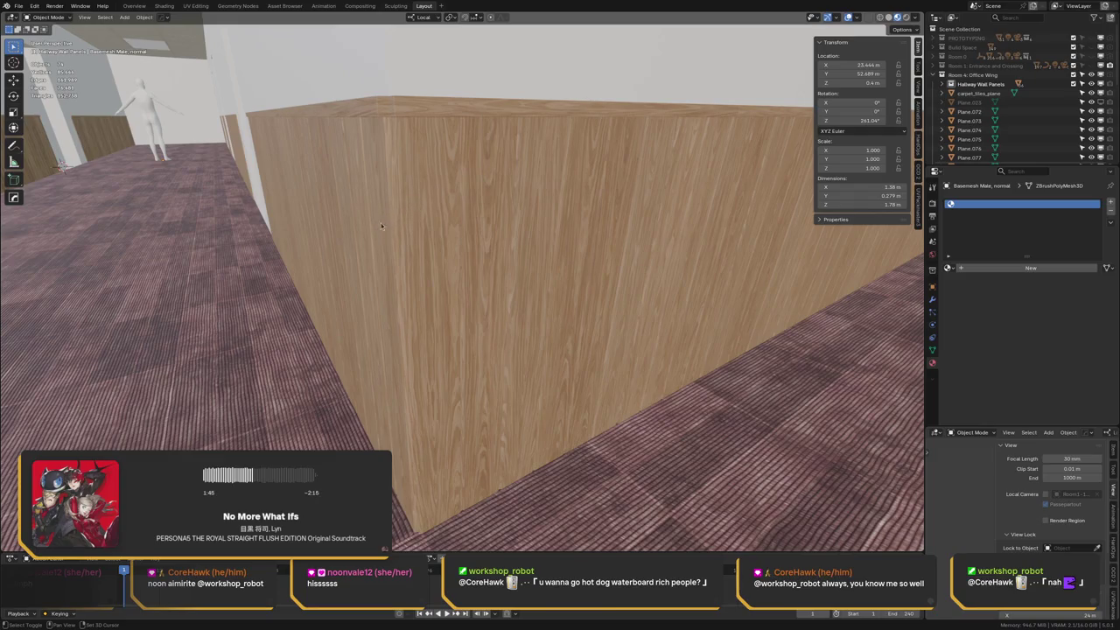
{"action": "mouse_move", "coordinate": [399, 227]}
{"action": "middle_mouse_down"}
{"action": "mouse_move", "coordinate": [426, 255]}
{"action": "mouse_move", "coordinate": [430, 238]}
{"action": "mouse_move", "coordinate": [468, 245]}
{"action": "mouse_move", "coordinate": [358, 239]}
{"action": "mouse_move", "coordinate": [423, 239]}
{"action": "middle_mouse_up"}
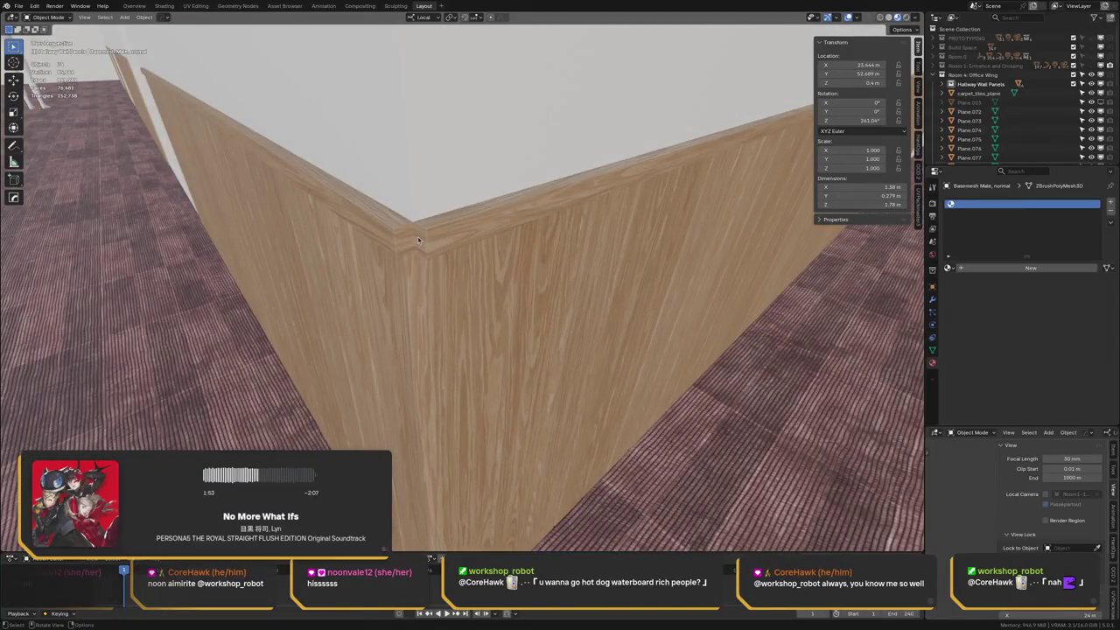
{"action": "mouse_move", "coordinate": [420, 238]}
{"action": "middle_mouse_down"}
{"action": "mouse_move", "coordinate": [458, 237]}
{"action": "mouse_move", "coordinate": [387, 239]}
{"action": "middle_mouse_up"}
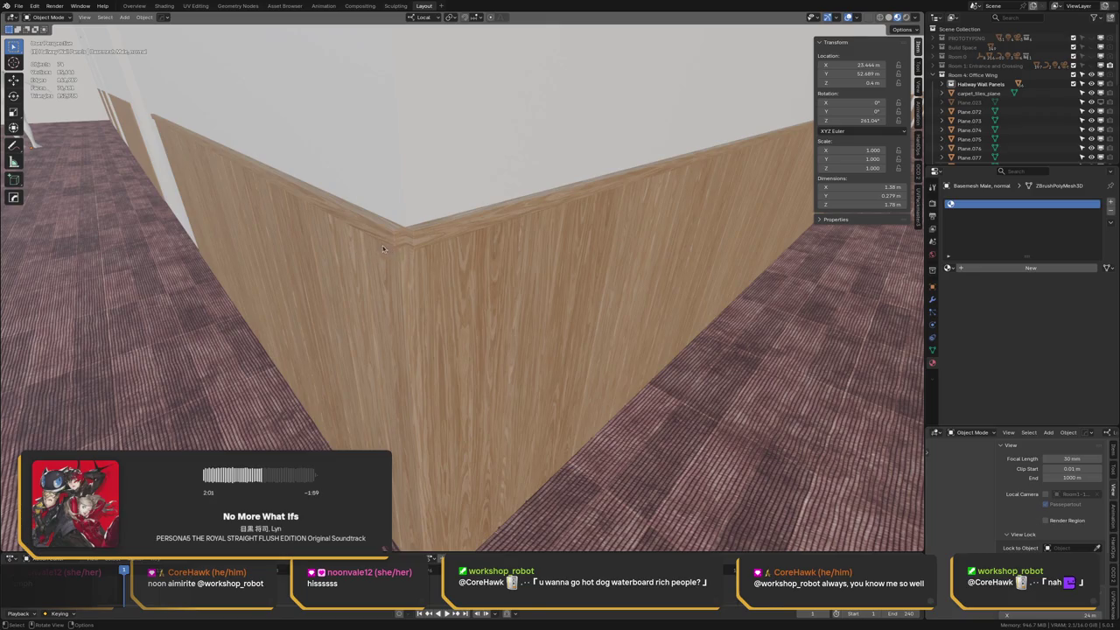
{"action": "mouse_move", "coordinate": [210, 190]}
{"action": "middle_mouse_down"}
{"action": "mouse_move", "coordinate": [294, 188]}
{"action": "mouse_move", "coordinate": [326, 205]}
{"action": "middle_mouse_up"}
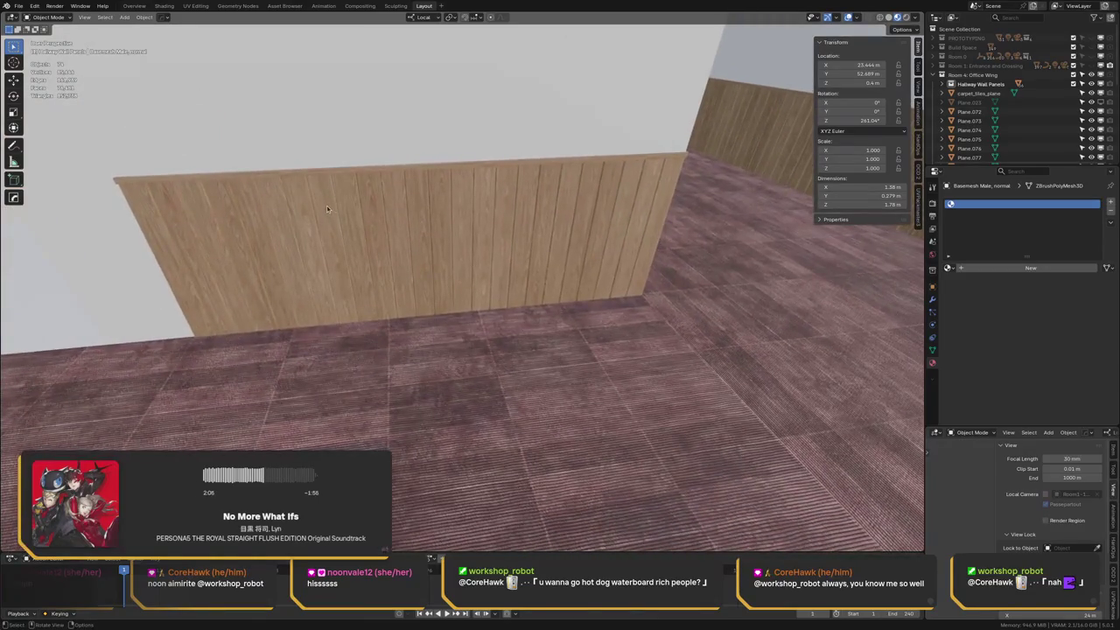
{"action": "mouse_move", "coordinate": [285, 239]}
{"action": "middle_mouse_down"}
{"action": "mouse_move", "coordinate": [400, 229]}
{"action": "mouse_move", "coordinate": [377, 205]}
{"action": "mouse_move", "coordinate": [353, 235]}
{"action": "mouse_move", "coordinate": [355, 202]}
{"action": "mouse_move", "coordinate": [392, 209]}
{"action": "mouse_move", "coordinate": [505, 94]}
{"action": "mouse_move", "coordinate": [341, 223]}
{"action": "middle_mouse_up"}
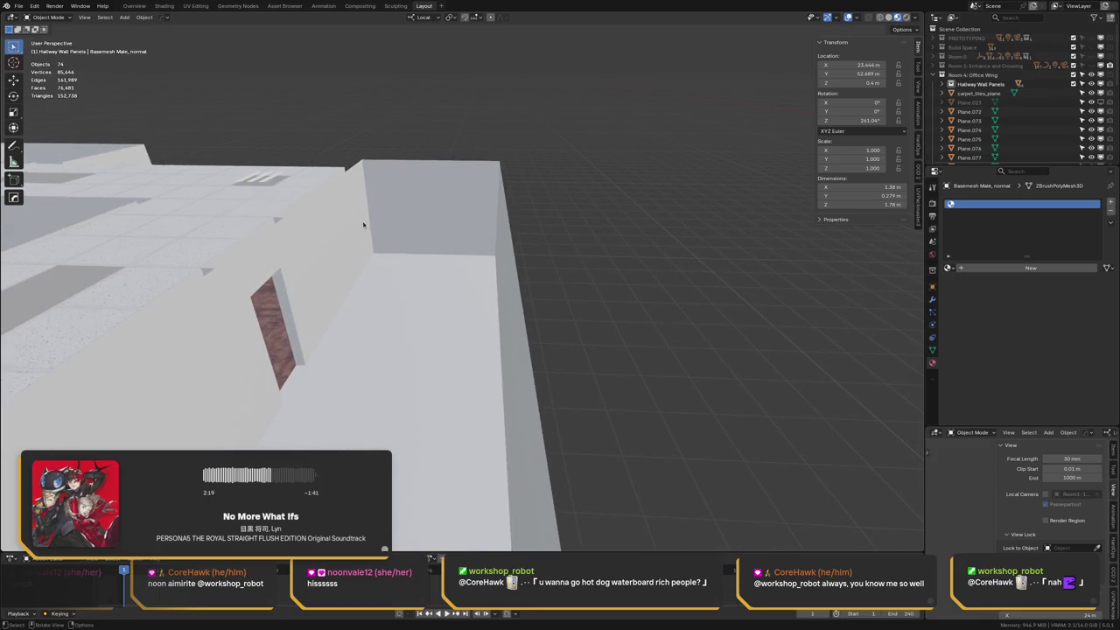
Enter Edit Mode on floor plane Plane.072 and select all its linked faces
{"action": "left_click", "coordinate": [394, 308]}
{"action": "key", "text": "ctrl+Tab"}
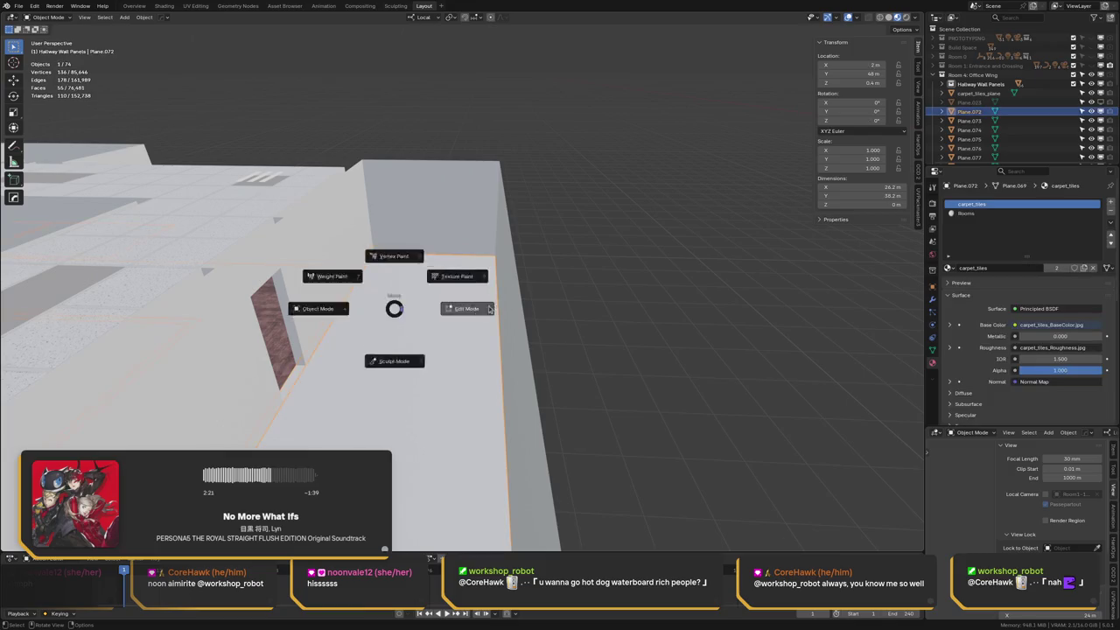
{"action": "left_click", "coordinate": [464, 310]}
{"action": "middle_click_drag", "start_coordinate": [463, 310], "coordinate": [366, 267]}
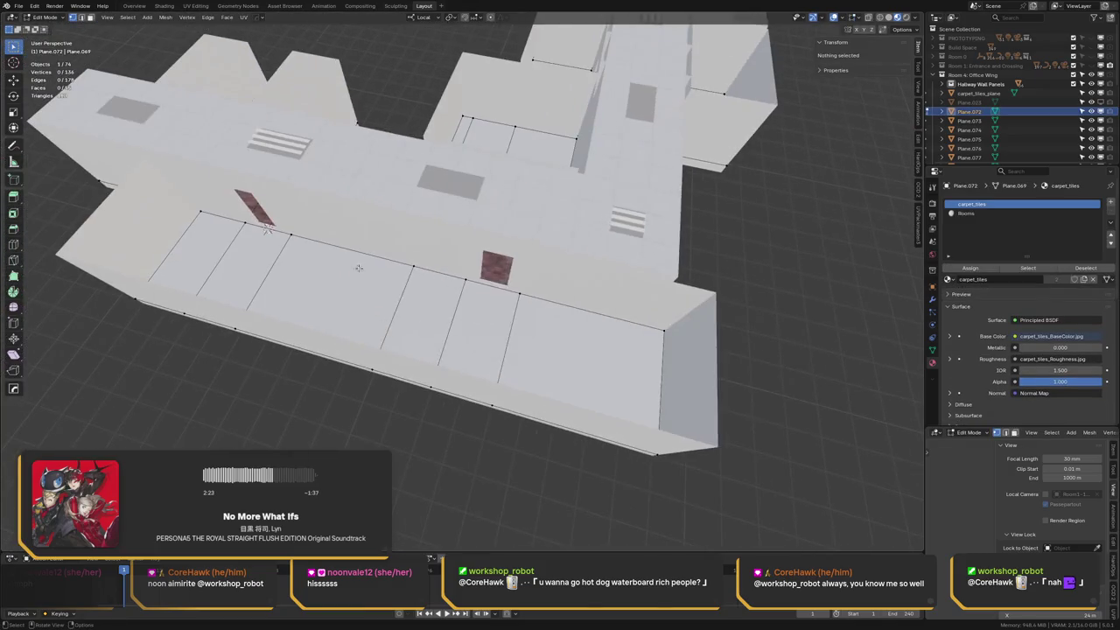
{"action": "key", "text": "3"}
{"action": "key", "text": "l"}
{"action": "mouse_move", "coordinate": [295, 277]}
{"action": "middle_mouse_down"}
{"action": "mouse_move", "coordinate": [321, 261]}
{"action": "mouse_move", "coordinate": [296, 268]}
{"action": "middle_mouse_up"}
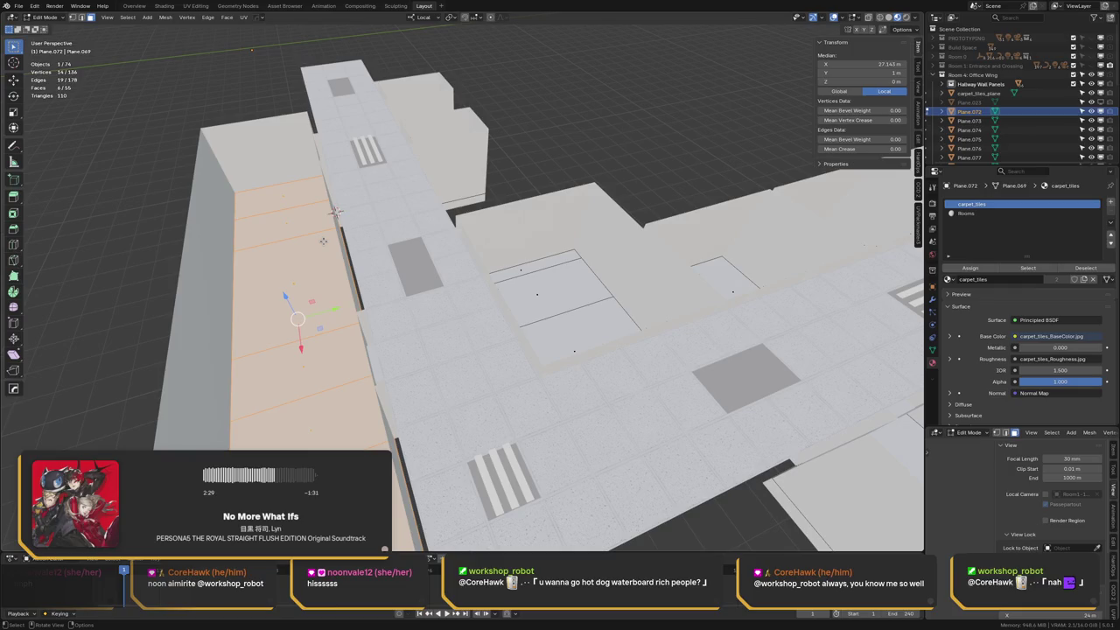
Duplicate the floor faces up to ceiling height and separate them into their own object
{"action": "key", "text": "ctrl+z"}
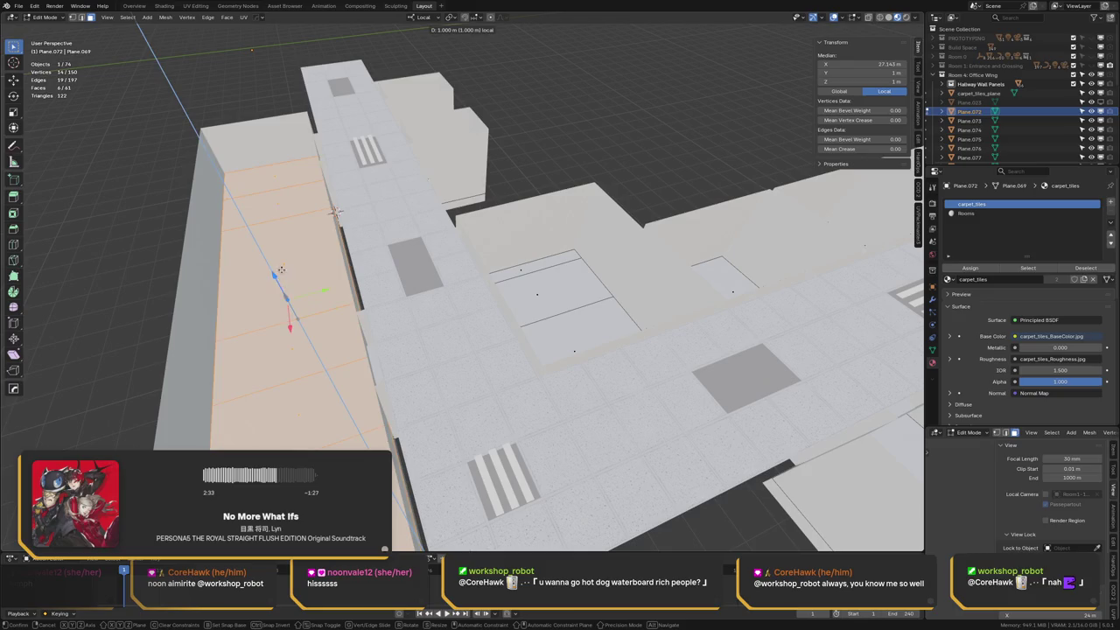
{"action": "key", "text": "p"}
{"action": "left_click", "coordinate": [239, 230]}
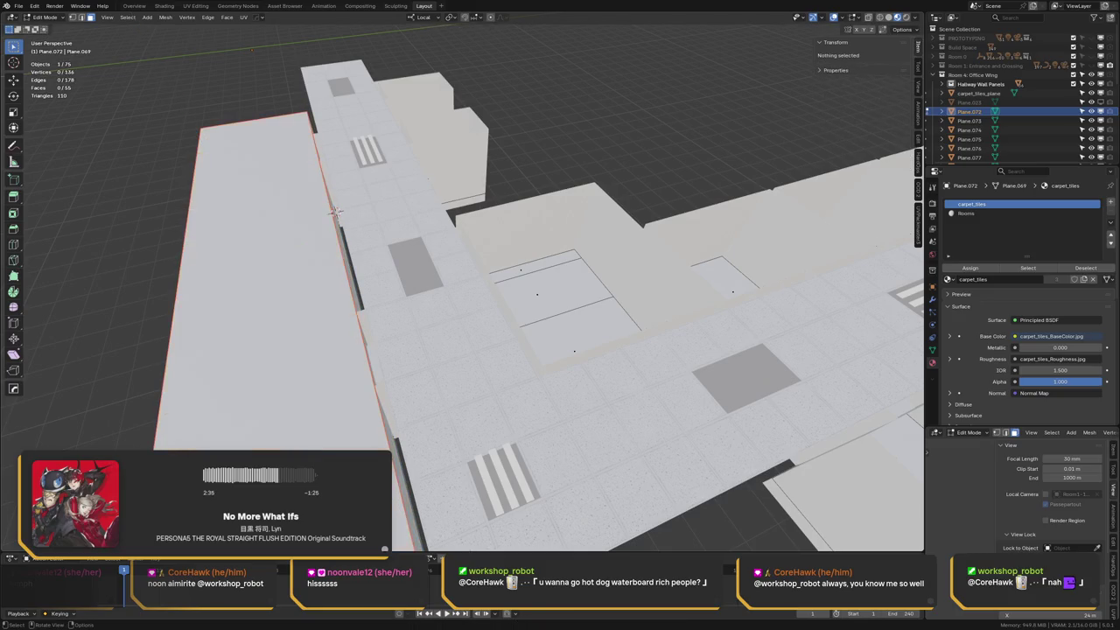
{"action": "key", "text": "Tab"}
{"action": "key", "text": "alt+a"}
{"action": "mouse_move", "coordinate": [264, 229]}
{"action": "middle_mouse_down"}
{"action": "mouse_move", "coordinate": [242, 224]}
{"action": "mouse_move", "coordinate": [450, 169]}
{"action": "mouse_move", "coordinate": [378, 151]}
{"action": "mouse_move", "coordinate": [412, 170]}
{"action": "middle_mouse_up"}
Enter Edit Mode on the new ceiling object Plane.088 and select all
{"action": "key", "text": "ctrl+Tab"}
{"action": "left_click", "coordinate": [446, 165]}
{"action": "key", "text": "a"}
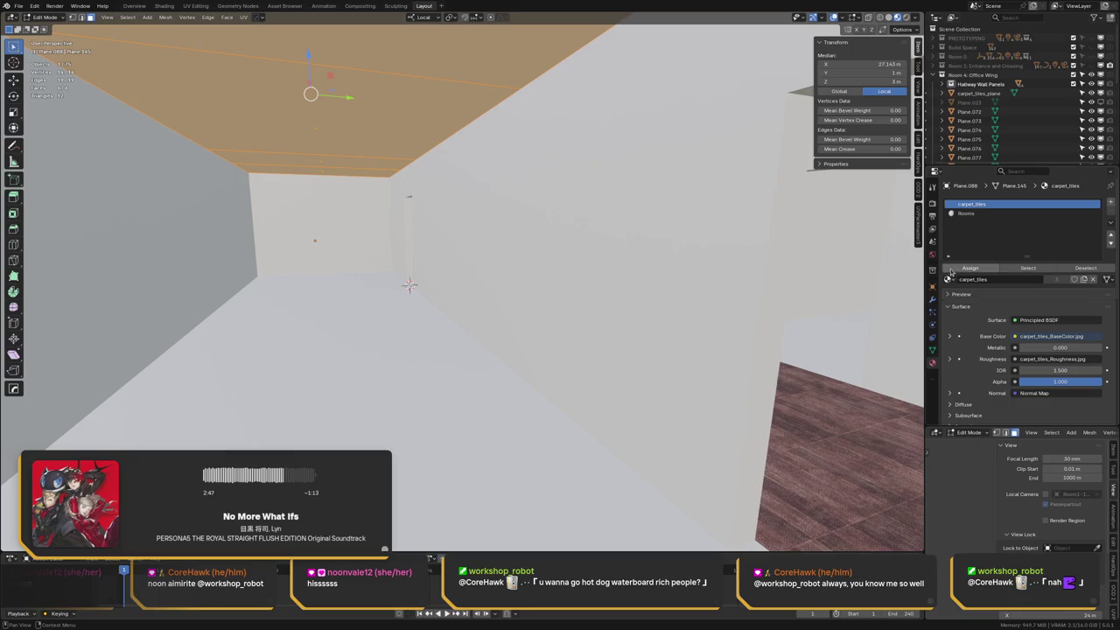
Assign the Office Ceiling 001 material to the ceiling mesh
{"action": "left_click", "coordinate": [950, 279]}
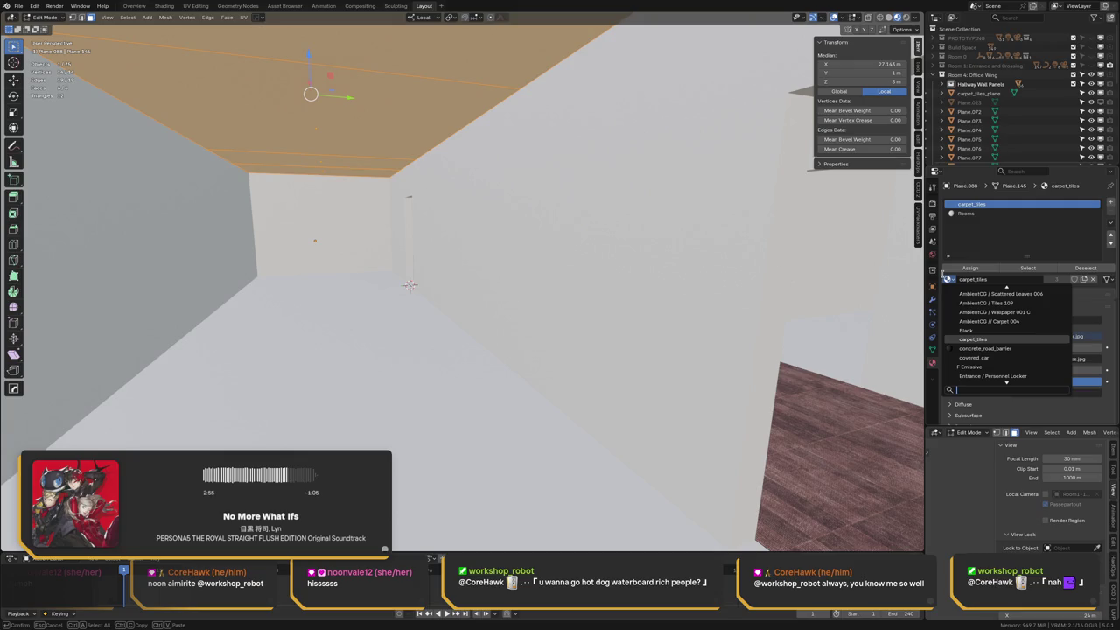
{"action": "type", "text": "office"}
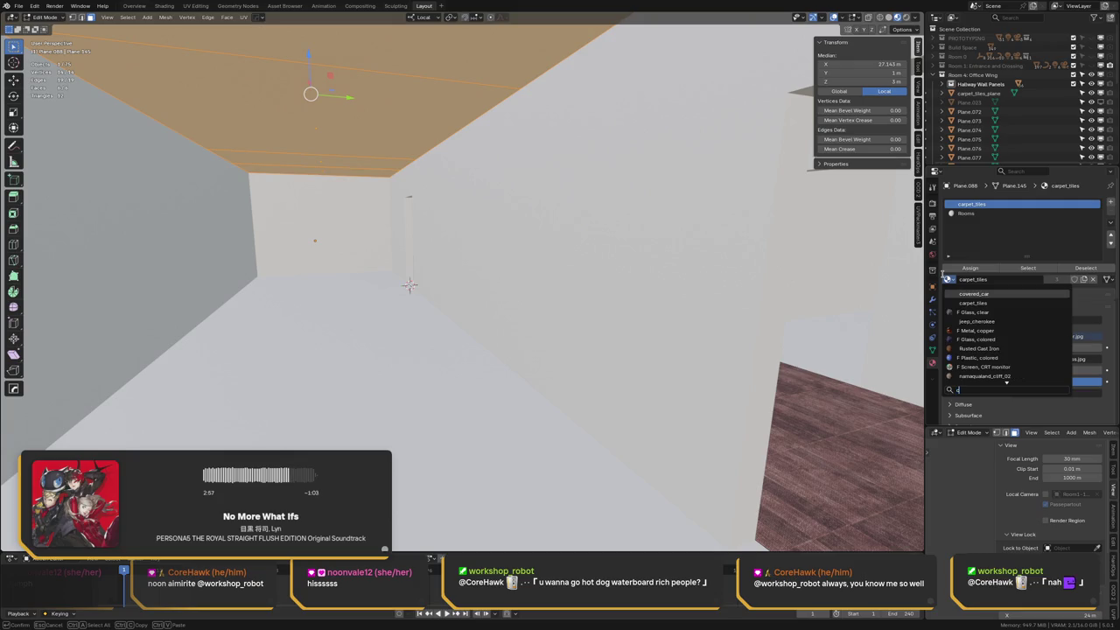
{"action": "key", "text": "Return"}
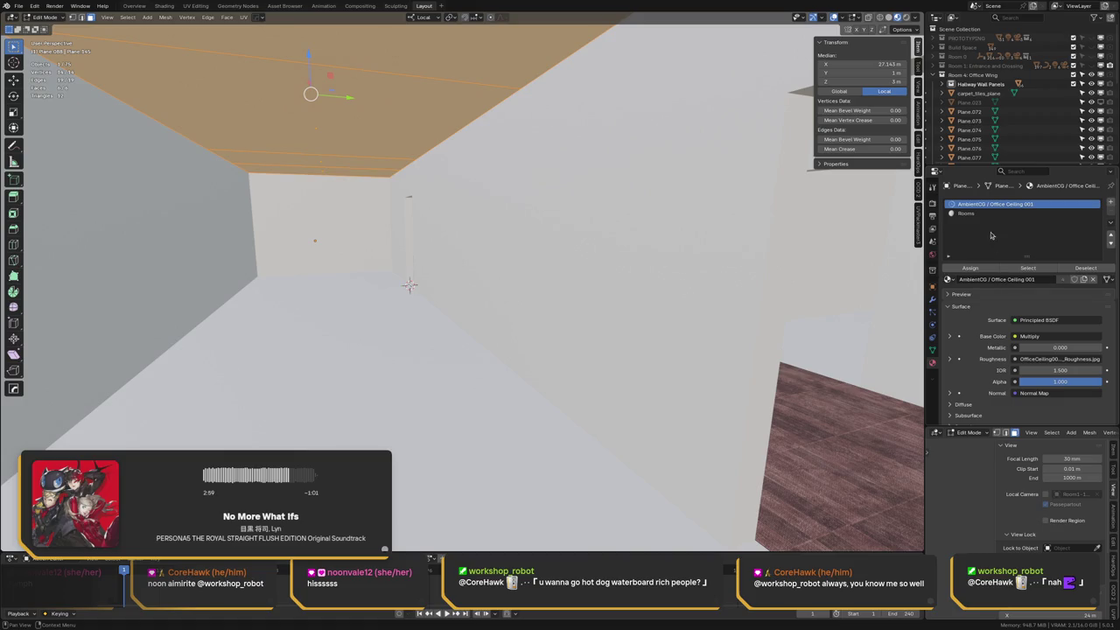
Remove the Rooms material slot from the ceiling in Object Mode
{"action": "left_click", "coordinate": [998, 215]}
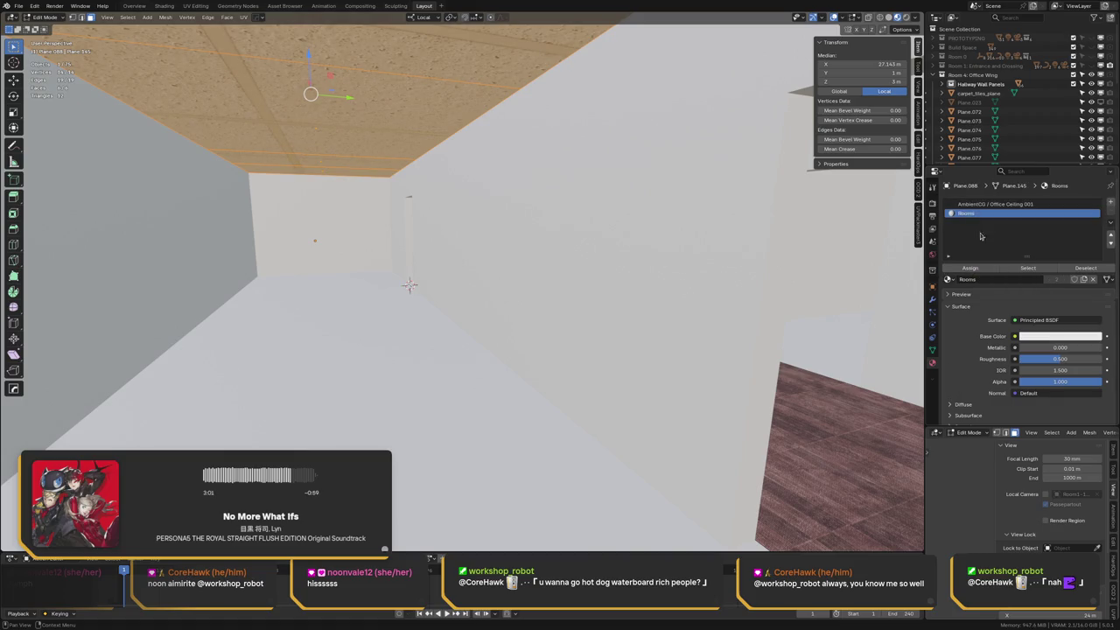
{"action": "key", "text": "Tab"}
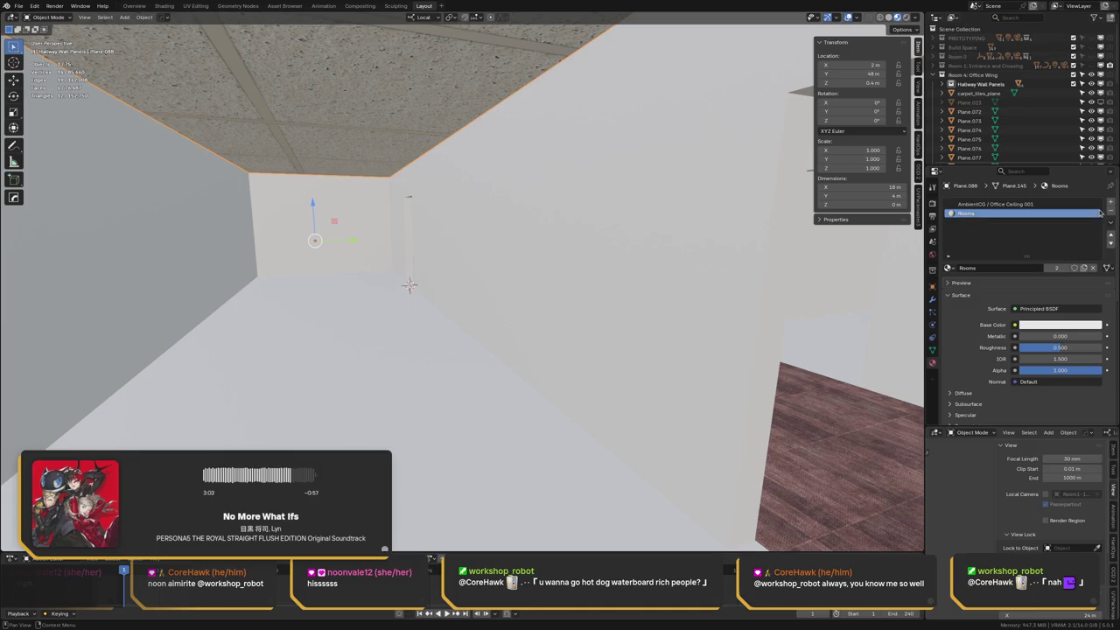
{"action": "left_click", "coordinate": [1111, 213]}
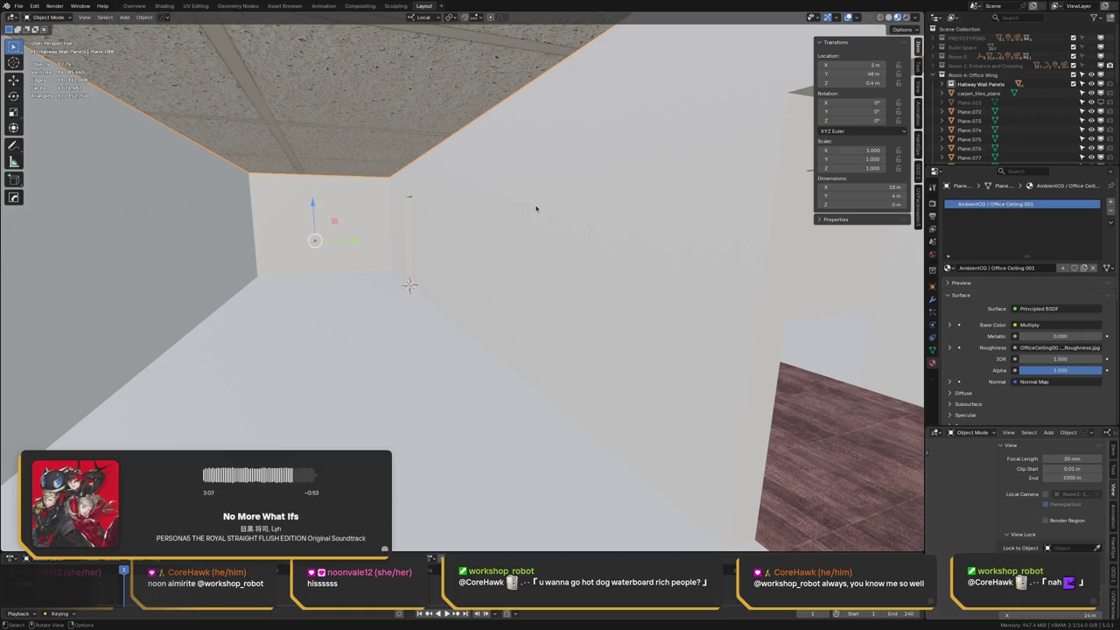
Save the file and split the 3D view into two side-by-side areas
{"action": "middle_click_drag", "start_coordinate": [354, 225], "coordinate": [312, 206]}
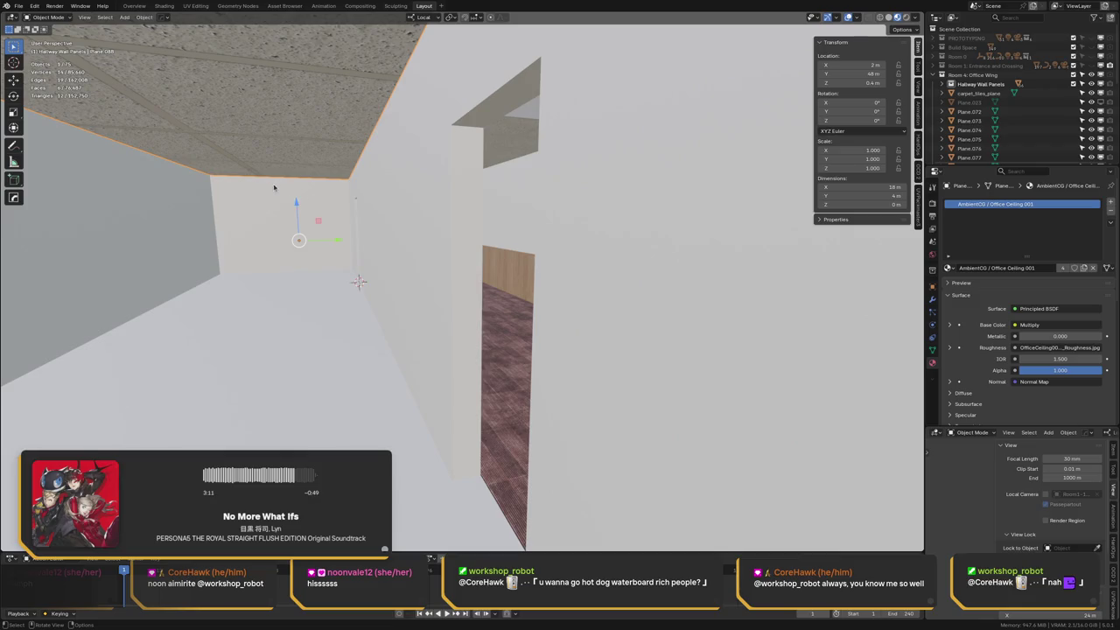
{"action": "mouse_move", "coordinate": [295, 190]}
{"action": "middle_mouse_down"}
{"action": "mouse_move", "coordinate": [319, 198]}
{"action": "mouse_move", "coordinate": [325, 187]}
{"action": "mouse_move", "coordinate": [258, 198]}
{"action": "middle_mouse_up"}
{"action": "key", "text": "ctrl+s"}
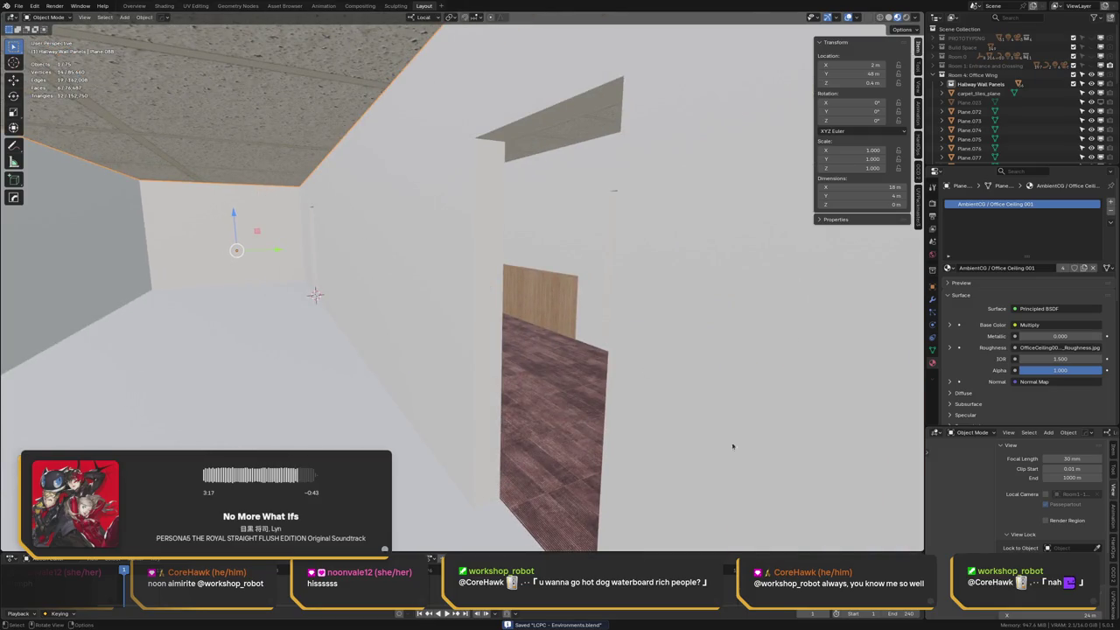
{"action": "left_click_drag", "start_coordinate": [923, 552], "coordinate": [462, 535]}
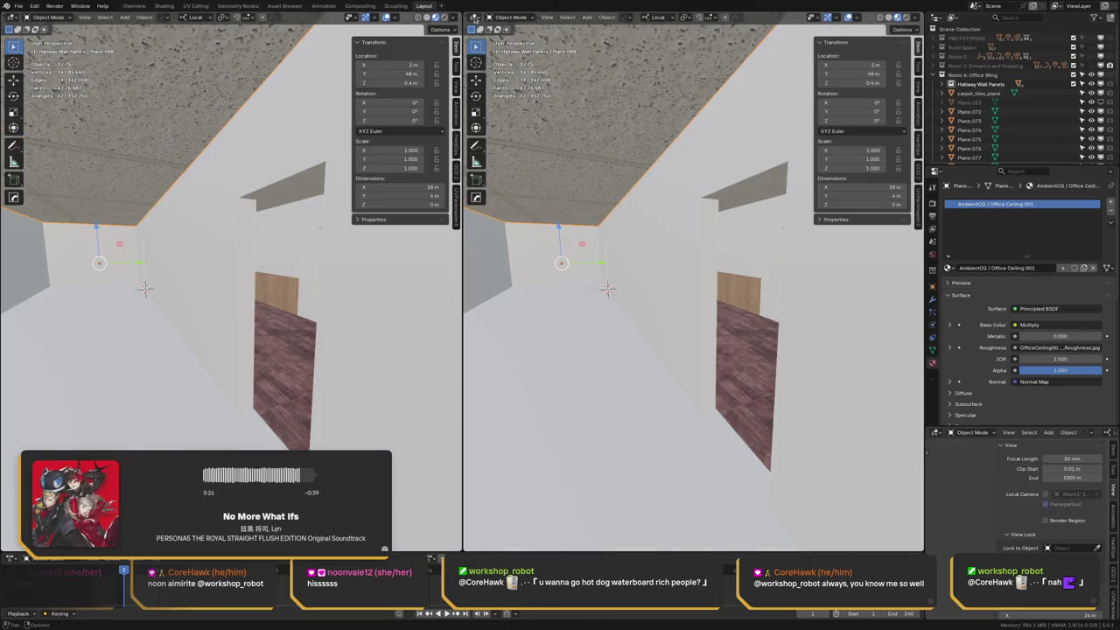
Turn the right area into an image/UV editor with the render result unlinked
{"action": "left_click", "coordinate": [476, 18]}
{"action": "left_click", "coordinate": [514, 63]}
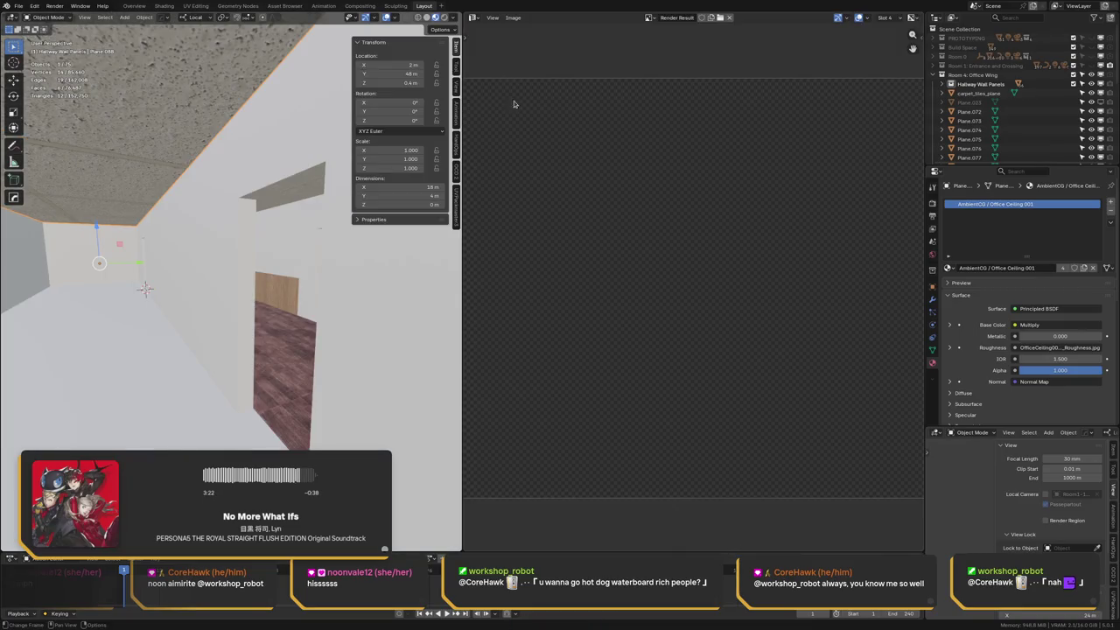
{"action": "left_click", "coordinate": [729, 17]}
Enter Edit Mode on the ceiling and isolate it, viewed from straight above
{"action": "key", "text": "slash"}
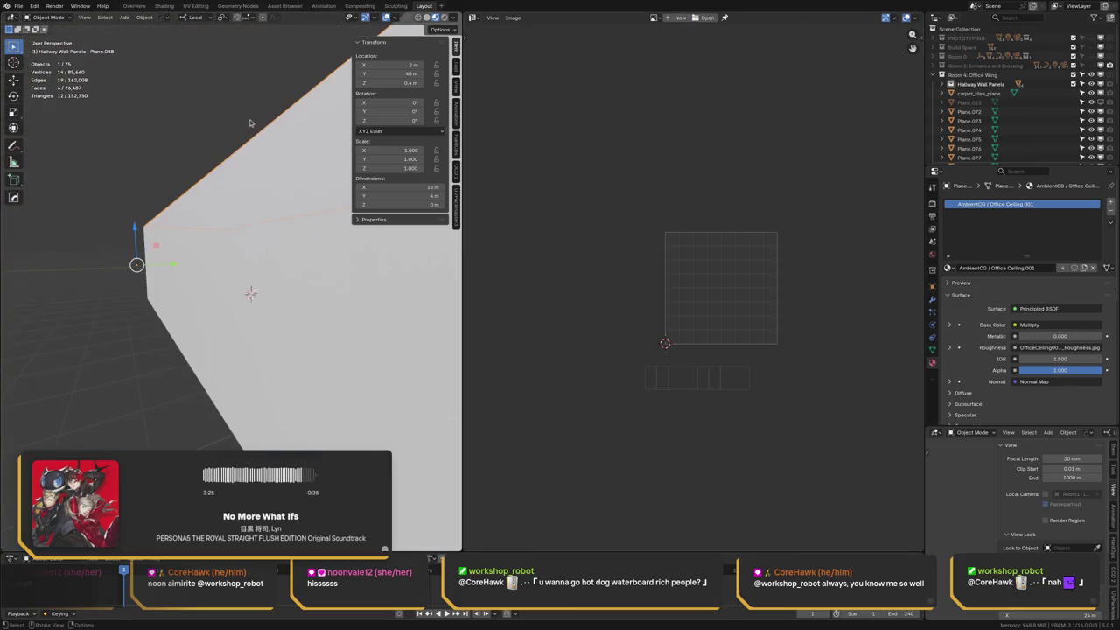
{"action": "key", "text": "slash"}
{"action": "key", "text": "ctrl+Tab"}
{"action": "left_click", "coordinate": [263, 188]}
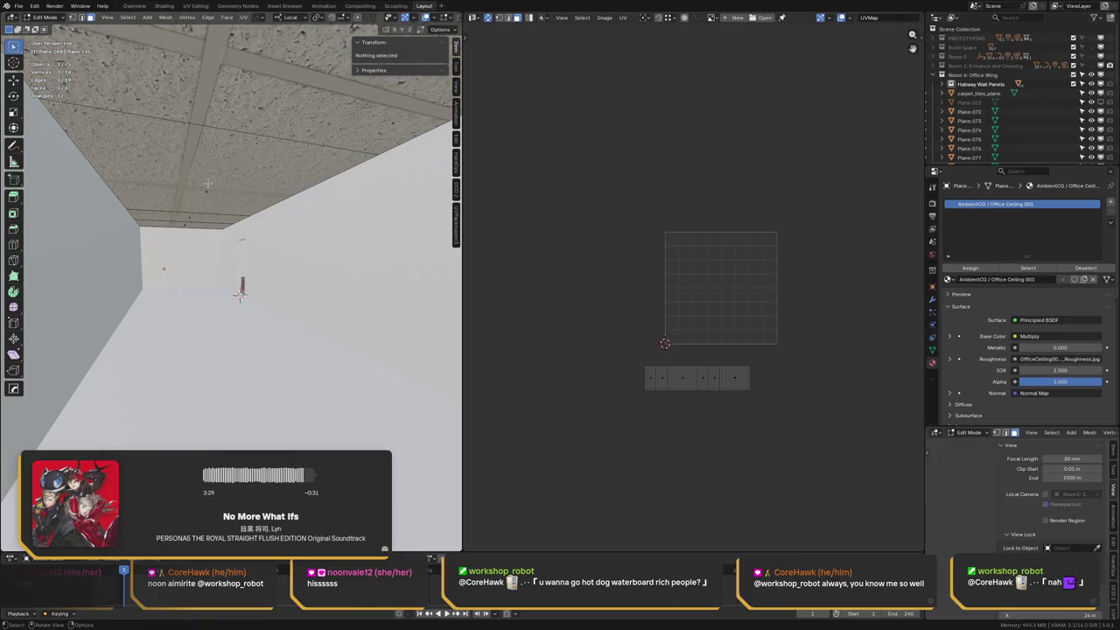
{"action": "key", "text": "slash"}
{"action": "mouse_move", "coordinate": [143, 233]}
{"action": "middle_mouse_down"}
{"action": "mouse_move", "coordinate": [208, 317]}
{"action": "mouse_move", "coordinate": [187, 305]}
{"action": "mouse_move", "coordinate": [225, 293]}
{"action": "mouse_move", "coordinate": [212, 290]}
{"action": "middle_mouse_up"}
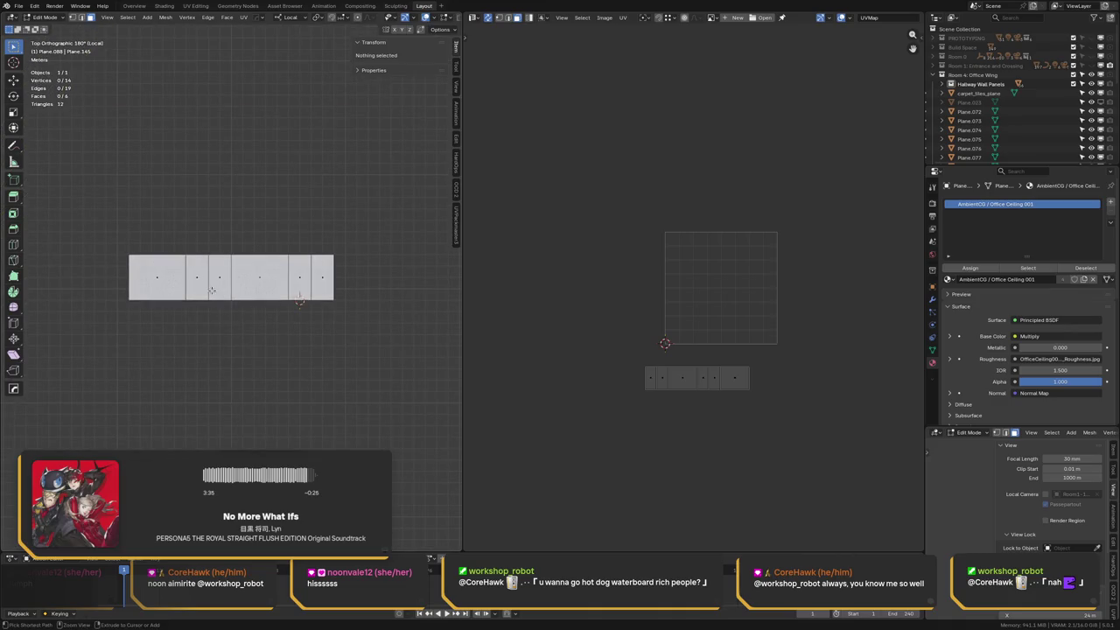
{"action": "scroll", "coordinate": [204, 291], "scroll_direction": "up", "scroll_amount": 1}
{"action": "scroll", "coordinate": [203, 291], "scroll_direction": "up", "scroll_amount": 2}
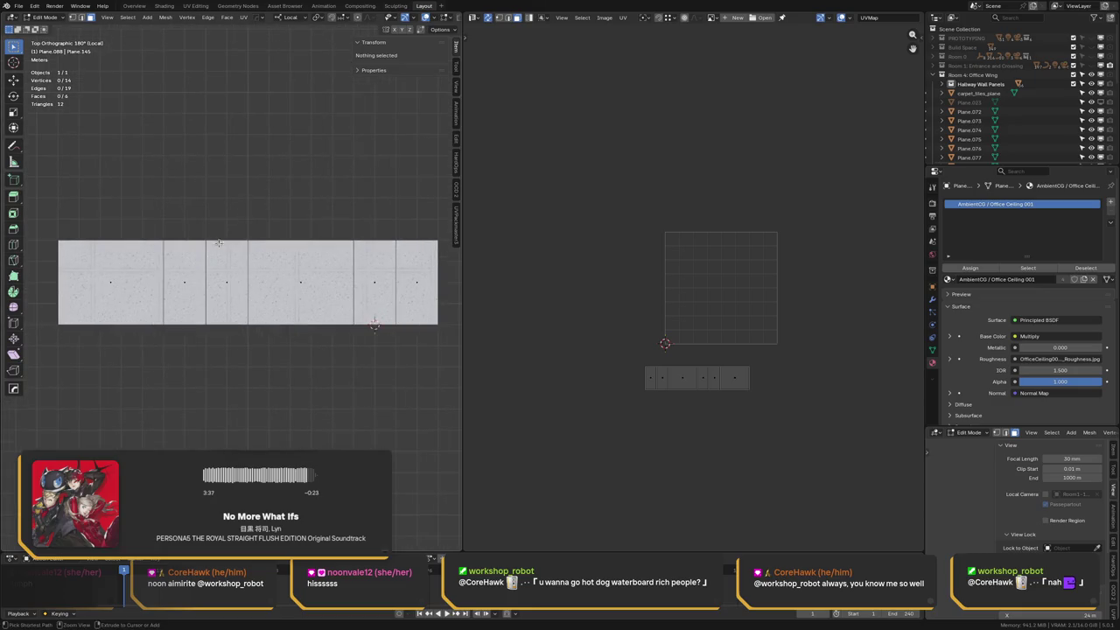
{"action": "scroll", "coordinate": [228, 275], "scroll_direction": "down", "scroll_amount": 2}
Dissolve the four vertical edges of the ceiling plane
{"action": "key", "text": "2"}
{"action": "left_click", "coordinate": [209, 267]}
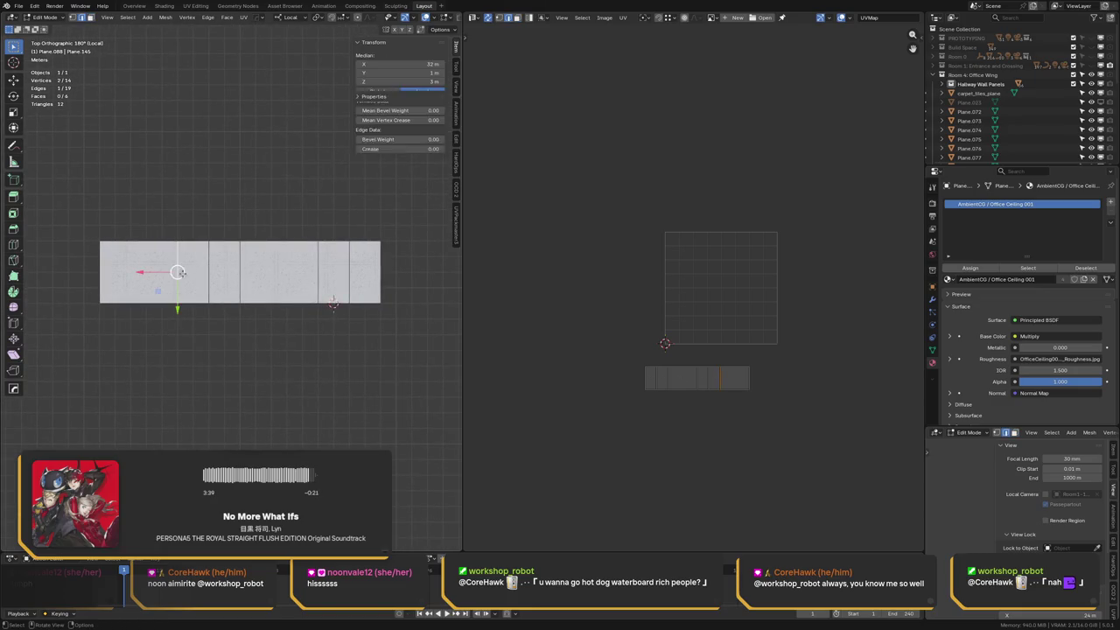
{"action": "left_click", "coordinate": [240, 273], "text": "shift"}
{"action": "left_click", "coordinate": [319, 273], "text": "shift"}
{"action": "left_click", "coordinate": [349, 275], "text": "shift"}
{"action": "key", "text": "ctrl+x"}
Add five evenly spaced loop cuts across the plane, repeating for more divisions
{"action": "key", "text": "ctrl+r"}
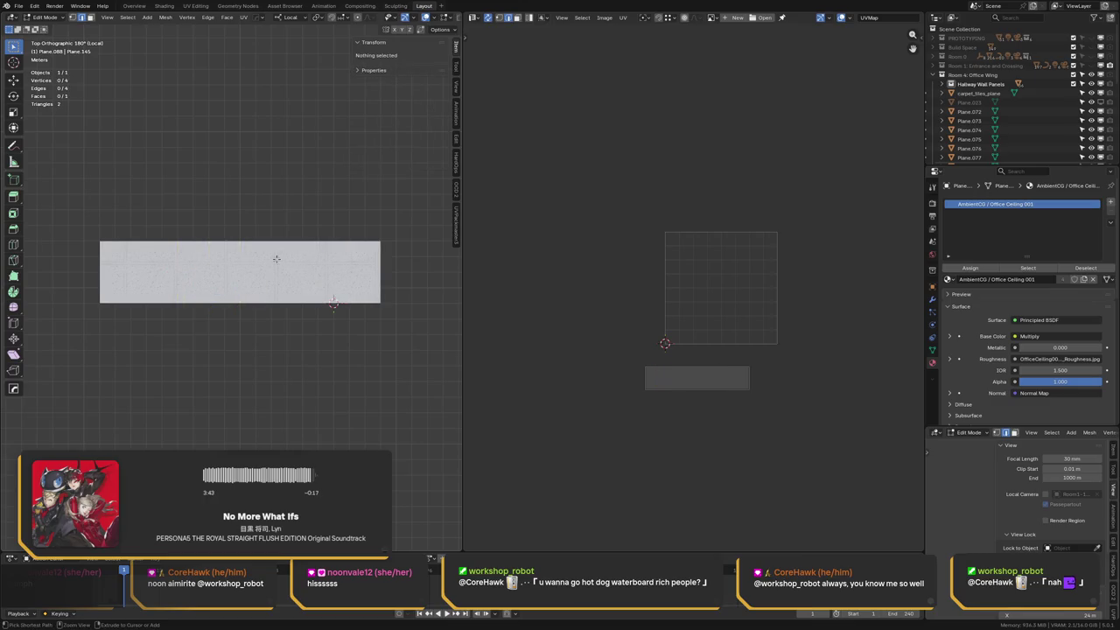
{"action": "scroll", "coordinate": [247, 248], "scroll_direction": "up", "scroll_amount": 1}
{"action": "left_click", "coordinate": [247, 248]}
{"action": "right_click", "coordinate": [247, 248]}
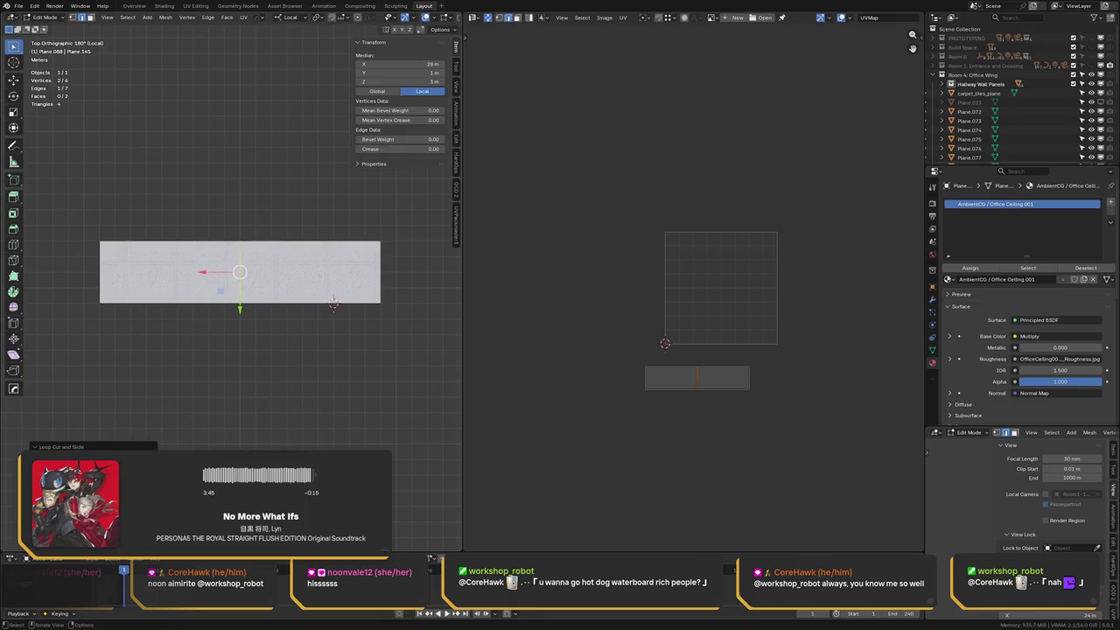
{"action": "left_click_drag", "start_coordinate": [88, 464], "coordinate": [122, 464]}
{"action": "key", "text": "shift+r"}
{"action": "key", "text": "shift+r"}
{"action": "key", "text": "shift+r"}
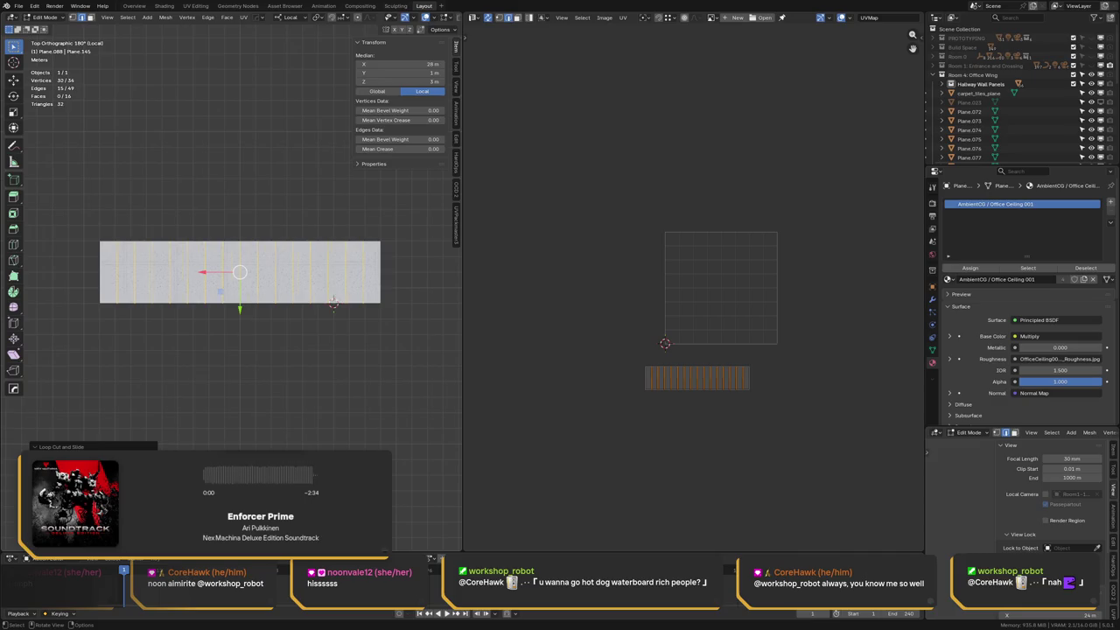
{"action": "key", "text": "shift+r"}
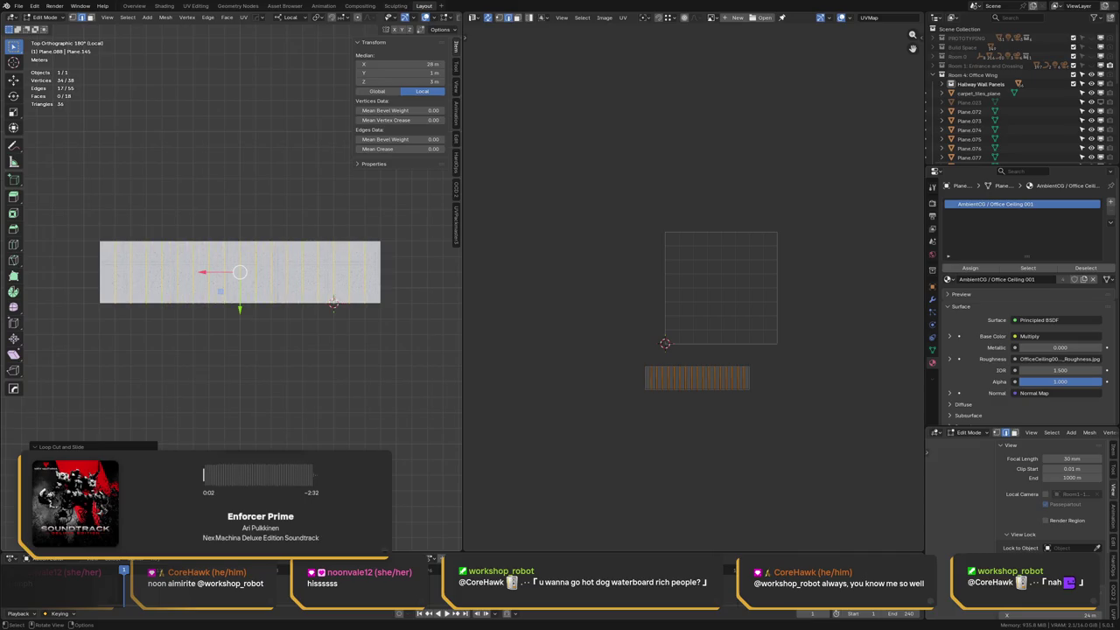
Cut a horizontal loop through the middle to reach 72 faces, then select all
{"action": "key", "text": "ctrl+r"}
{"action": "left_click", "coordinate": [108, 272]}
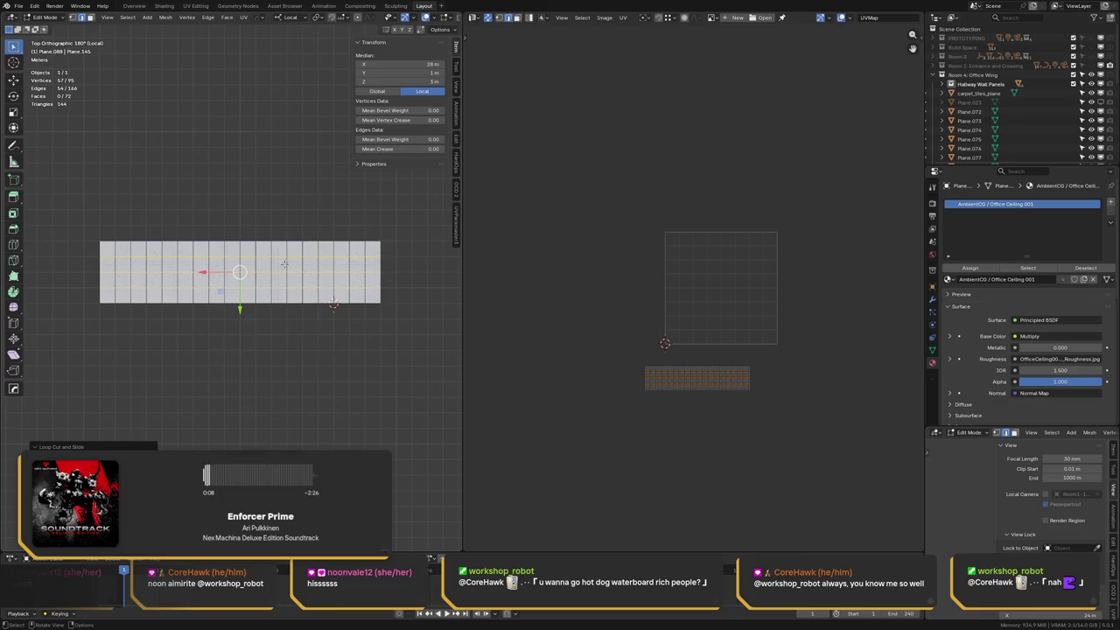
{"action": "scroll", "coordinate": [258, 296], "scroll_direction": "up", "scroll_amount": 1}
{"action": "scroll", "coordinate": [255, 252], "scroll_direction": "up", "scroll_amount": 2}
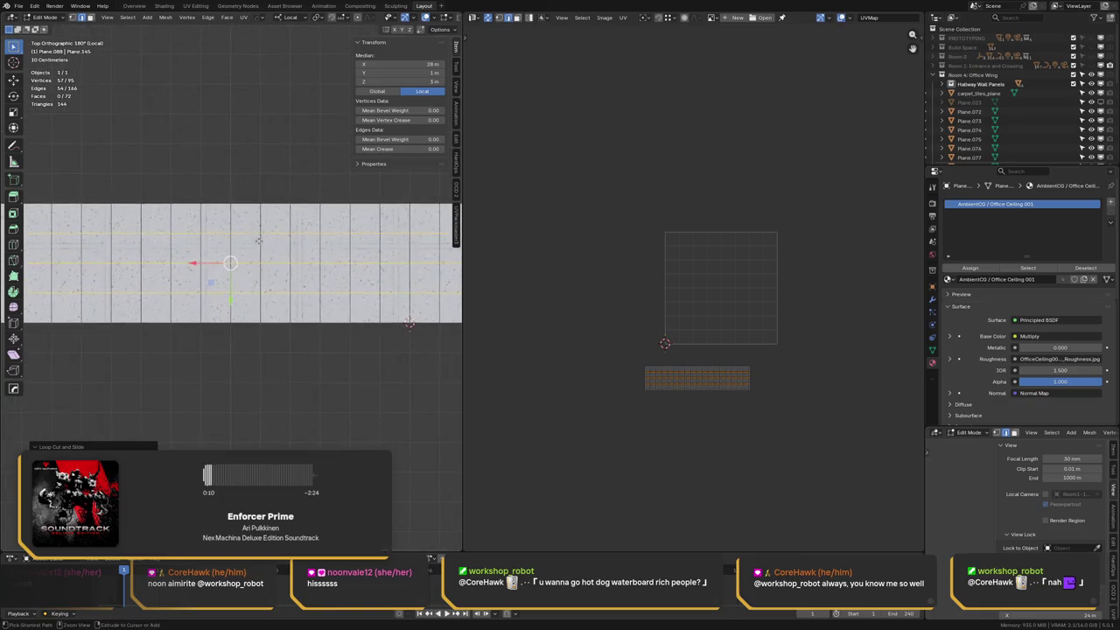
{"action": "scroll", "coordinate": [175, 289], "scroll_direction": "down", "scroll_amount": 3}
{"action": "scroll", "coordinate": [169, 295], "scroll_direction": "down", "scroll_amount": 1}
{"action": "middle_click_drag", "start_coordinate": [168, 295], "coordinate": [274, 295], "text": "shift"}
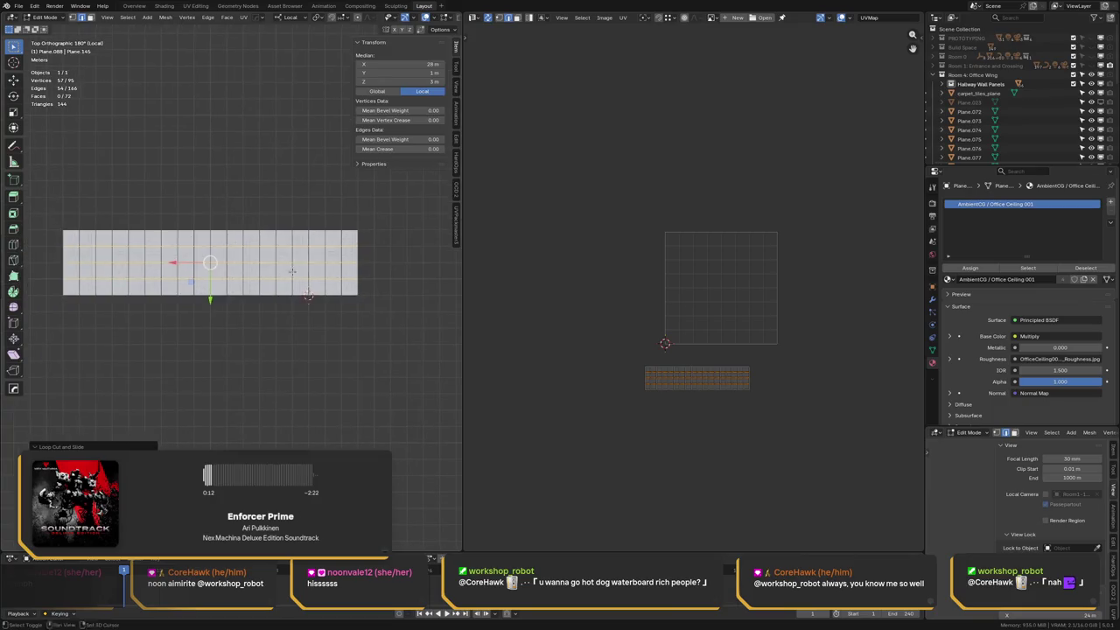
{"action": "key", "text": "a"}
{"action": "scroll", "coordinate": [306, 192], "scroll_direction": "up", "scroll_amount": 1}
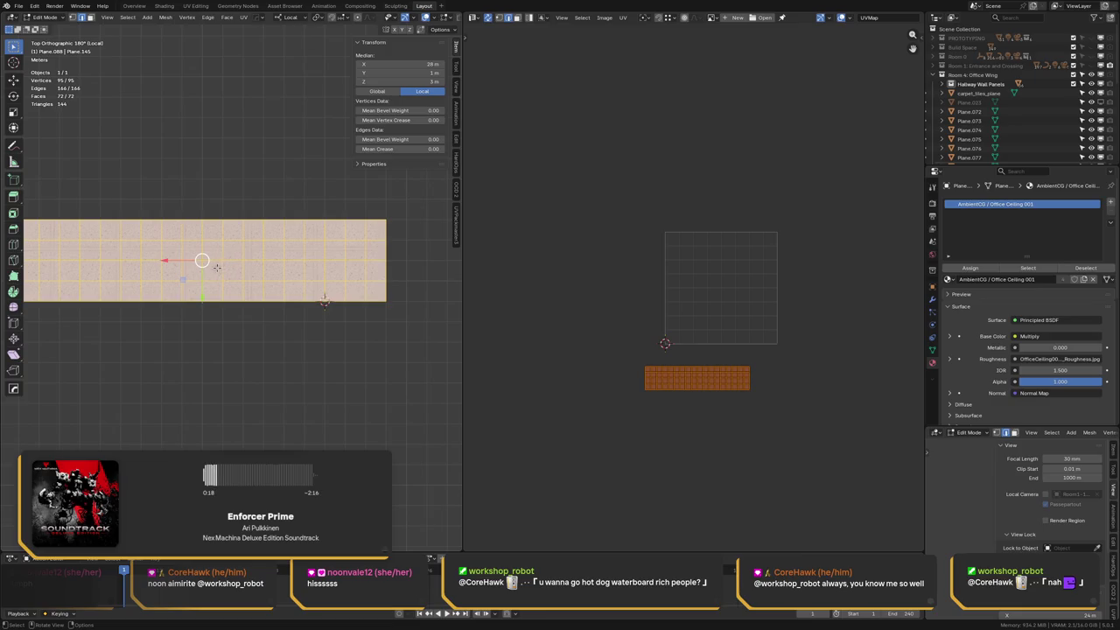
Unwrap the ceiling mesh into a UV strip and pivot UV transforms around the 2D cursor
{"action": "key", "text": "u"}
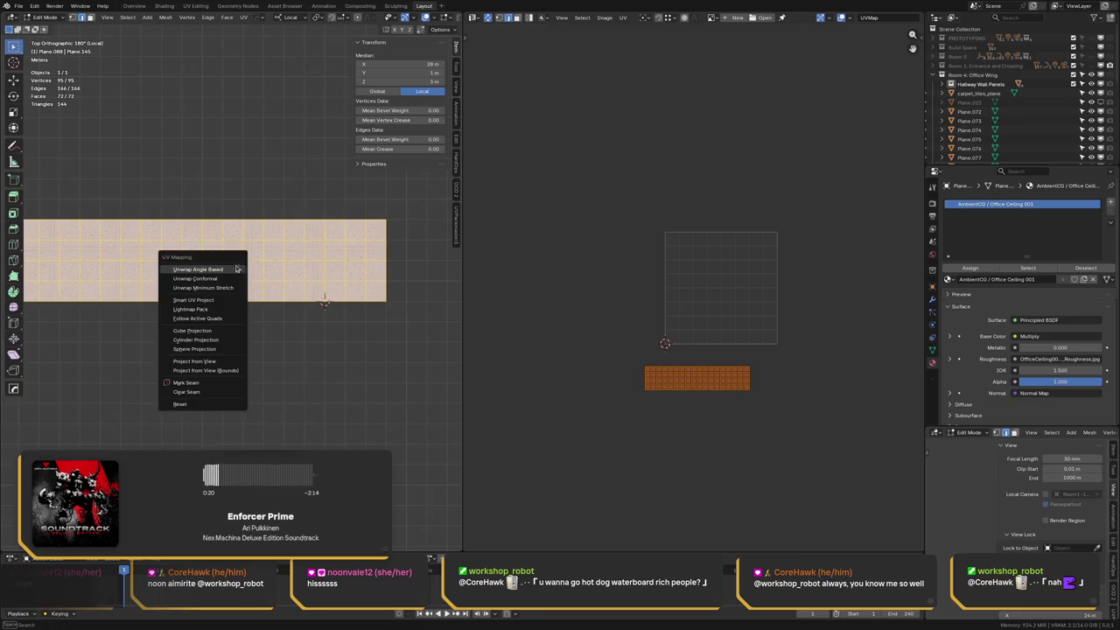
{"action": "left_click", "coordinate": [226, 272]}
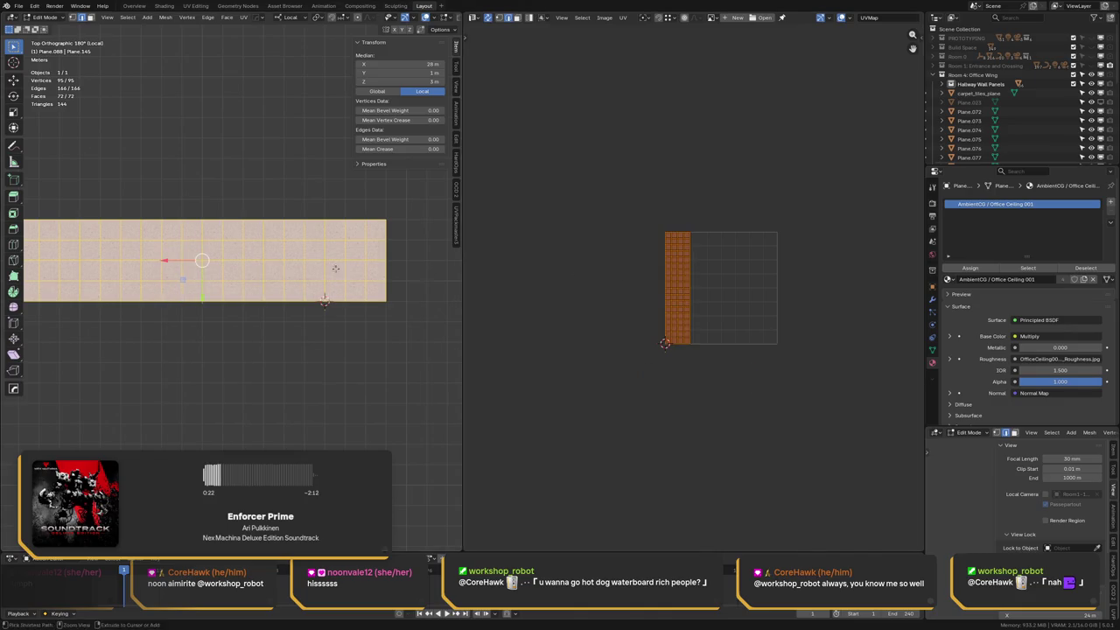
{"action": "scroll", "coordinate": [194, 263], "scroll_direction": "up", "scroll_amount": 2}
{"action": "scroll", "coordinate": [194, 263], "scroll_direction": "up", "scroll_amount": 2}
{"action": "scroll", "coordinate": [195, 263], "scroll_direction": "up", "scroll_amount": 2}
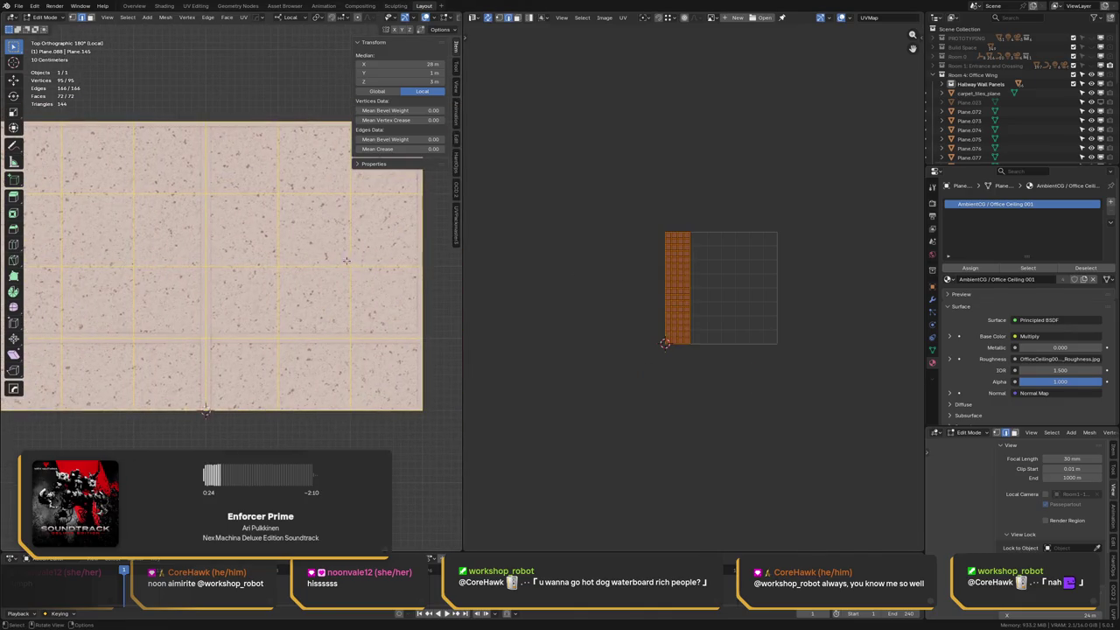
{"action": "scroll", "coordinate": [195, 263], "scroll_direction": "up", "scroll_amount": 1}
{"action": "scroll", "coordinate": [647, 271], "scroll_direction": "right", "scroll_amount": 1, "text": "ctrl"}
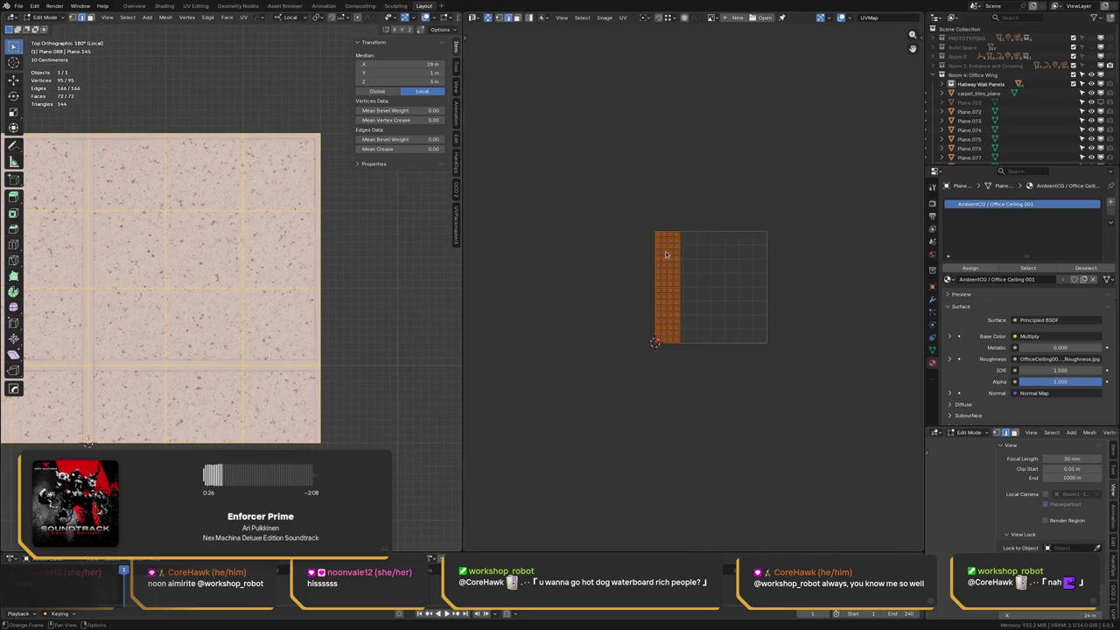
{"action": "scroll", "coordinate": [682, 180], "scroll_direction": "up", "scroll_amount": 2}
{"action": "scroll", "coordinate": [683, 181], "scroll_direction": "up", "scroll_amount": 3}
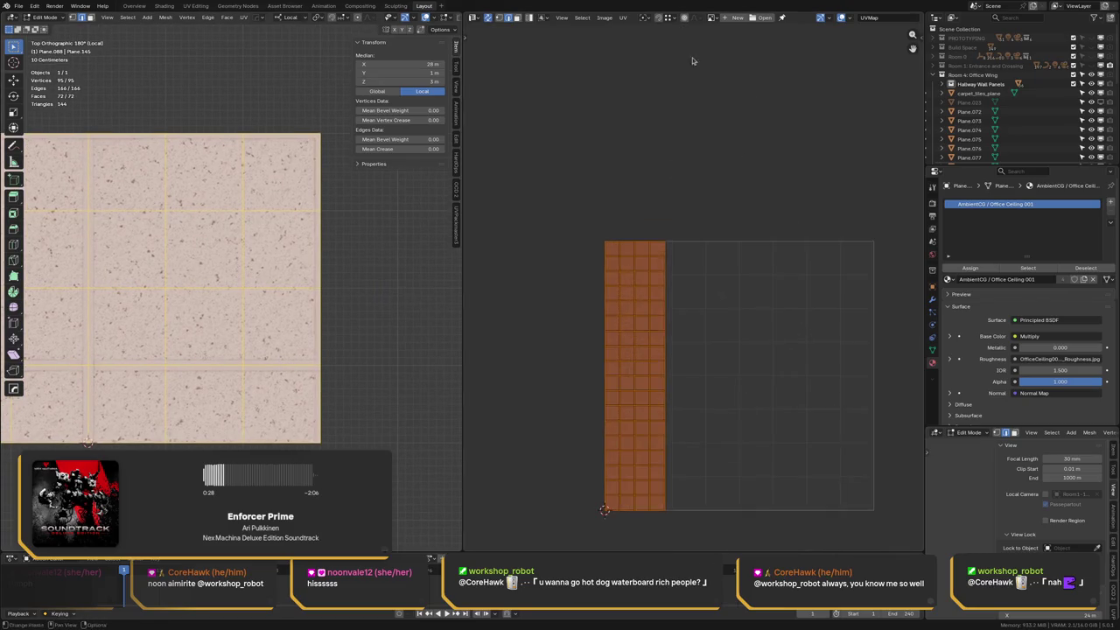
{"action": "left_click", "coordinate": [648, 17]}
{"action": "left_click", "coordinate": [658, 61]}
{"action": "key", "text": "s"}
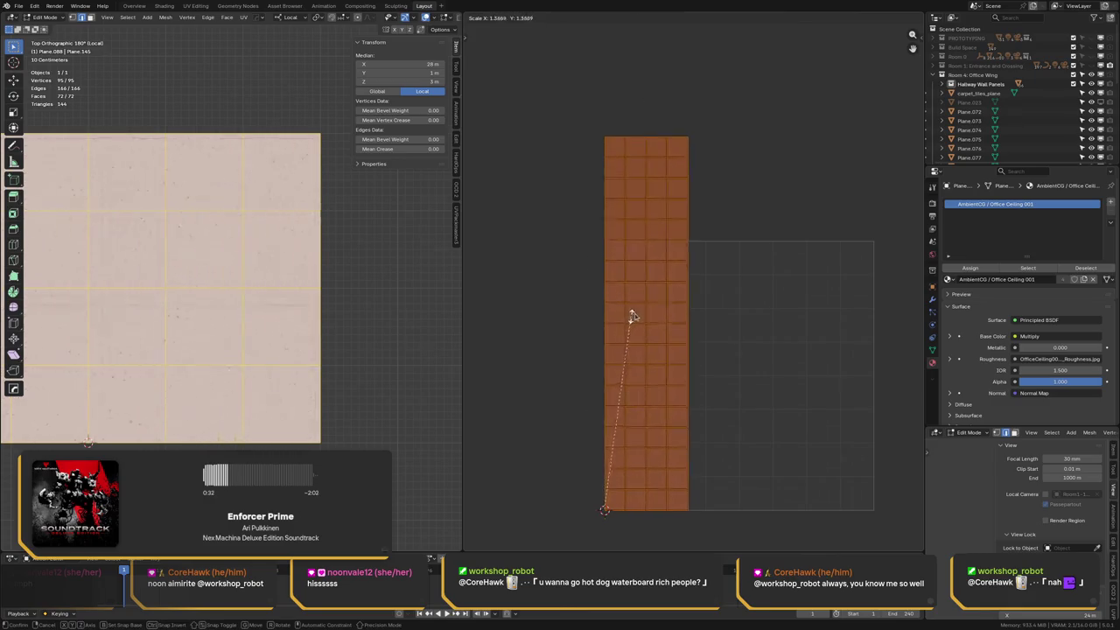
Load the OfficeCeiling001 colour texture behind the UVs in the UV editor
{"action": "left_click", "coordinate": [712, 17]}
{"action": "type", "text": "ceil"}
{"action": "key", "text": "Return"}
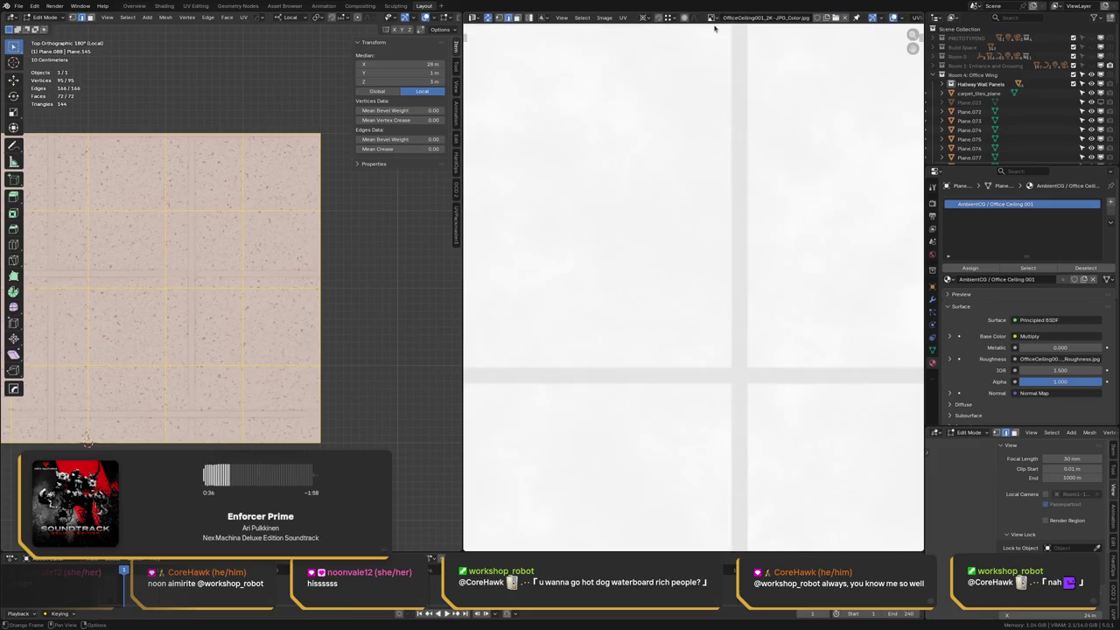
{"action": "scroll", "coordinate": [713, 306], "scroll_direction": "down", "scroll_amount": 5}
{"action": "scroll", "coordinate": [621, 342], "scroll_direction": "up", "scroll_amount": 1}
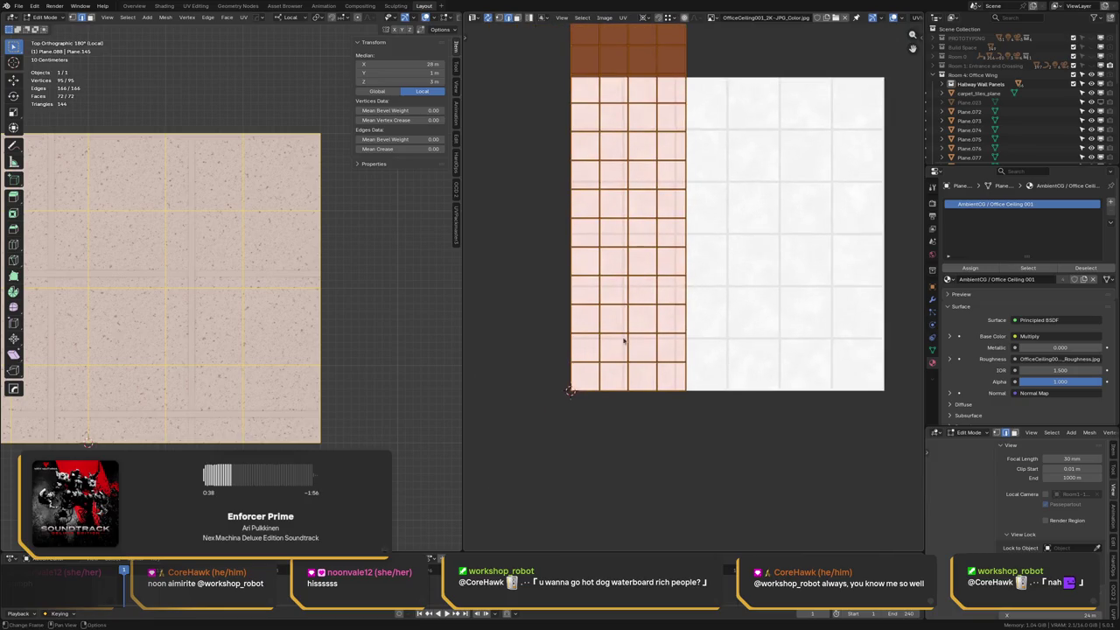
Scale the UV strip up repeatedly toward the ceiling tile size
{"action": "key", "text": "s"}
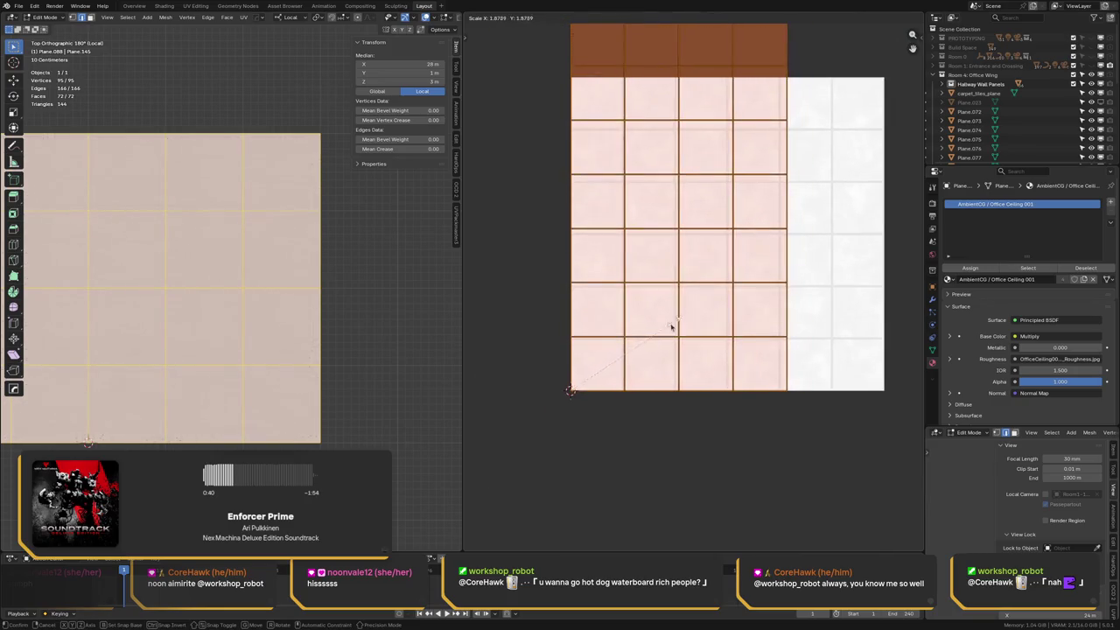
{"action": "left_click", "coordinate": [657, 341]}
{"action": "middle_click_drag", "start_coordinate": [677, 271], "coordinate": [733, 177]}
{"action": "scroll", "coordinate": [733, 191], "scroll_direction": "up", "scroll_amount": 1}
{"action": "scroll", "coordinate": [733, 191], "scroll_direction": "up", "scroll_amount": 6}
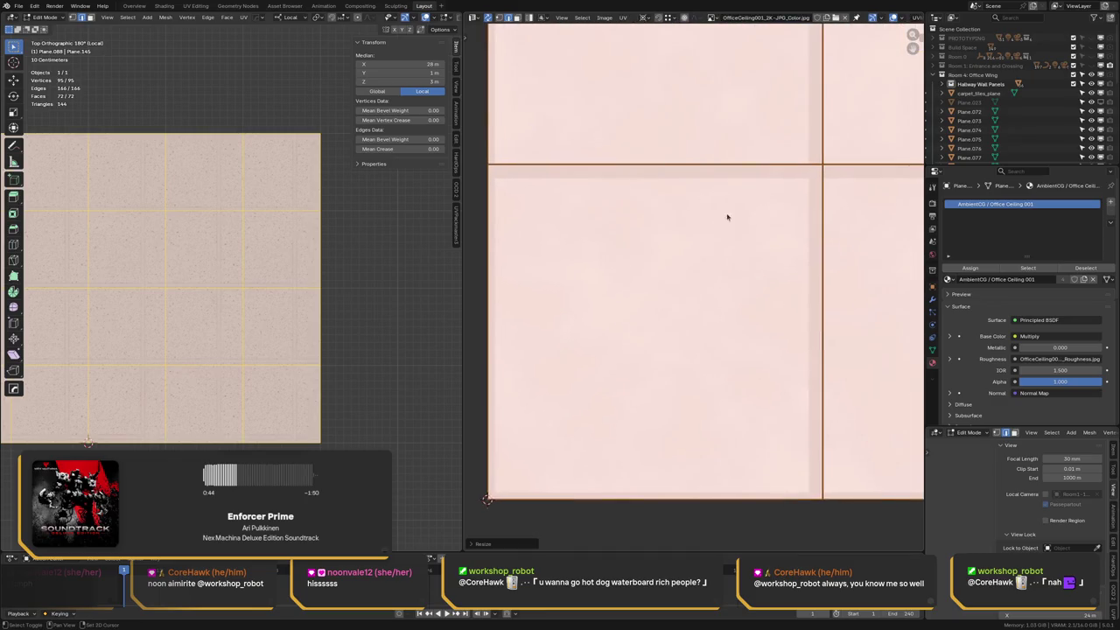
{"action": "key", "text": "s"}
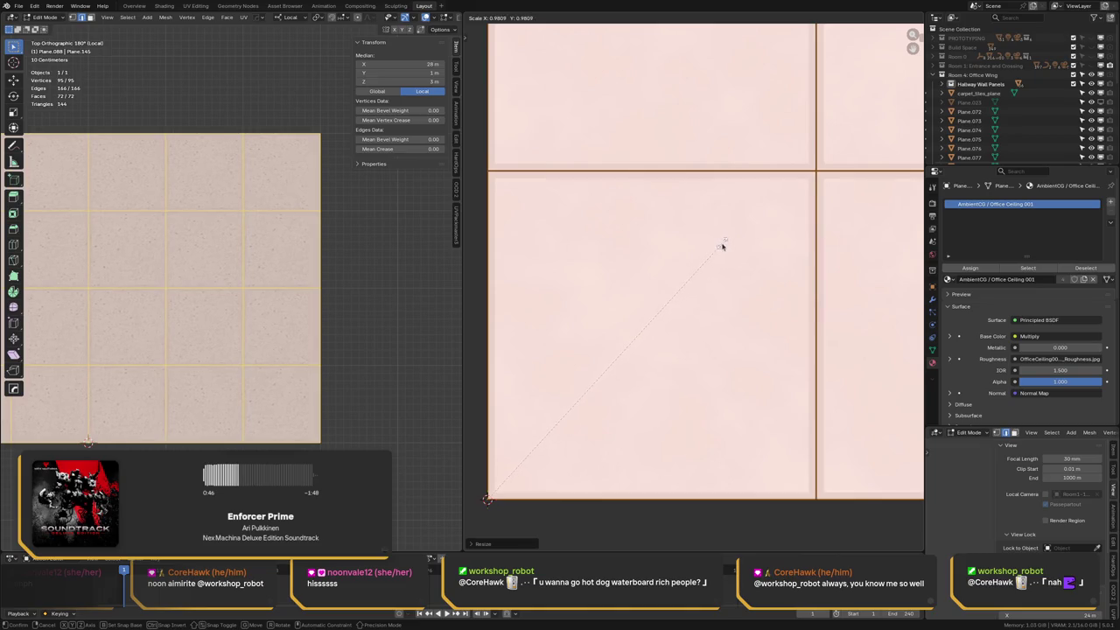
{"action": "left_click", "coordinate": [722, 246]}
{"action": "mouse_move", "coordinate": [722, 246]}
{"action": "middle_mouse_down"}
{"action": "mouse_move", "coordinate": [653, 272]}
{"action": "mouse_move", "coordinate": [713, 170]}
{"action": "mouse_move", "coordinate": [618, 318]}
{"action": "mouse_move", "coordinate": [754, 137]}
{"action": "mouse_move", "coordinate": [657, 332]}
{"action": "mouse_move", "coordinate": [773, 180]}
{"action": "mouse_move", "coordinate": [682, 282]}
{"action": "mouse_move", "coordinate": [704, 246]}
{"action": "mouse_move", "coordinate": [638, 270]}
{"action": "mouse_move", "coordinate": [813, 274]}
{"action": "middle_mouse_up"}
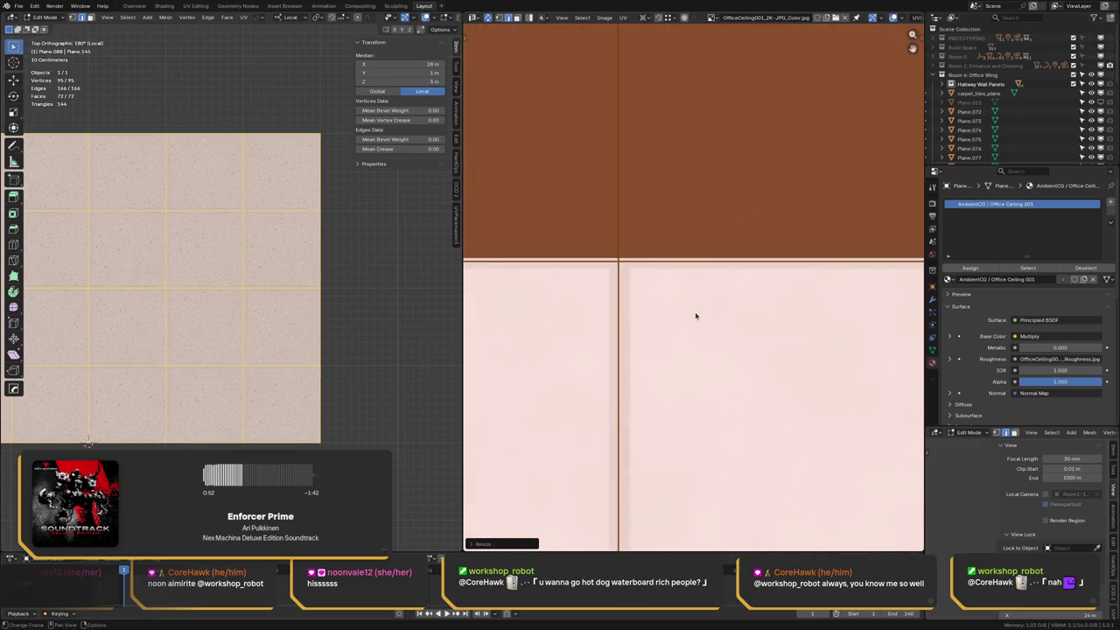
{"action": "key", "text": "s"}
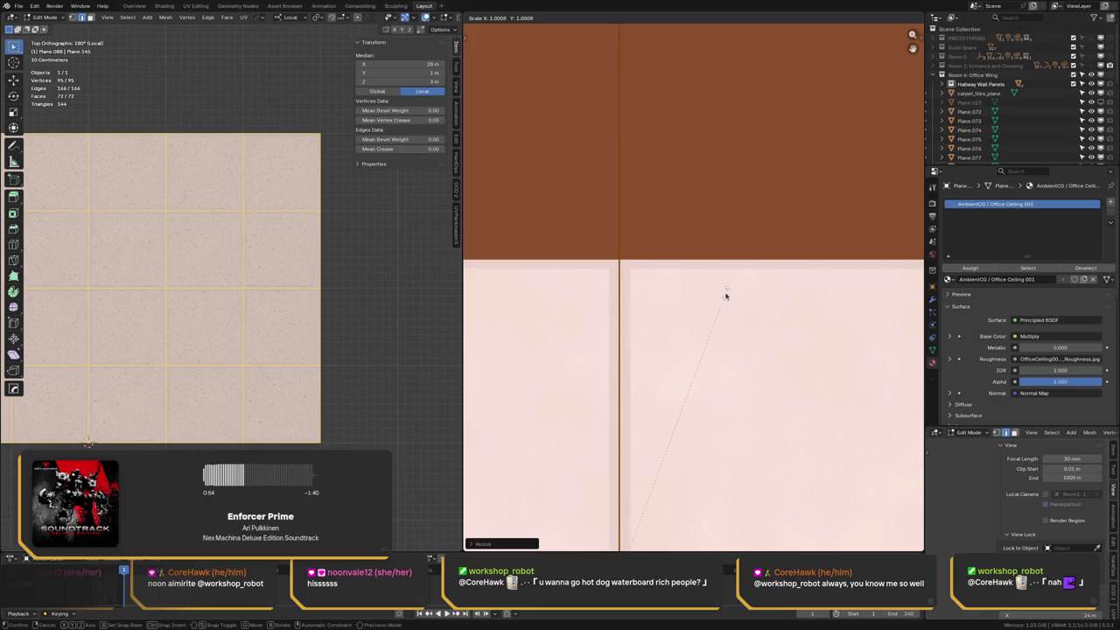
{"action": "left_click", "coordinate": [727, 295]}
{"action": "key", "text": "s"}
{"action": "left_click", "coordinate": [725, 294]}
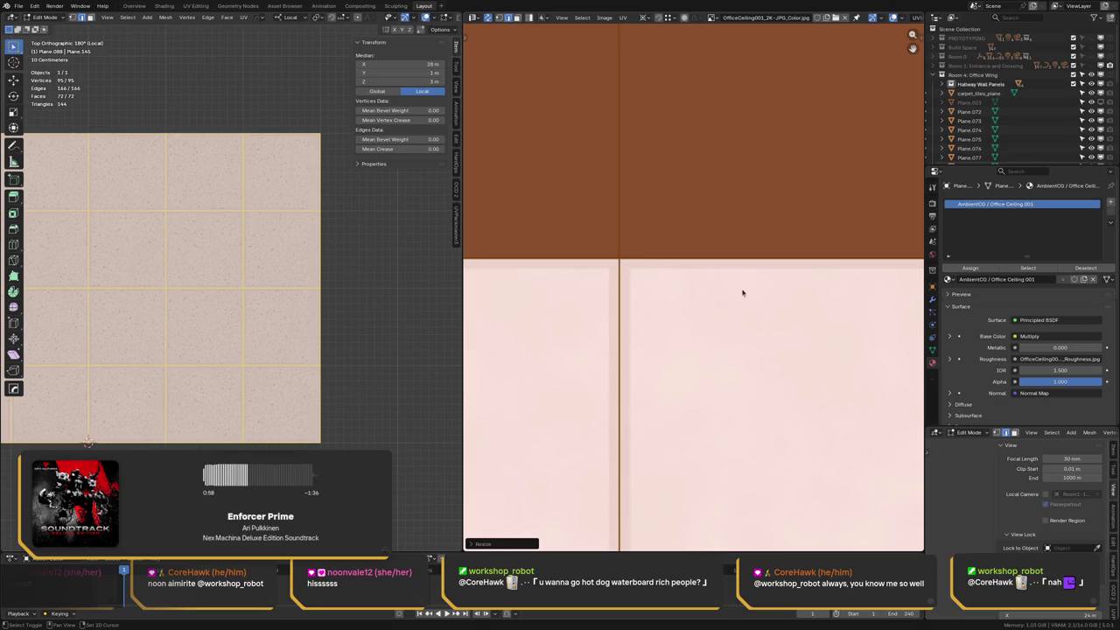
Fine-tune the UV scale until the ceiling texture tiles match the mesh grid squares
{"action": "key", "text": "KP_Decimal"}
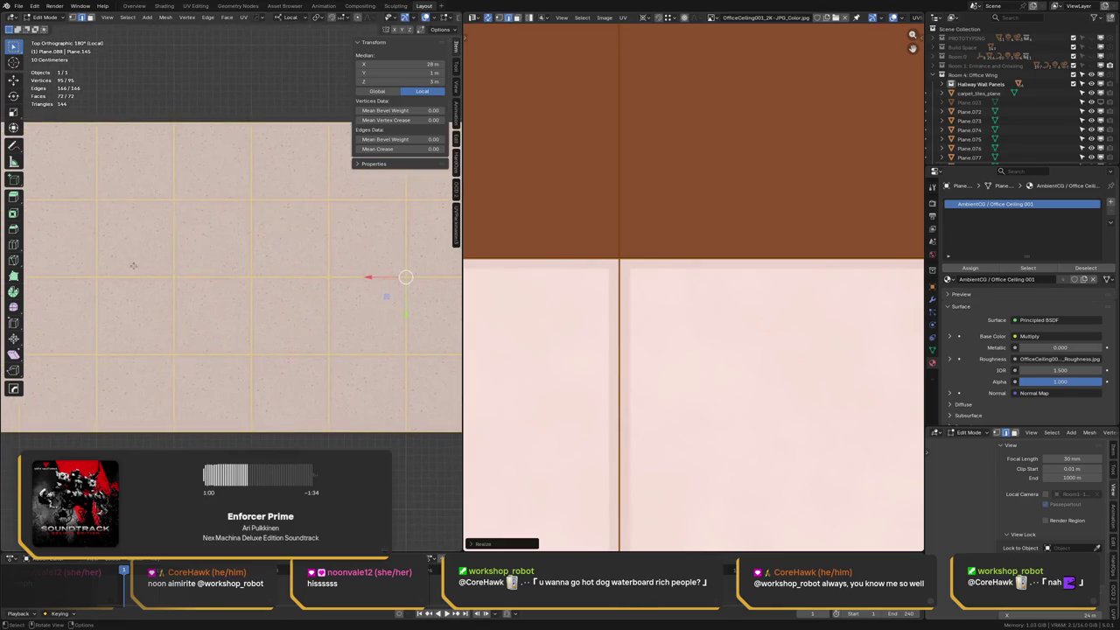
{"action": "key", "text": "s"}
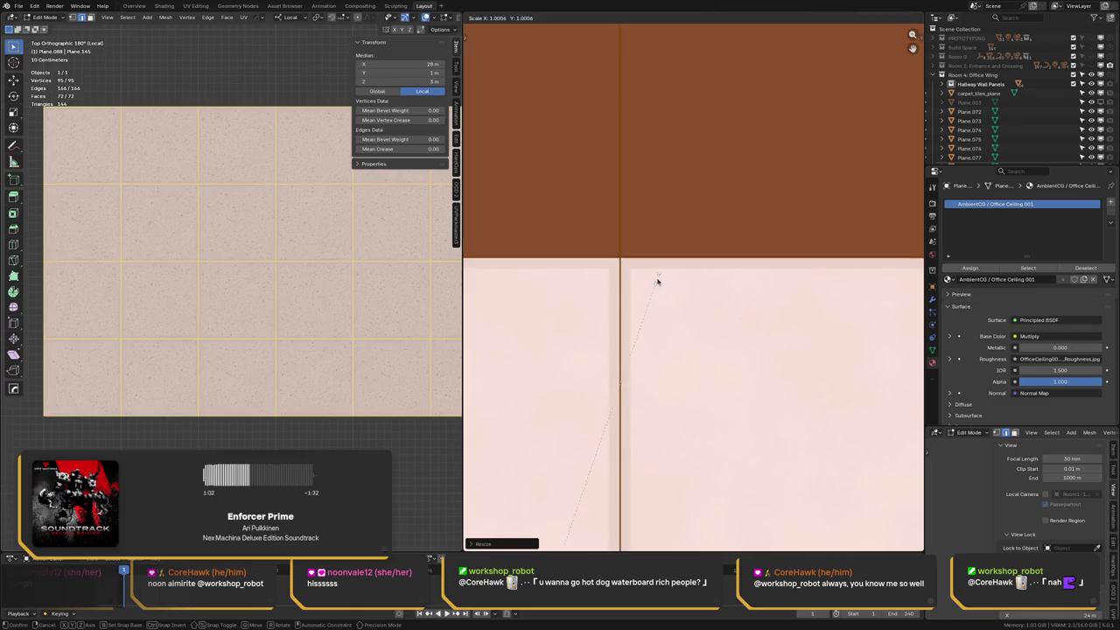
{"action": "left_click", "coordinate": [753, 191]}
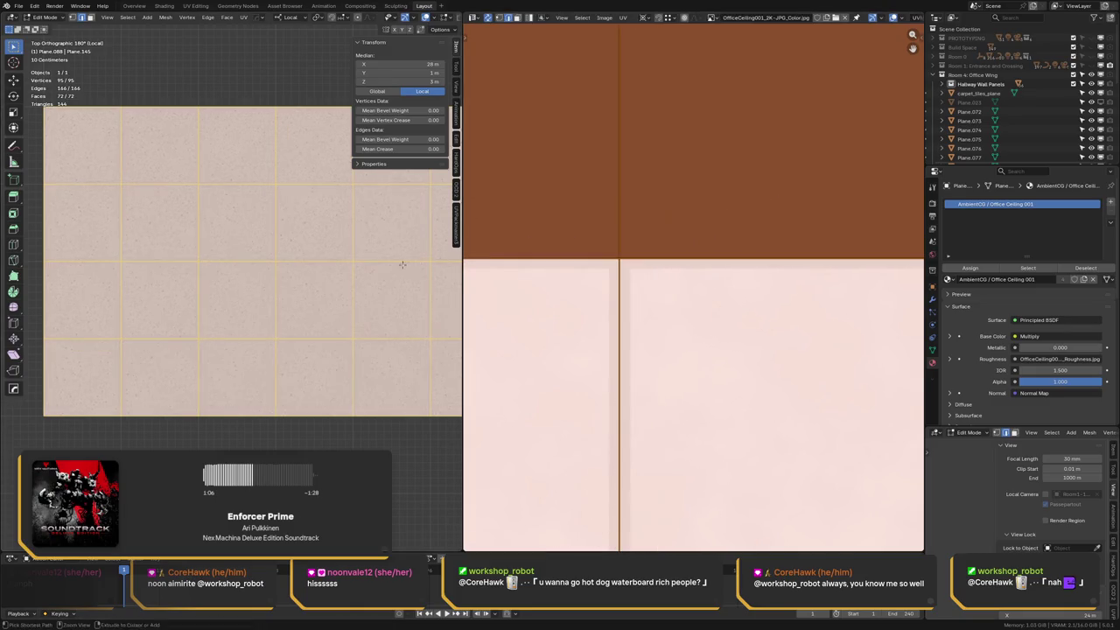
{"action": "scroll", "coordinate": [133, 309], "scroll_direction": "up", "scroll_amount": 2}
{"action": "scroll", "coordinate": [161, 262], "scroll_direction": "up", "scroll_amount": 2}
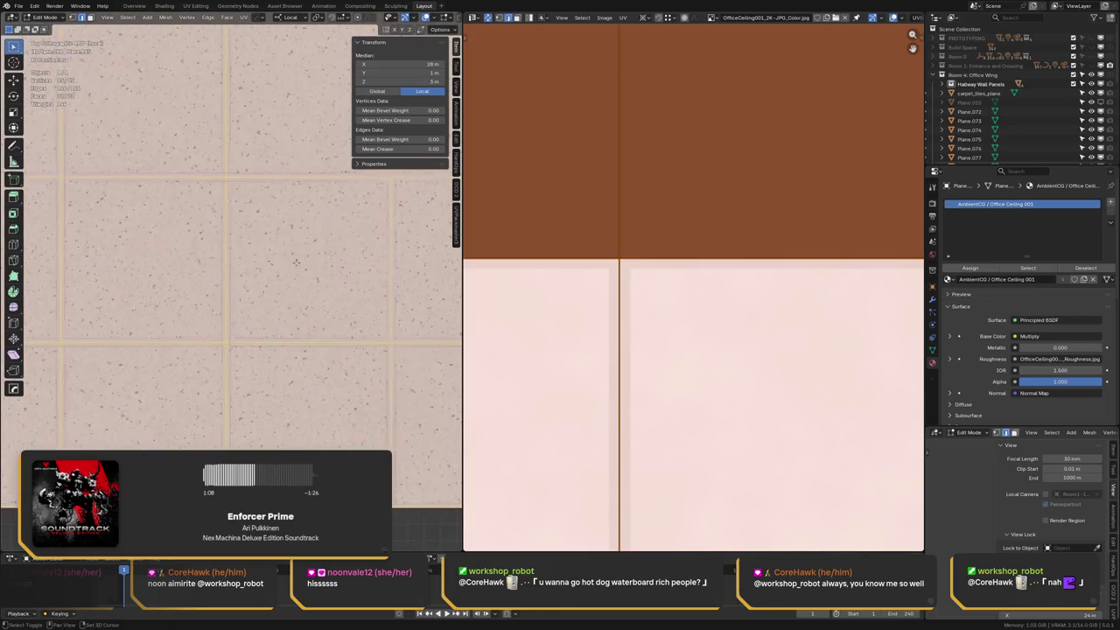
{"action": "mouse_move", "coordinate": [161, 255]}
{"action": "middle_mouse_down", "text": "shift"}
{"action": "mouse_move", "coordinate": [294, 263]}
{"action": "mouse_move", "coordinate": [229, 255]}
{"action": "middle_mouse_up", "text": "shift"}
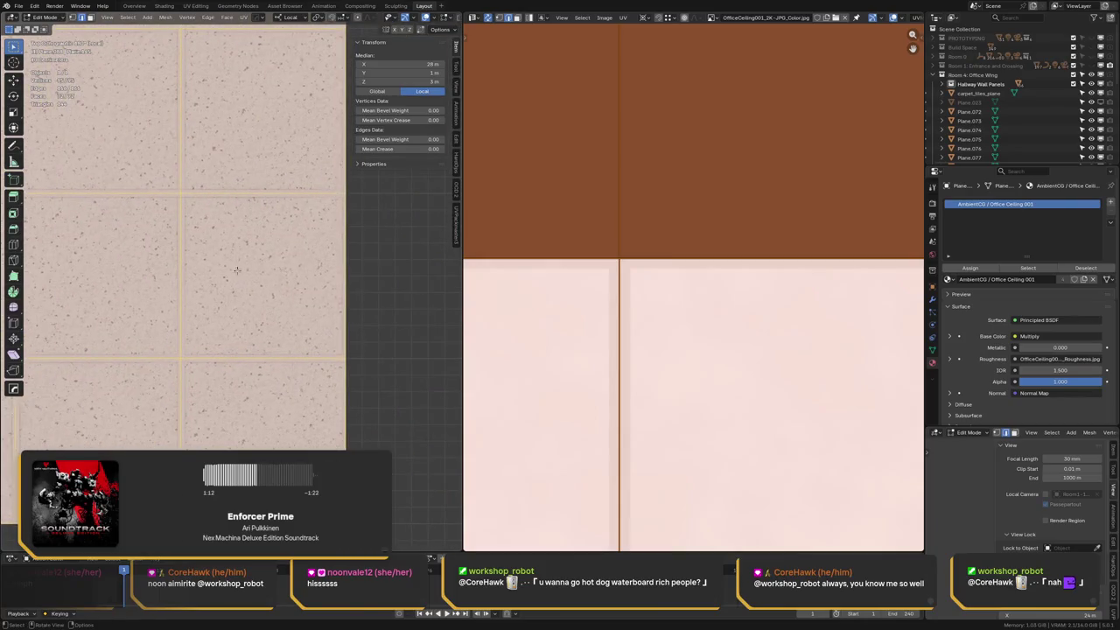
{"action": "key", "text": "s"}
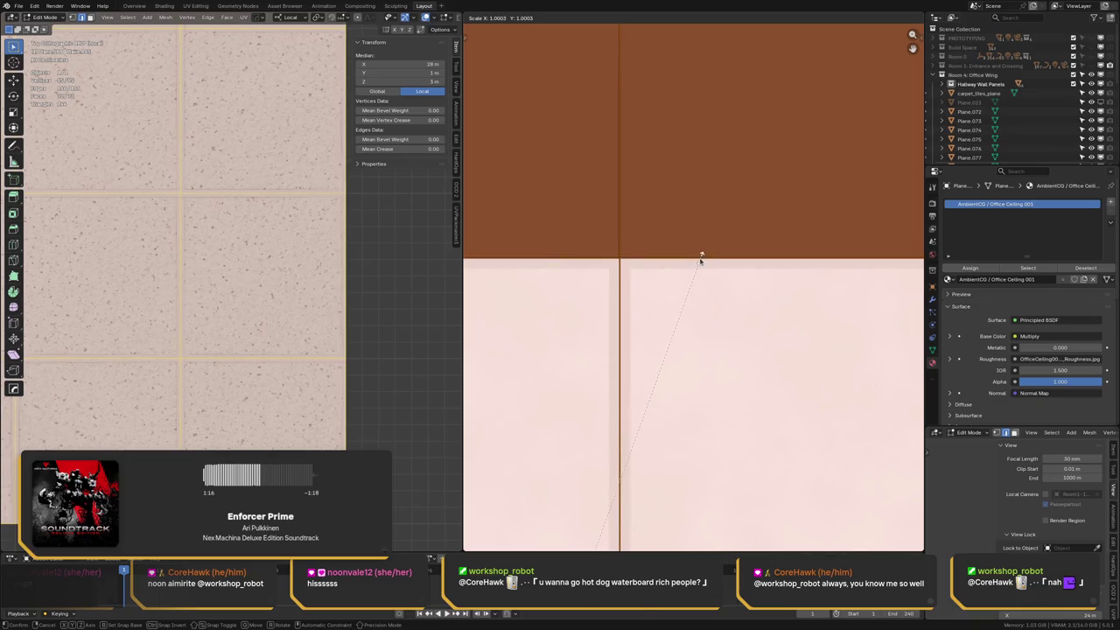
{"action": "left_click", "coordinate": [701, 259]}
{"action": "scroll", "coordinate": [270, 255], "scroll_direction": "down", "scroll_amount": 2}
{"action": "scroll", "coordinate": [270, 255], "scroll_direction": "down", "scroll_amount": 2}
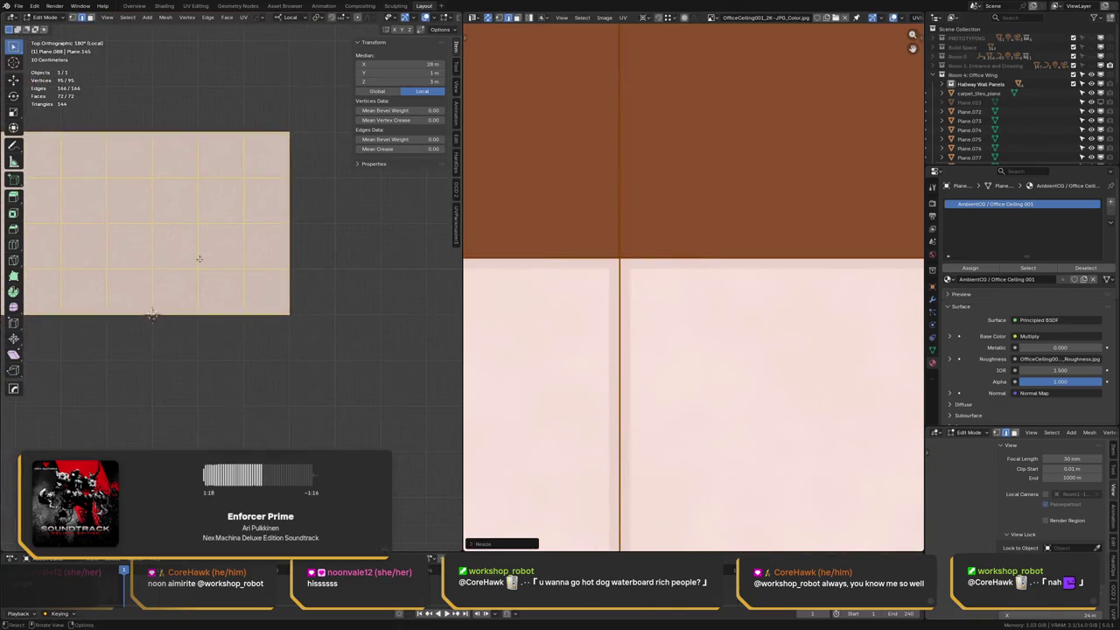
{"action": "mouse_move", "coordinate": [300, 258]}
{"action": "middle_mouse_down"}
{"action": "mouse_move", "coordinate": [257, 226]}
{"action": "mouse_move", "coordinate": [262, 253]}
{"action": "middle_mouse_up"}
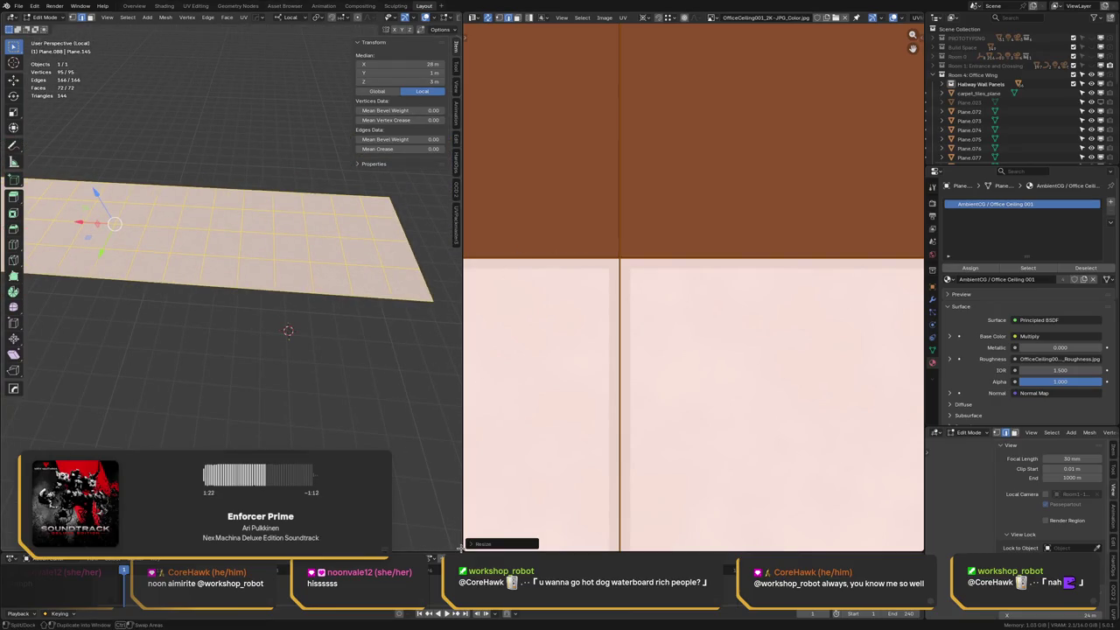
Join the UV editor into the 3D viewport, leaving a single 3D view
{"action": "left_click_drag", "start_coordinate": [447, 543], "coordinate": [415, 267]}
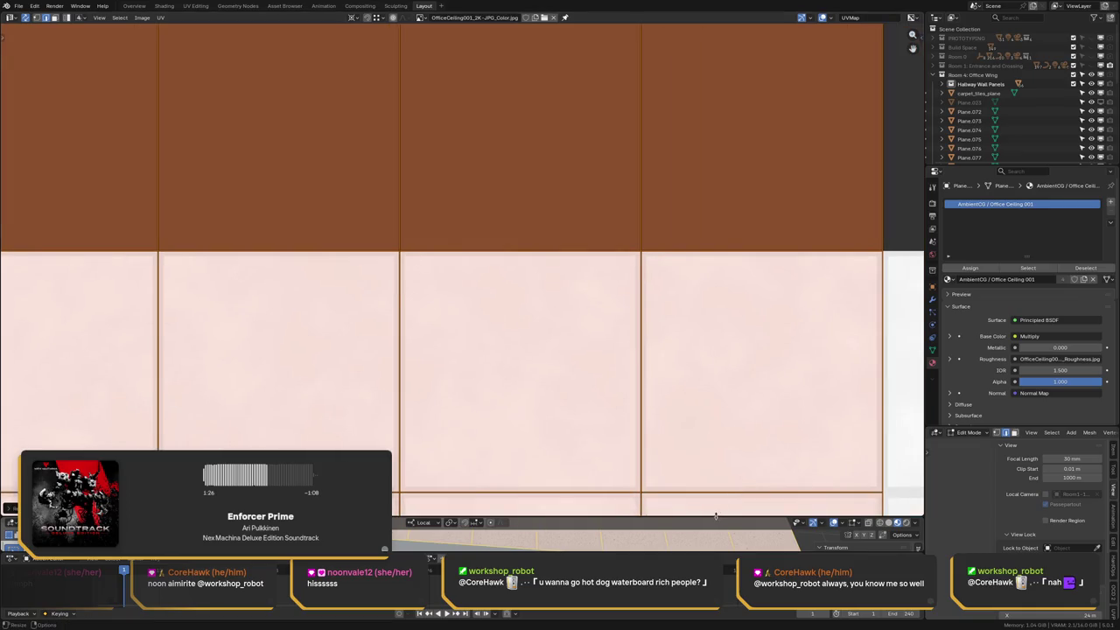
{"action": "left_click_drag", "start_coordinate": [717, 516], "coordinate": [717, 312]}
{"action": "left_click", "coordinate": [921, 317]}
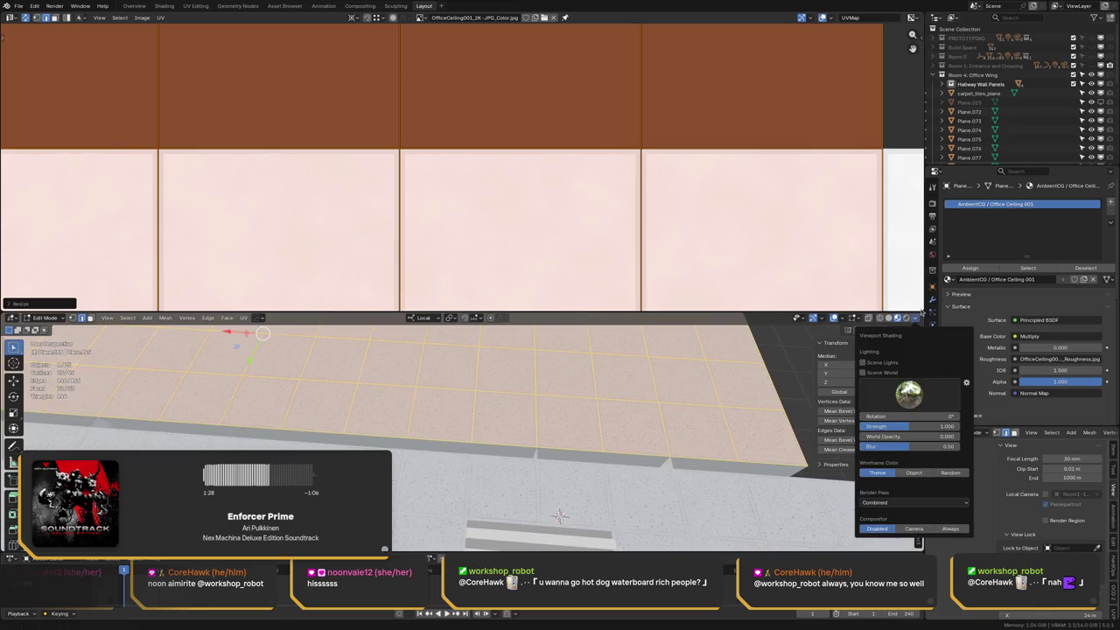
{"action": "left_click", "coordinate": [922, 316]}
{"action": "left_click_drag", "start_coordinate": [922, 317], "coordinate": [919, 175]}
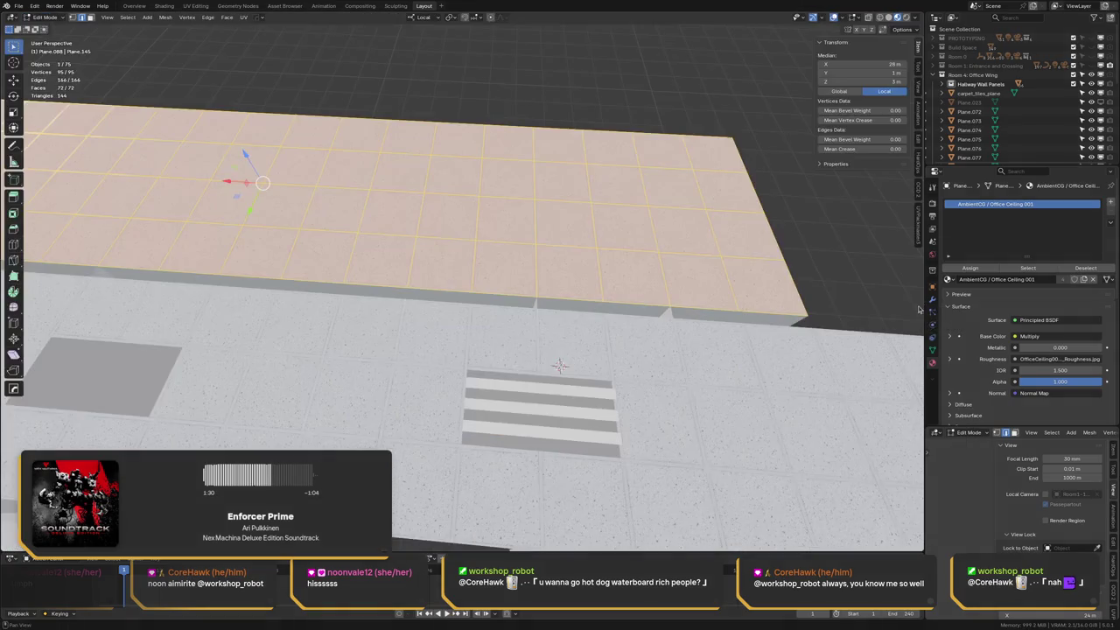
{"action": "scroll", "coordinate": [374, 199], "scroll_direction": "down", "scroll_amount": 2}
{"action": "scroll", "coordinate": [373, 199], "scroll_direction": "down", "scroll_amount": 2}
Isolate the ceiling plane in local view and inspect it from below in Material Preview
{"action": "key", "text": "KP_Divide"}
{"action": "key", "text": "alt+a"}
{"action": "scroll", "coordinate": [372, 276], "scroll_direction": "up", "scroll_amount": 3}
{"action": "key", "text": "z"}
{"action": "left_click", "coordinate": [371, 276]}
{"action": "mouse_move", "coordinate": [372, 273]}
{"action": "middle_mouse_down"}
{"action": "mouse_move", "coordinate": [385, 247]}
{"action": "mouse_move", "coordinate": [450, 235]}
{"action": "middle_mouse_up"}
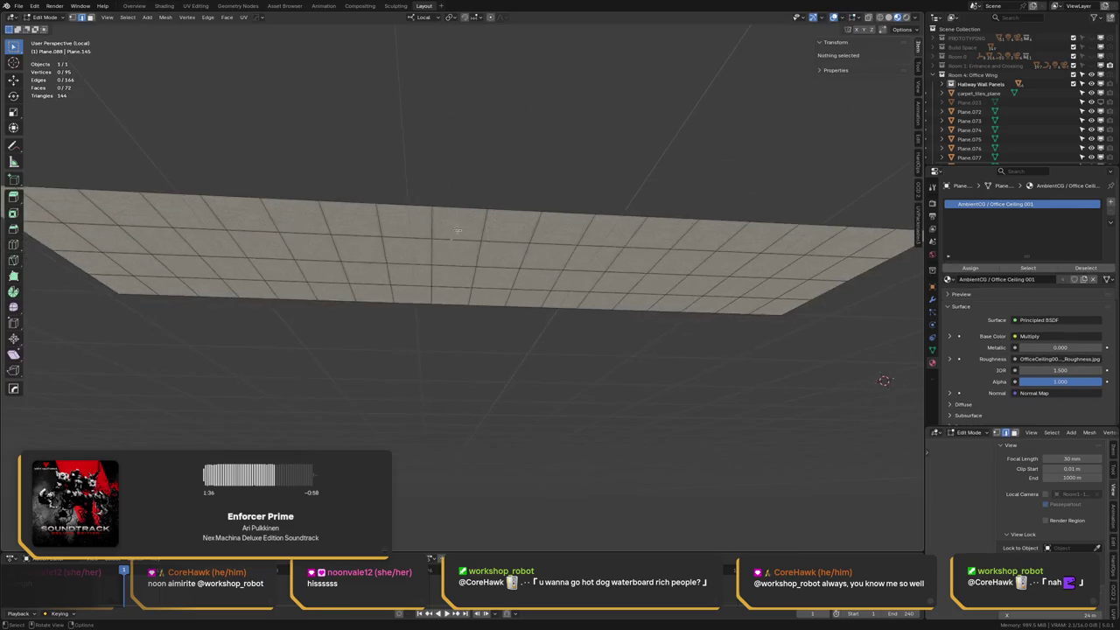
{"action": "middle_click_drag", "start_coordinate": [517, 220], "coordinate": [396, 241]}
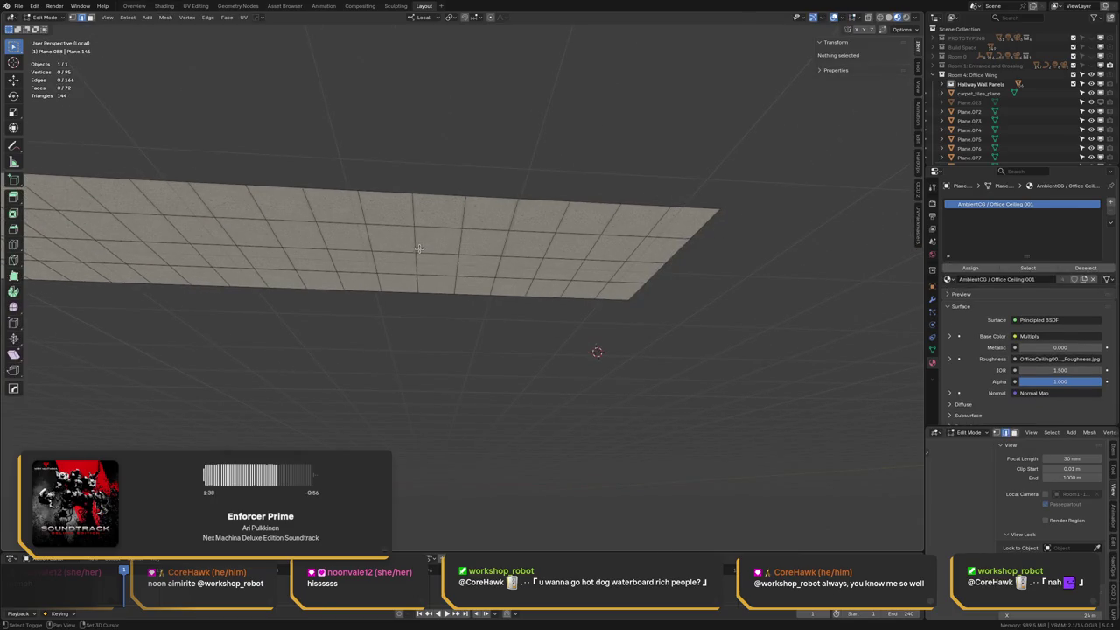
{"action": "middle_click_drag", "start_coordinate": [415, 248], "coordinate": [592, 219]}
In face select mode, select several two-face patches along the ceiling for light strips
{"action": "key", "text": "3"}
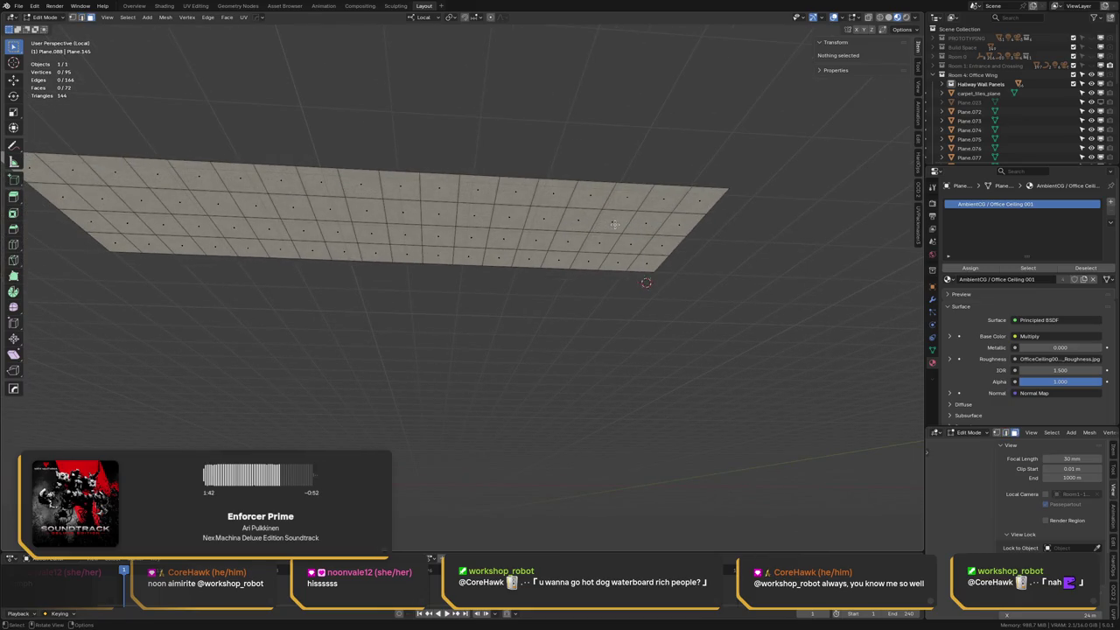
{"action": "left_click", "coordinate": [613, 222]}
{"action": "left_click", "coordinate": [602, 235], "text": "shift"}
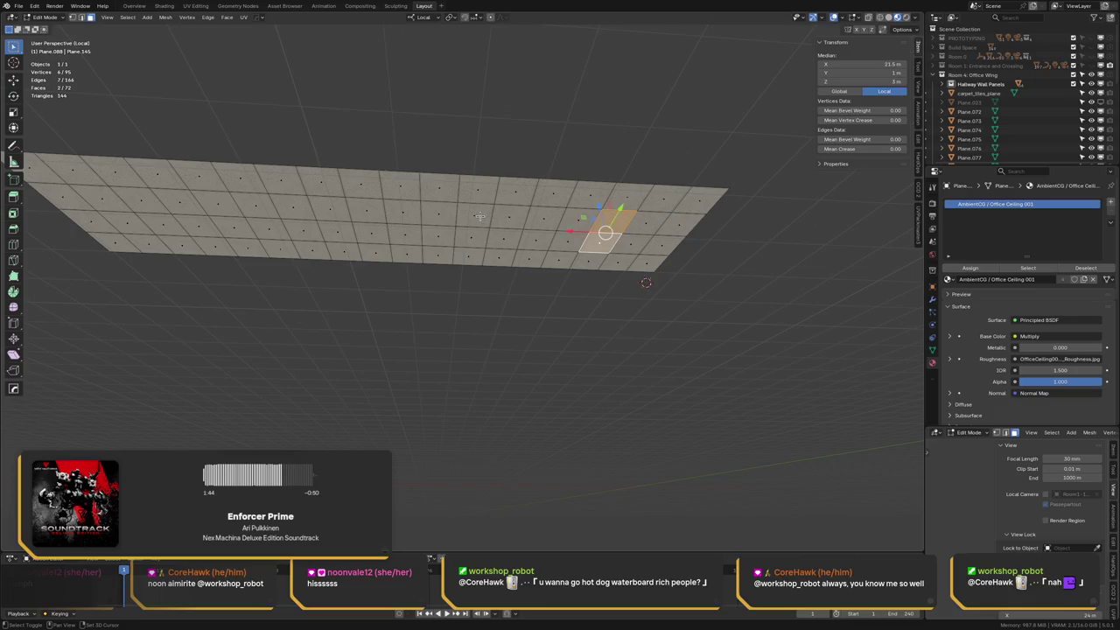
{"action": "left_click", "coordinate": [502, 217], "text": "shift"}
{"action": "left_click", "coordinate": [506, 238], "text": "shift"}
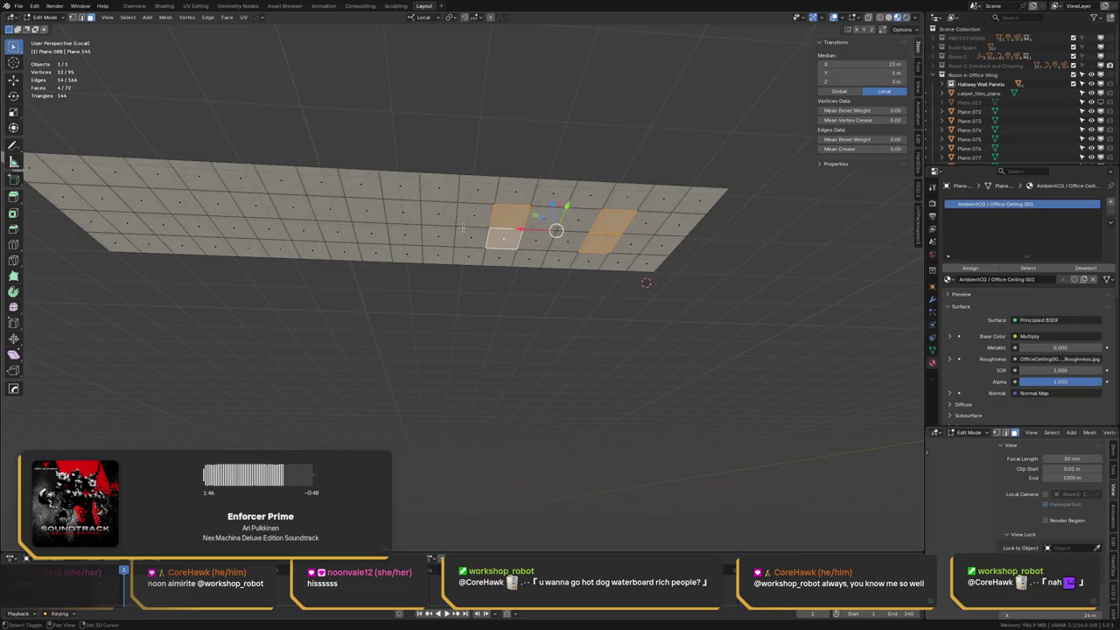
{"action": "left_click", "coordinate": [404, 219], "text": "shift"}
{"action": "left_click", "coordinate": [402, 230], "text": "shift"}
{"action": "middle_click_drag", "start_coordinate": [403, 231], "coordinate": [503, 233], "text": "shift"}
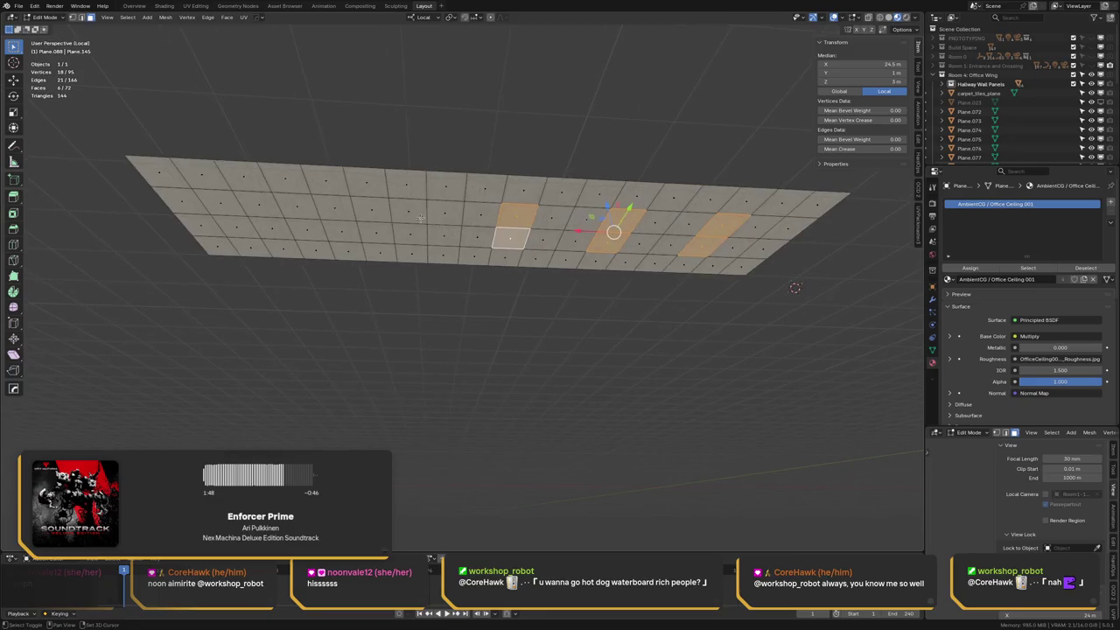
{"action": "left_click", "coordinate": [407, 210], "text": "shift"}
{"action": "left_click", "coordinate": [410, 234], "text": "shift"}
{"action": "left_click", "coordinate": [299, 212], "text": "shift"}
{"action": "left_click", "coordinate": [295, 227], "text": "shift"}
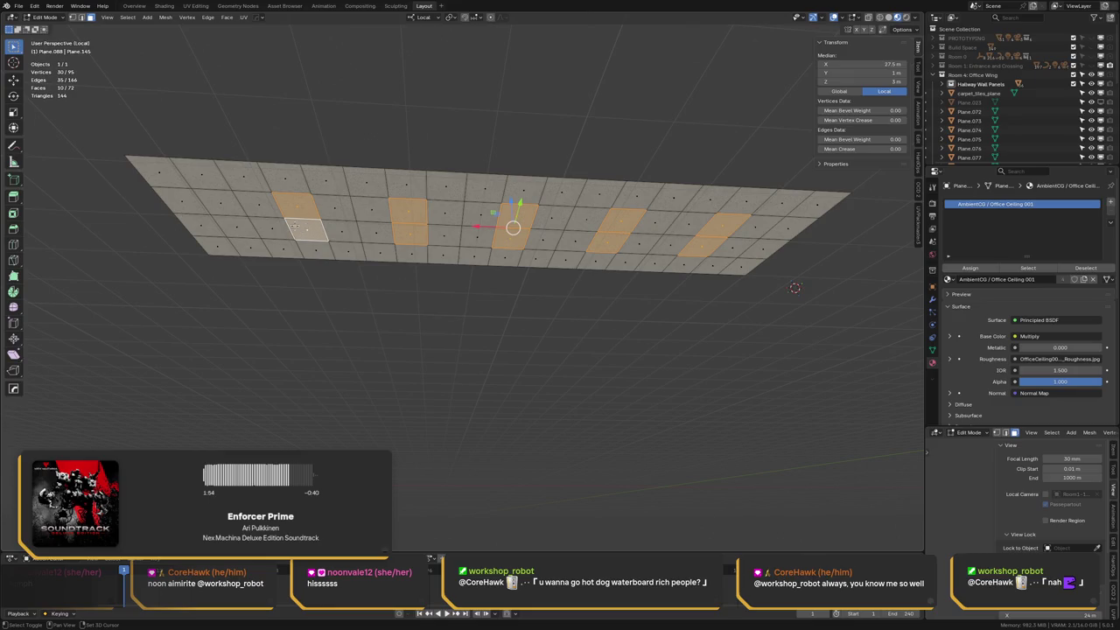
Rework the patches, dropping the extra one and moving the right patch one column left
{"action": "left_click", "coordinate": [262, 207], "text": "shift"}
{"action": "left_click", "coordinate": [271, 228], "text": "shift"}
{"action": "left_click", "coordinate": [305, 230], "text": "shift"}
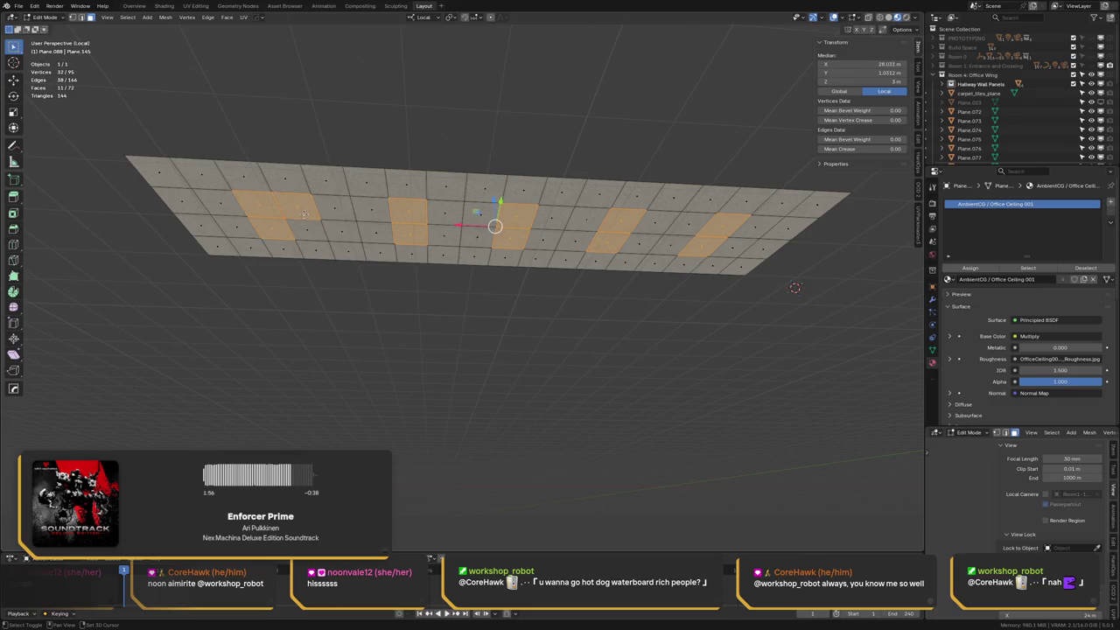
{"action": "left_click", "coordinate": [305, 214], "text": "shift"}
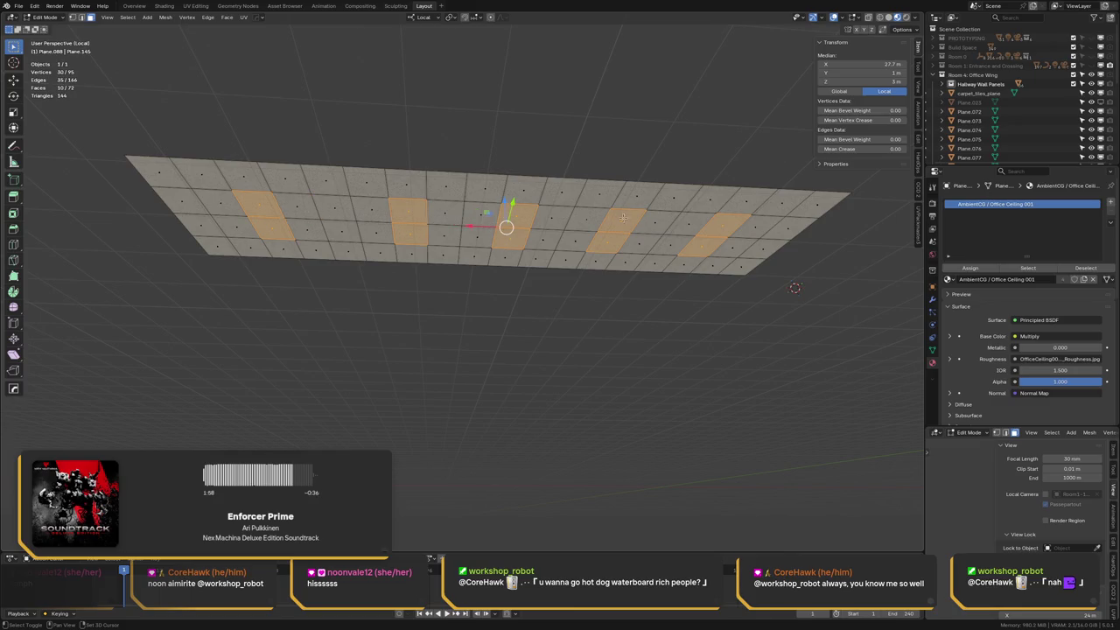
{"action": "left_click", "coordinate": [622, 218], "text": "shift"}
{"action": "left_click", "coordinate": [608, 243], "text": "shift"}
{"action": "left_click", "coordinate": [586, 217], "text": "shift"}
{"action": "left_click", "coordinate": [575, 238], "text": "shift"}
{"action": "left_click", "coordinate": [516, 215], "text": "shift"}
{"action": "left_click", "coordinate": [512, 236], "text": "shift"}
{"action": "middle_click_drag", "start_coordinate": [543, 230], "coordinate": [475, 222], "text": "shift"}
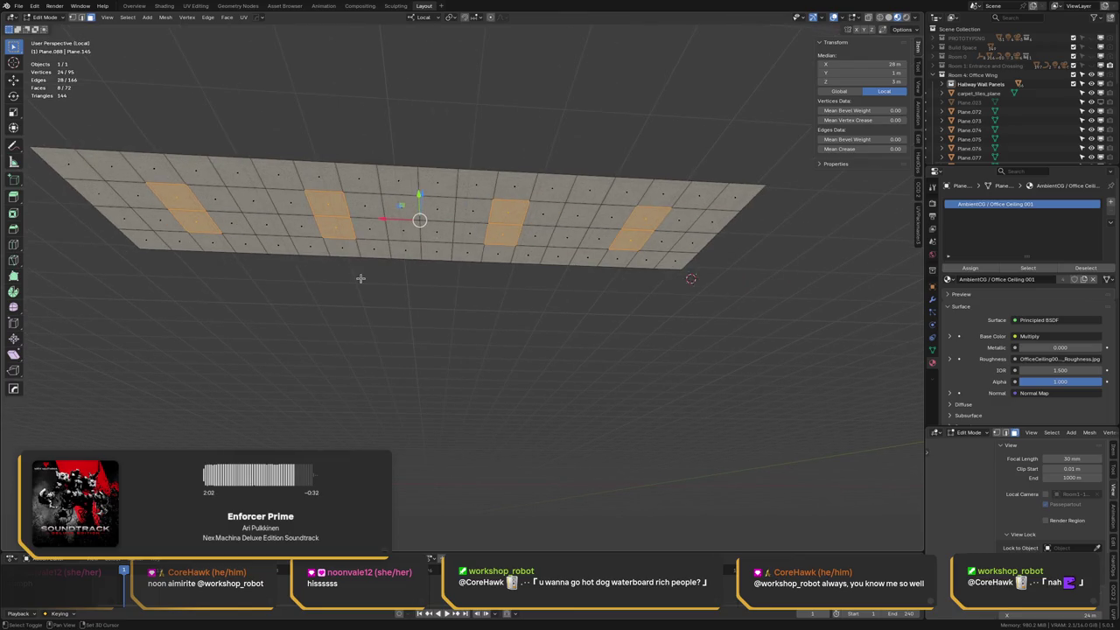
Shift the end patches by one column so the four two-face patches are evenly spaced
{"action": "left_click", "coordinate": [136, 194], "text": "shift"}
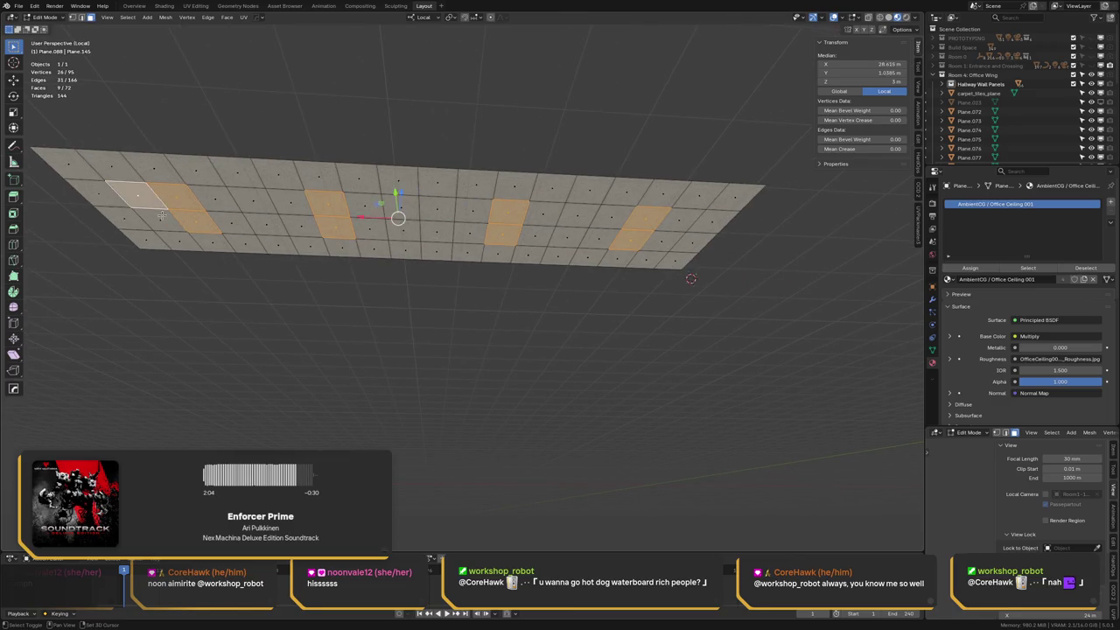
{"action": "left_click", "coordinate": [153, 219], "text": "shift"}
{"action": "left_click", "coordinate": [177, 194], "text": "shift"}
{"action": "left_click", "coordinate": [196, 220], "text": "shift"}
{"action": "left_click", "coordinate": [652, 217], "text": "shift"}
{"action": "left_click", "coordinate": [687, 219], "text": "shift"}
{"action": "left_click", "coordinate": [665, 241], "text": "shift"}
{"action": "left_click", "coordinate": [632, 240], "text": "shift"}
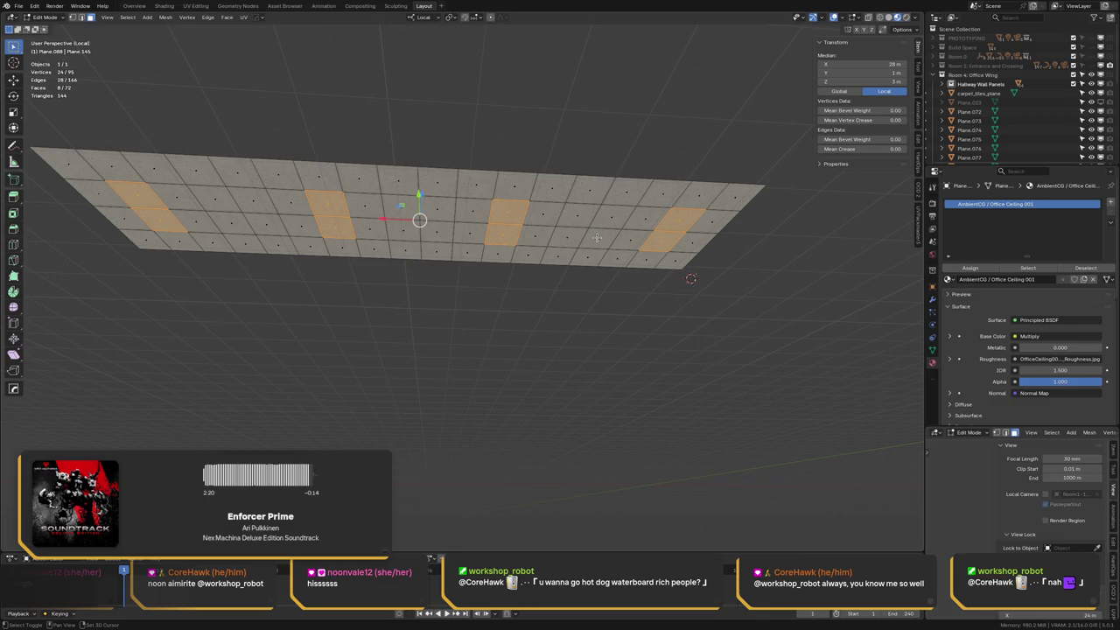
{"action": "left_click", "coordinate": [150, 200], "text": "shift"}
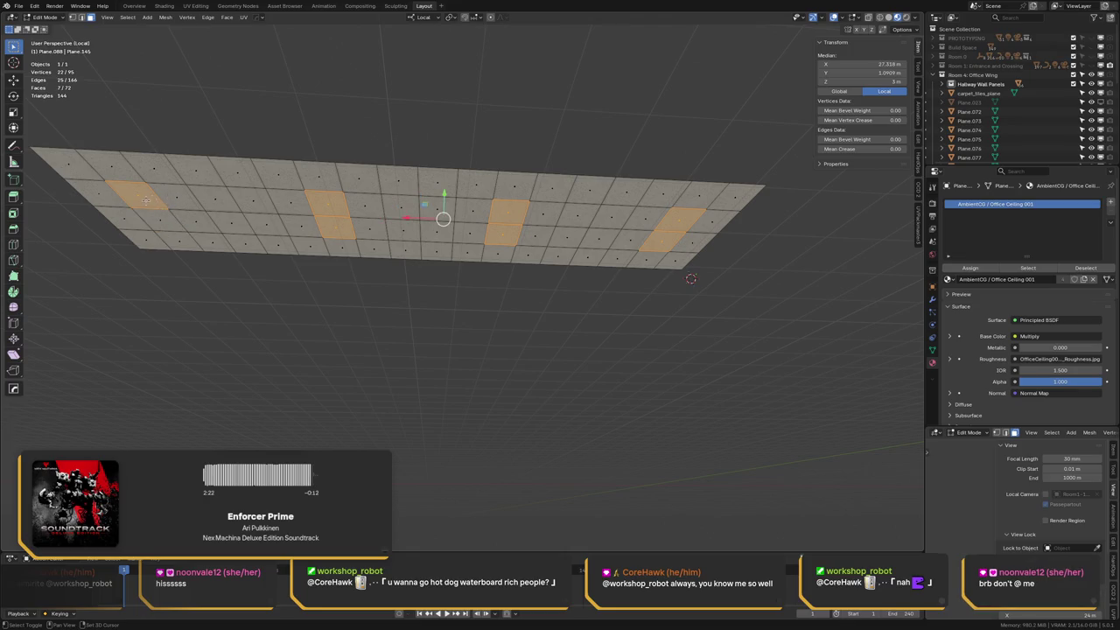
{"action": "key", "text": "ctrl+z"}
{"action": "key", "text": "ctrl+z"}
{"action": "key", "text": "ctrl+z"}
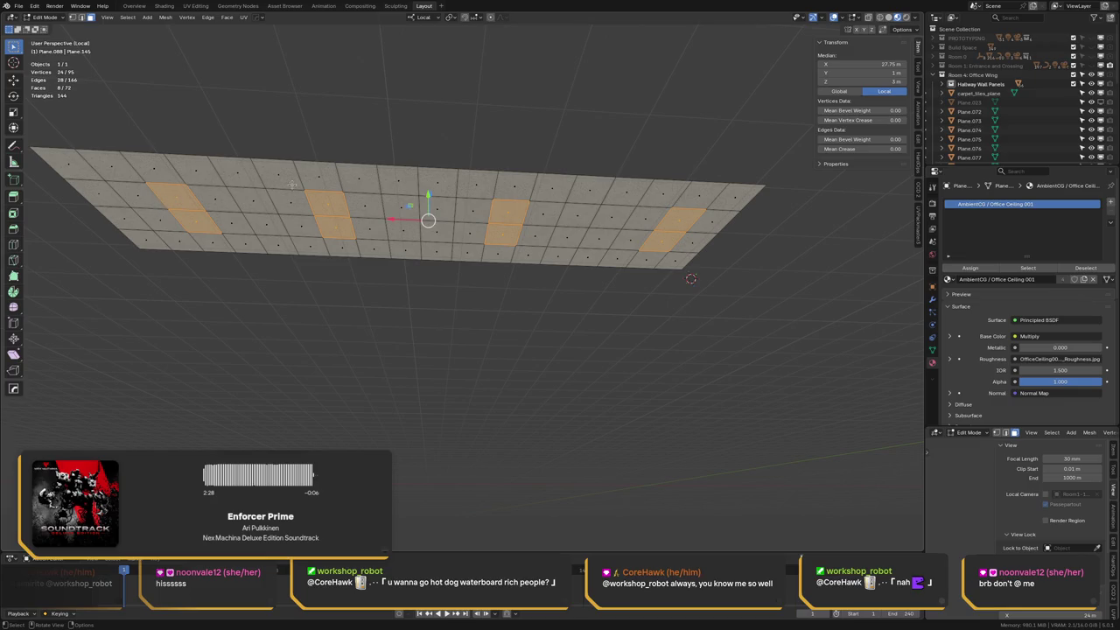
{"action": "left_click", "coordinate": [684, 218], "text": "shift"}
{"action": "left_click", "coordinate": [666, 239], "text": "shift"}
{"action": "left_click", "coordinate": [630, 238], "text": "shift"}
{"action": "left_click", "coordinate": [646, 218], "text": "shift"}
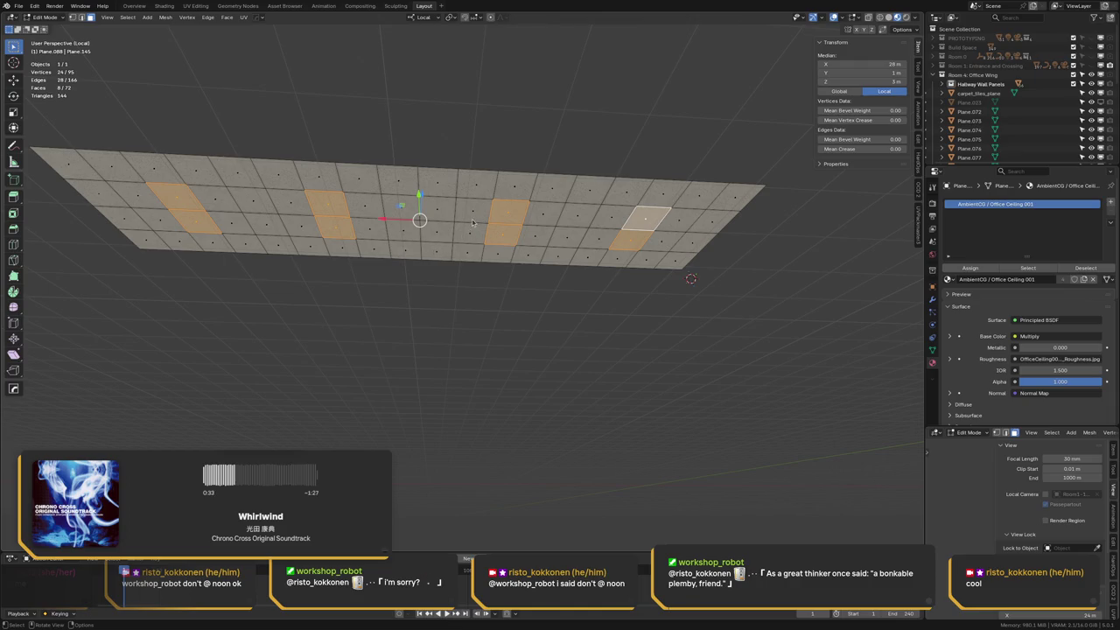
{"action": "middle_click_drag", "start_coordinate": [473, 222], "coordinate": [423, 229]}
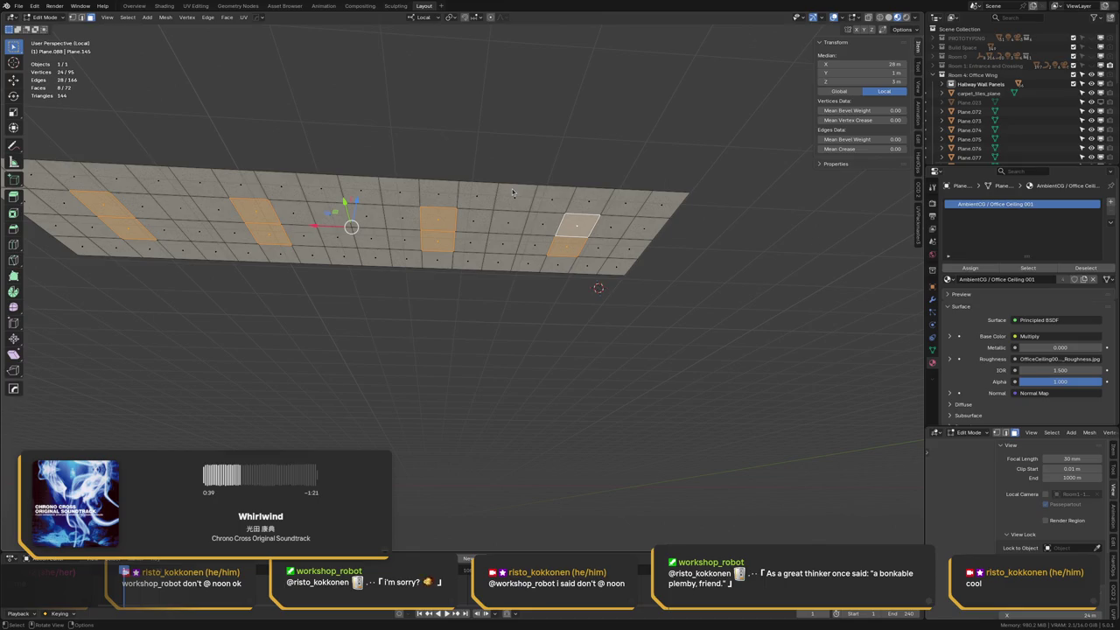
{"action": "middle_click_drag", "start_coordinate": [406, 226], "coordinate": [410, 241]}
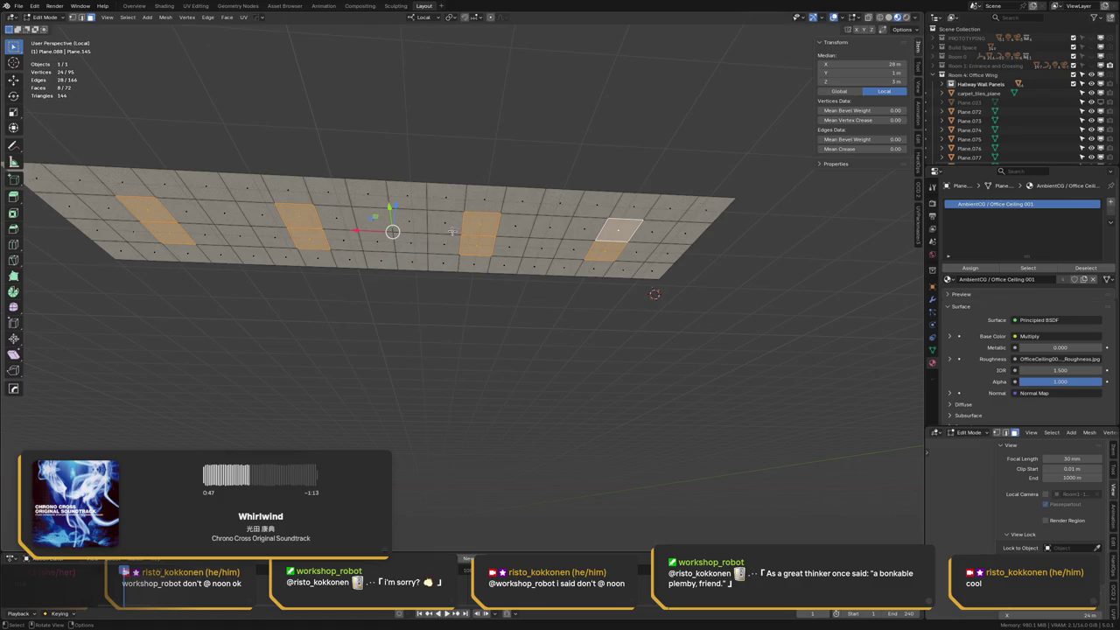
Inset the selected light-panel faces by 2 cm
{"action": "middle_click_drag", "start_coordinate": [419, 237], "coordinate": [489, 235], "text": "shift"}
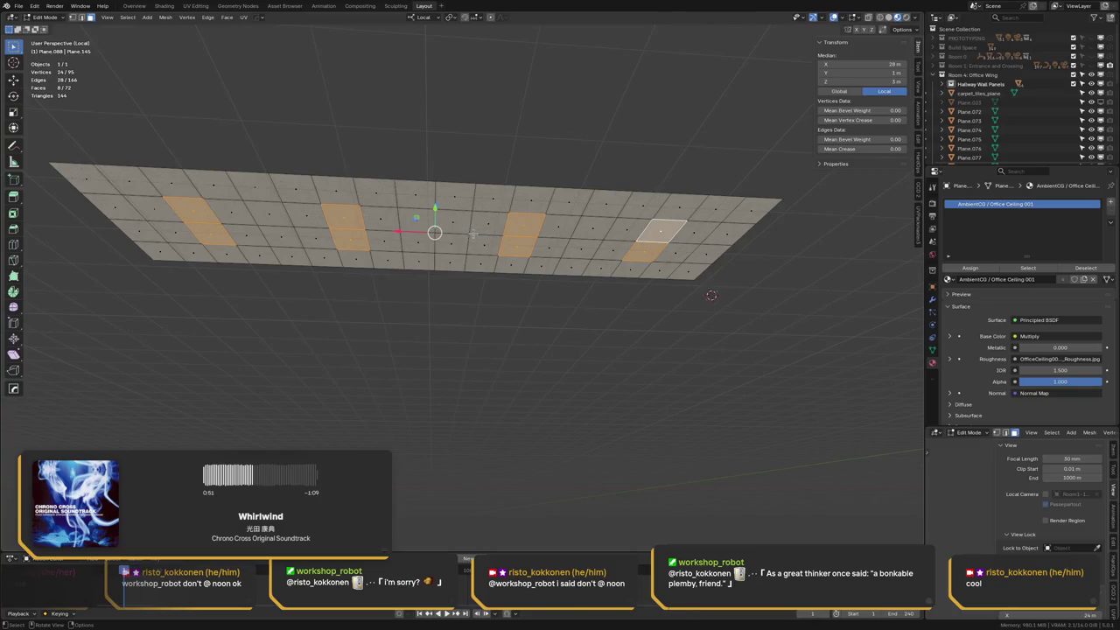
{"action": "scroll", "coordinate": [375, 186], "scroll_direction": "up", "scroll_amount": 5}
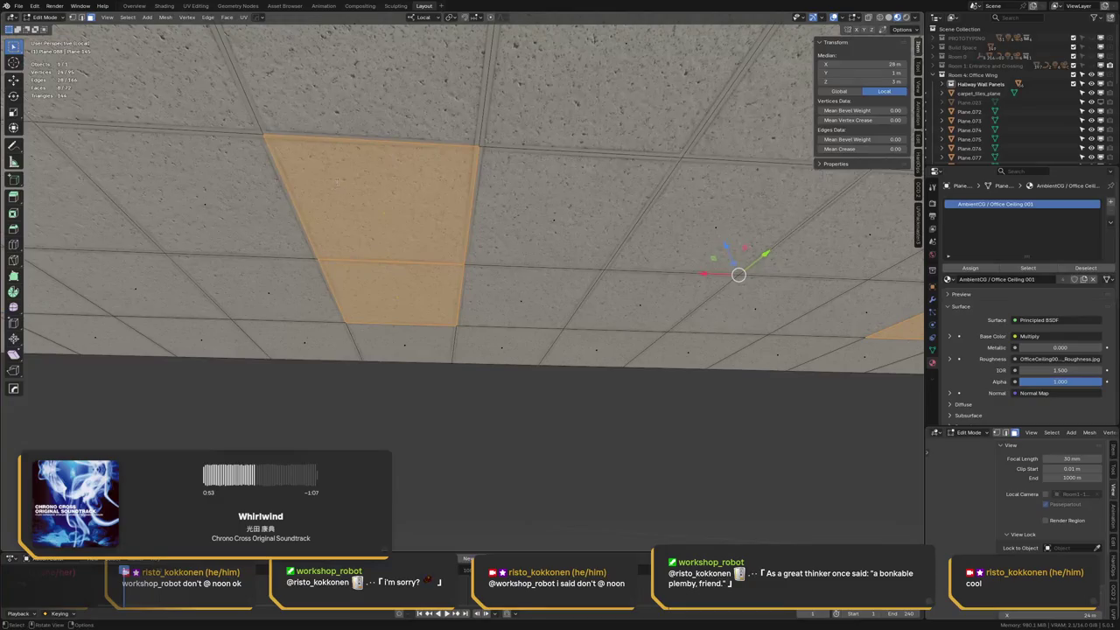
{"action": "middle_click_drag", "start_coordinate": [375, 187], "coordinate": [392, 185]}
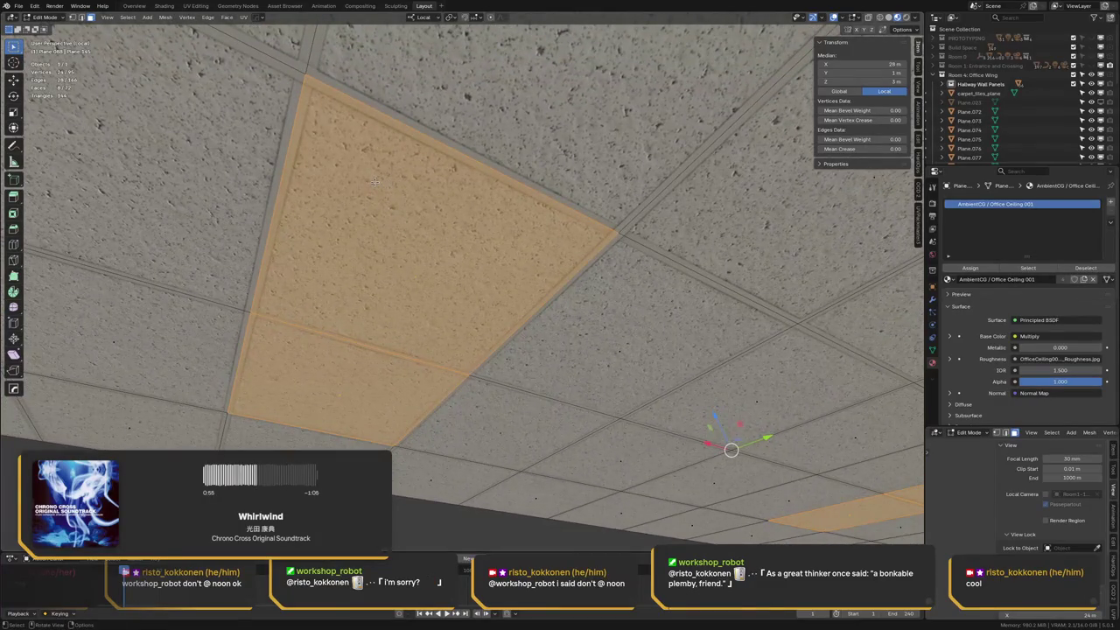
{"action": "type", "text": "i.02"}
{"action": "type", "text": "22"}
{"action": "key", "text": "Return"}
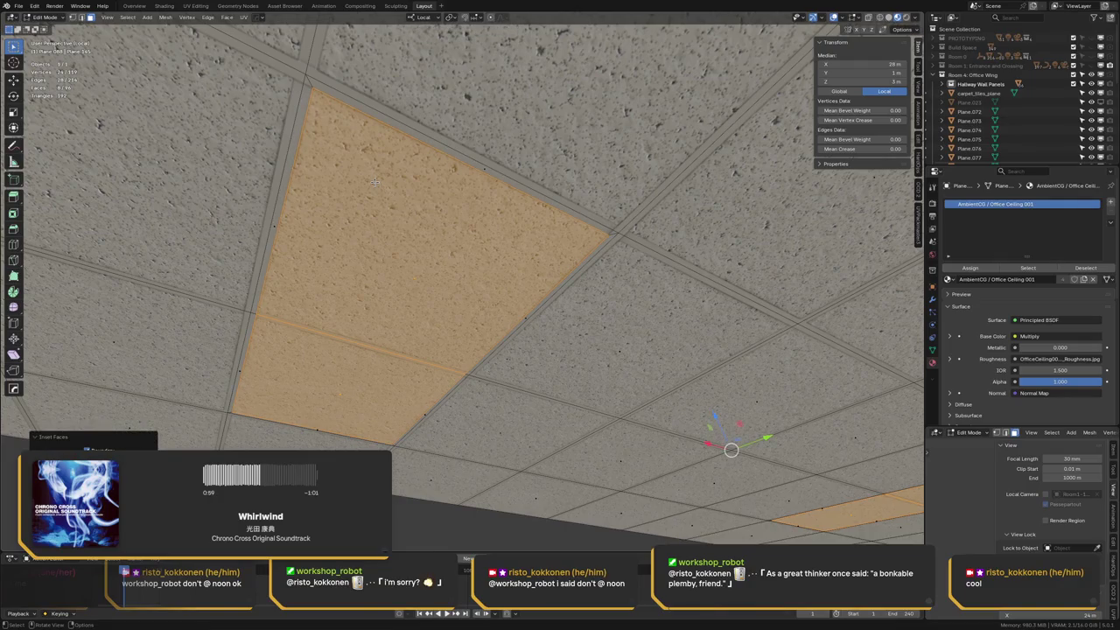
Add a new material slot and assign Plastic, opaque to the inset faces
{"action": "left_click", "coordinate": [1110, 200]}
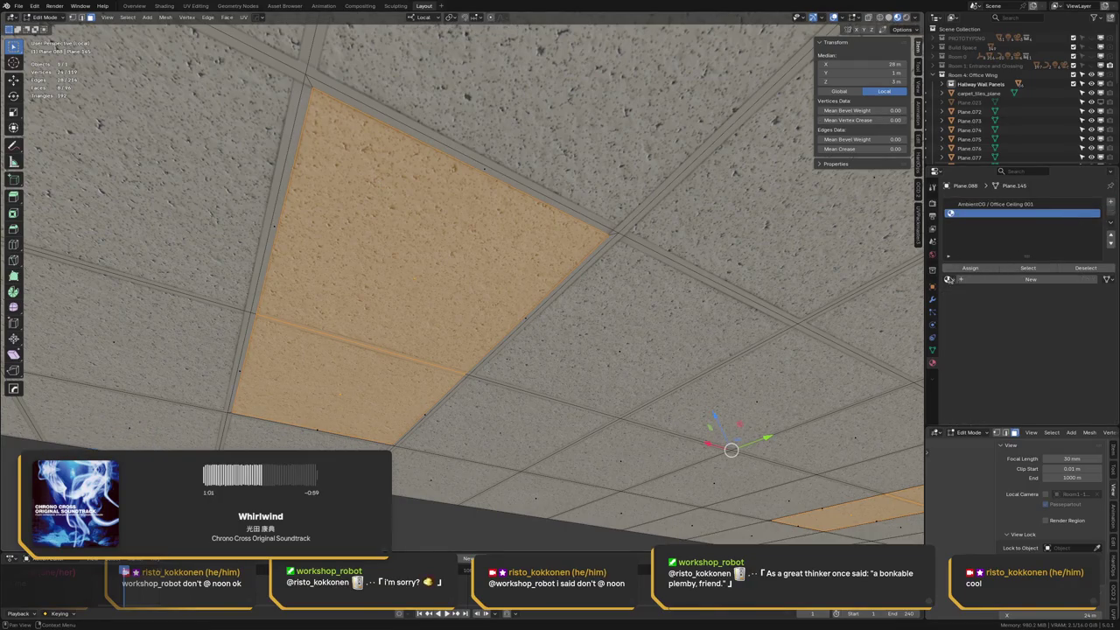
{"action": "left_click", "coordinate": [949, 279]}
{"action": "type", "text": "plastic"}
{"action": "key", "text": "Return"}
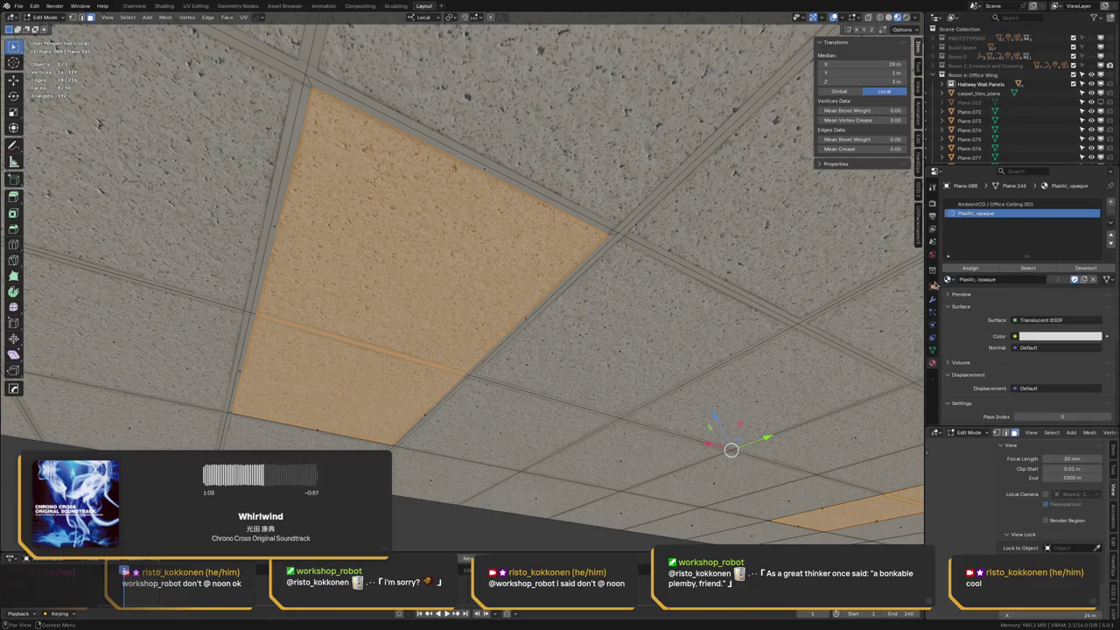
{"action": "left_click", "coordinate": [971, 268]}
{"action": "mouse_move", "coordinate": [525, 245]}
{"action": "middle_mouse_down"}
{"action": "mouse_move", "coordinate": [473, 270]}
{"action": "mouse_move", "coordinate": [509, 253]}
{"action": "middle_mouse_up"}
Duplicate the light-panel faces and raise the copies 10 cm along local Z
{"action": "scroll", "coordinate": [509, 253], "scroll_direction": "down", "scroll_amount": 1}
{"action": "scroll", "coordinate": [509, 253], "scroll_direction": "down", "scroll_amount": 1}
{"action": "scroll", "coordinate": [509, 253], "scroll_direction": "down", "scroll_amount": 1}
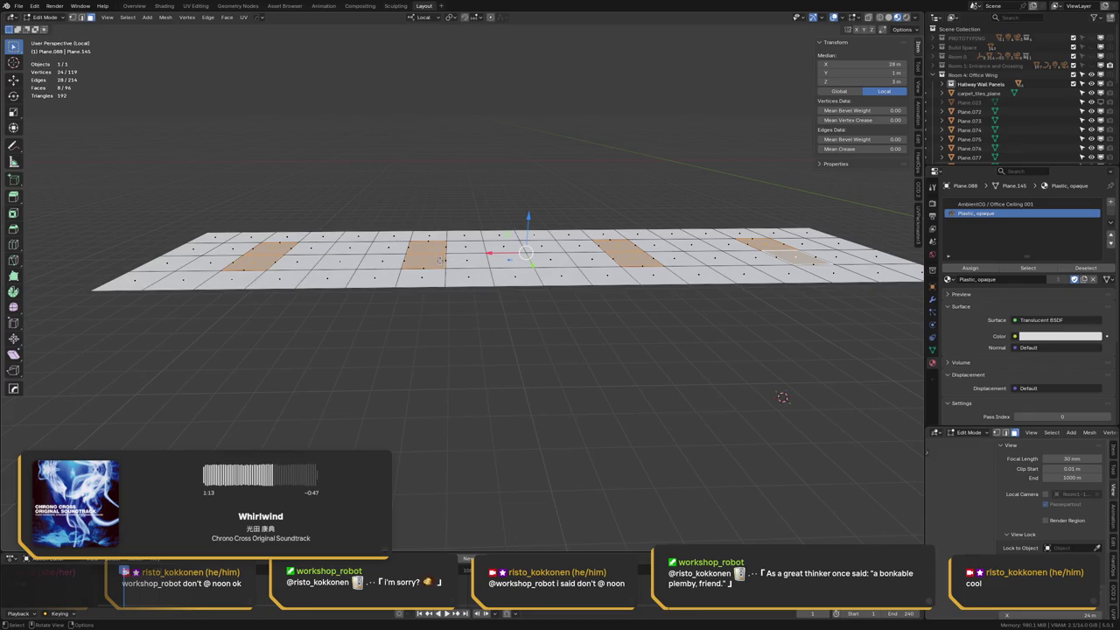
{"action": "mouse_move", "coordinate": [469, 249]}
{"action": "middle_mouse_down"}
{"action": "mouse_move", "coordinate": [429, 272]}
{"action": "mouse_move", "coordinate": [348, 259]}
{"action": "middle_mouse_up"}
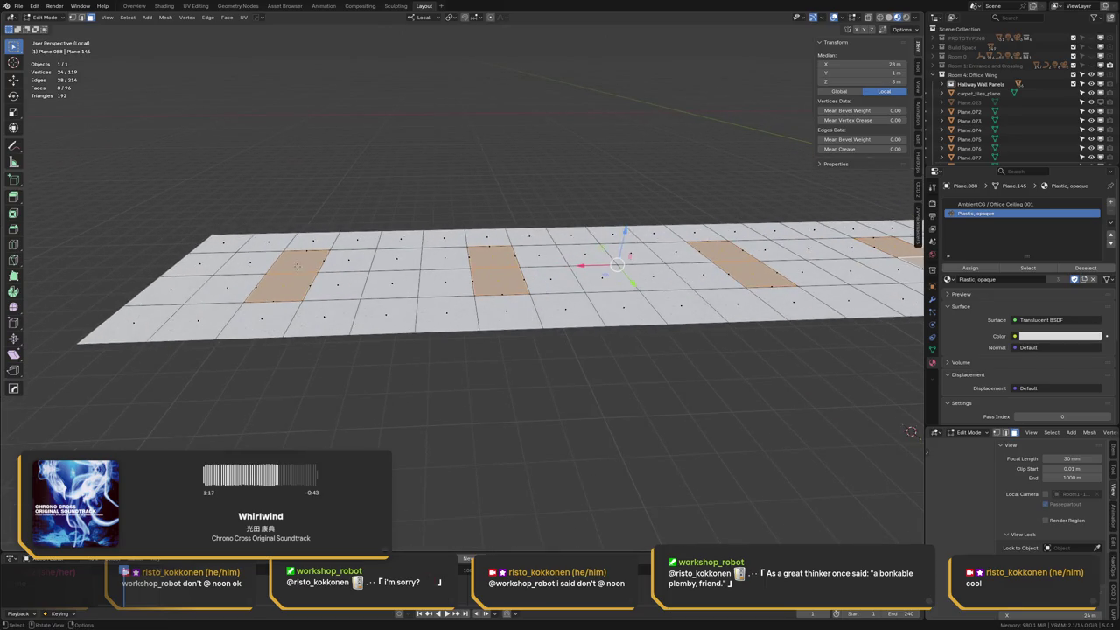
{"action": "scroll", "coordinate": [470, 235], "scroll_direction": "up", "scroll_amount": 3}
{"action": "key", "text": "shift+d"}
{"action": "key", "text": "g"}
{"action": "key", "text": "z"}
{"action": "type", "text": "0"}
{"action": "type", "text": ".01"}
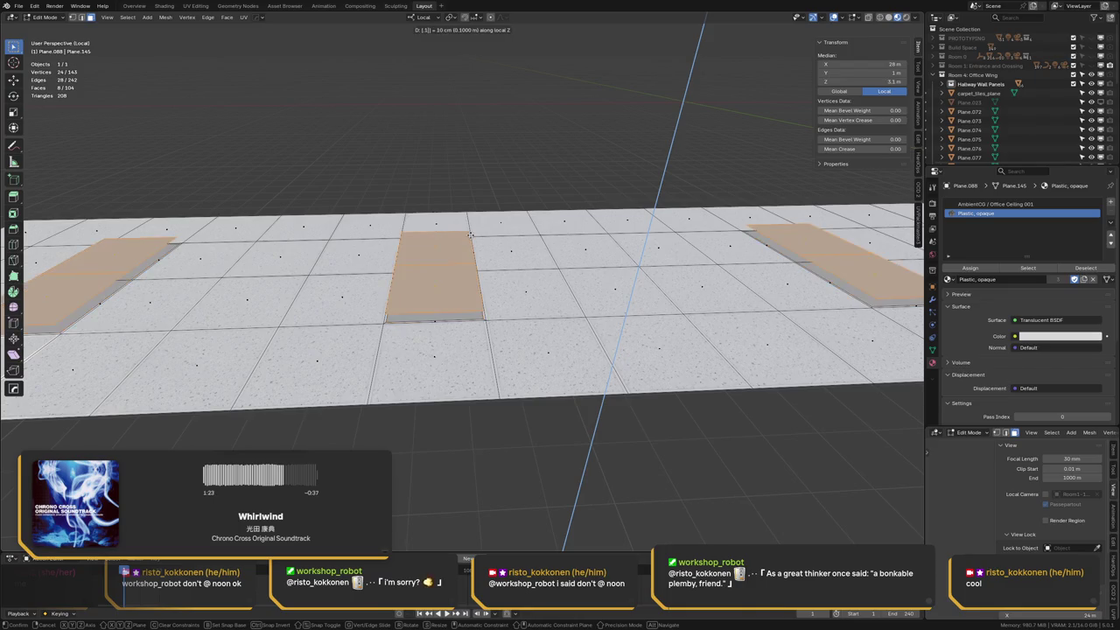
{"action": "key", "text": "Return"}
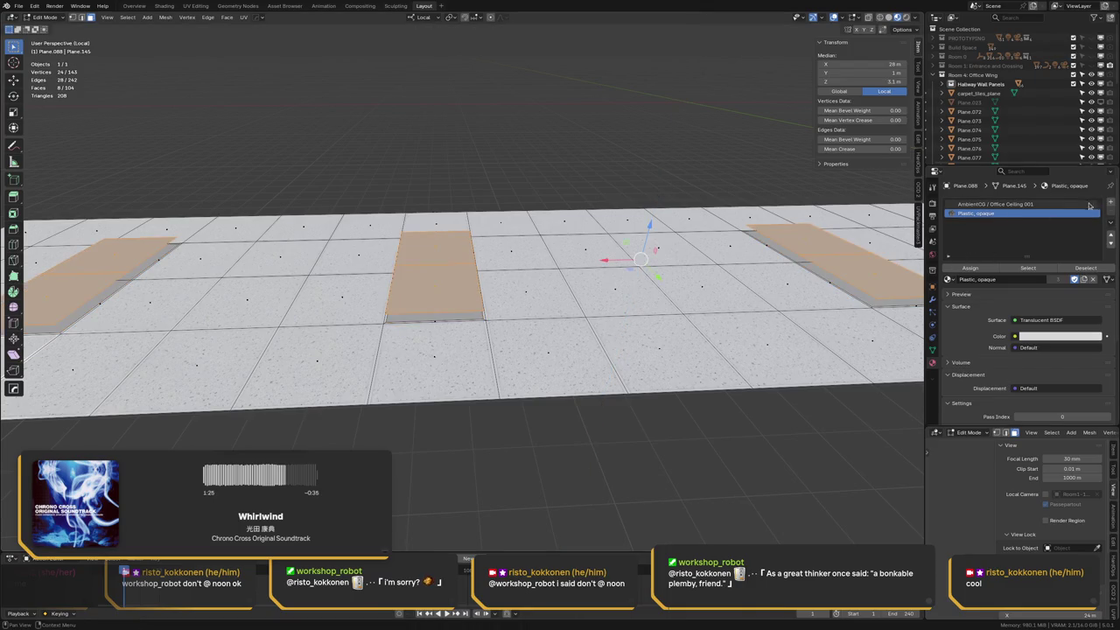
Add a material slot and assign Office Light / Emissive to the raised panels
{"action": "left_click", "coordinate": [1111, 201]}
{"action": "left_click", "coordinate": [947, 279]}
{"action": "type", "text": "emis"}
{"action": "key", "text": "Down"}
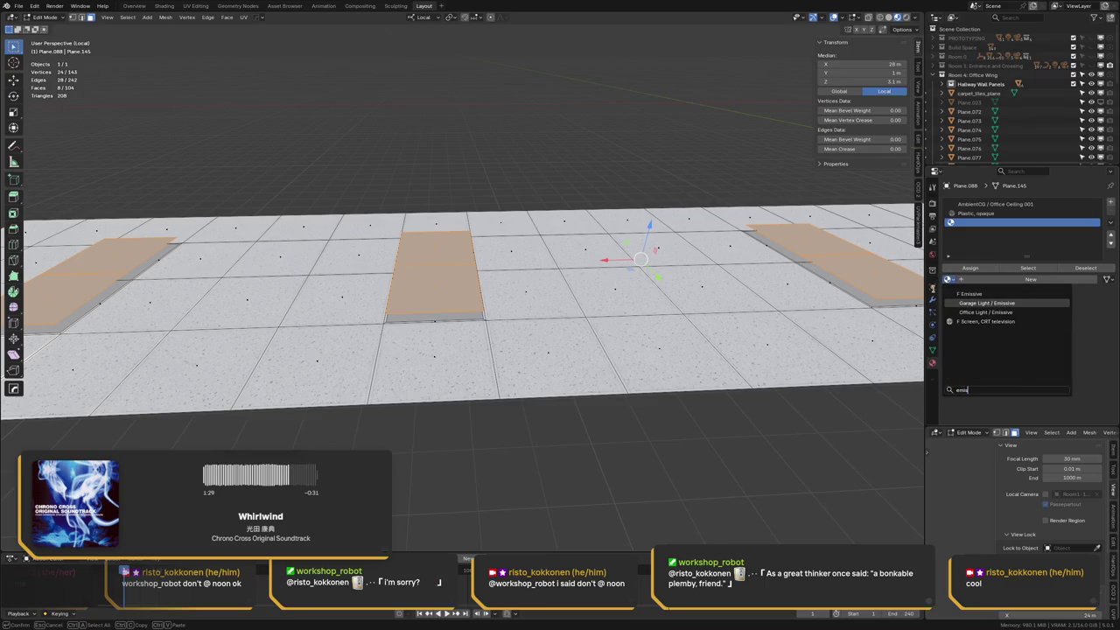
{"action": "key", "text": "Down"}
{"action": "key", "text": "Return"}
{"action": "left_click", "coordinate": [970, 268]}
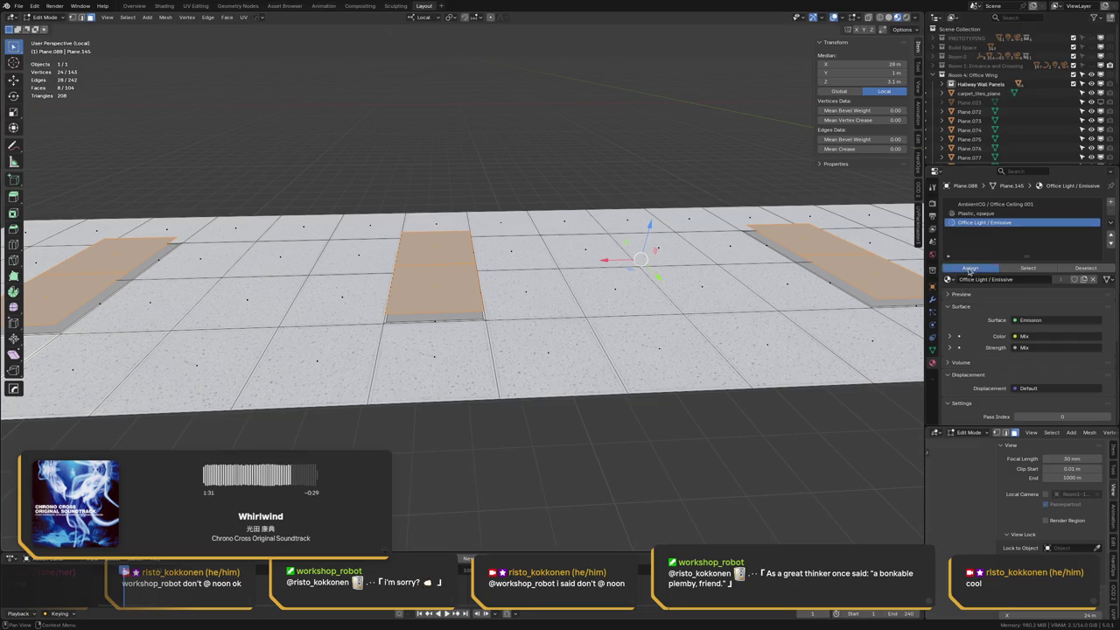
{"action": "mouse_move", "coordinate": [420, 263]}
{"action": "middle_mouse_down"}
{"action": "mouse_move", "coordinate": [383, 252]}
{"action": "mouse_move", "coordinate": [350, 313]}
{"action": "middle_mouse_up"}
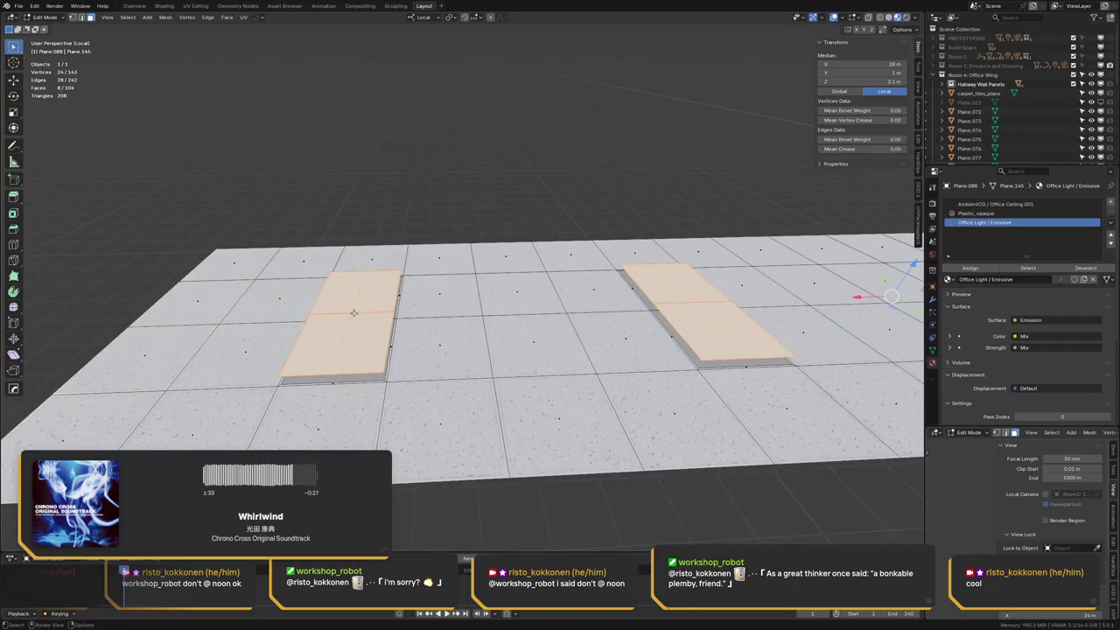
Try a five-cut loop cut across the first light panel, then undo it
{"action": "key", "text": "ctrl+r"}
{"action": "left_click", "coordinate": [350, 312]}
{"action": "scroll", "coordinate": [350, 312], "scroll_direction": "up", "scroll_amount": 4}
{"action": "left_click", "coordinate": [350, 312]}
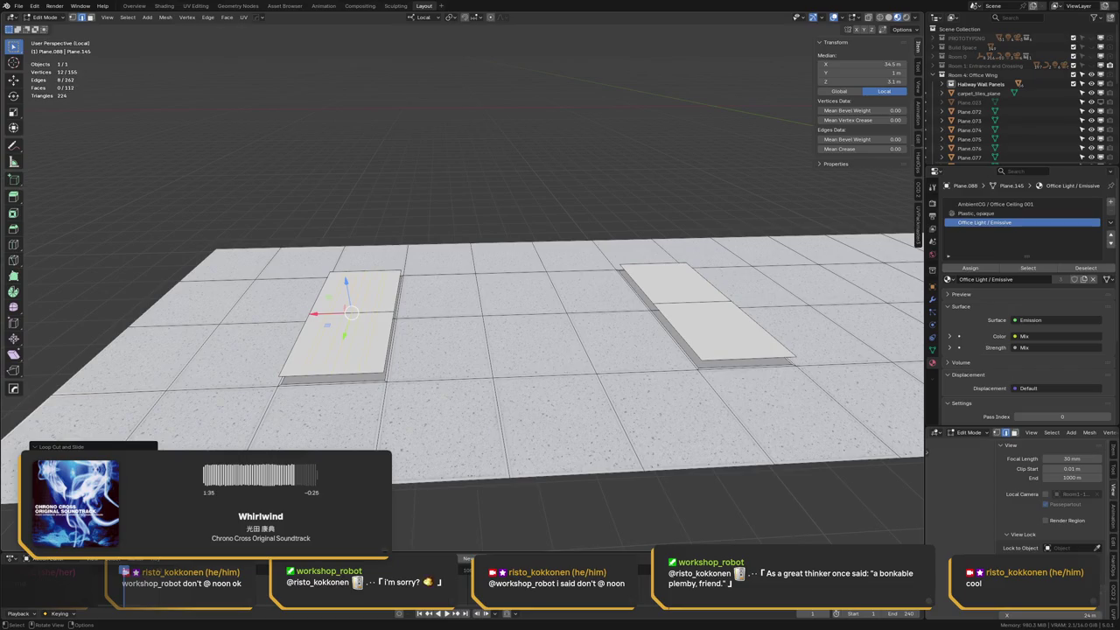
{"action": "scroll", "coordinate": [350, 312], "scroll_direction": "up", "scroll_amount": 2}
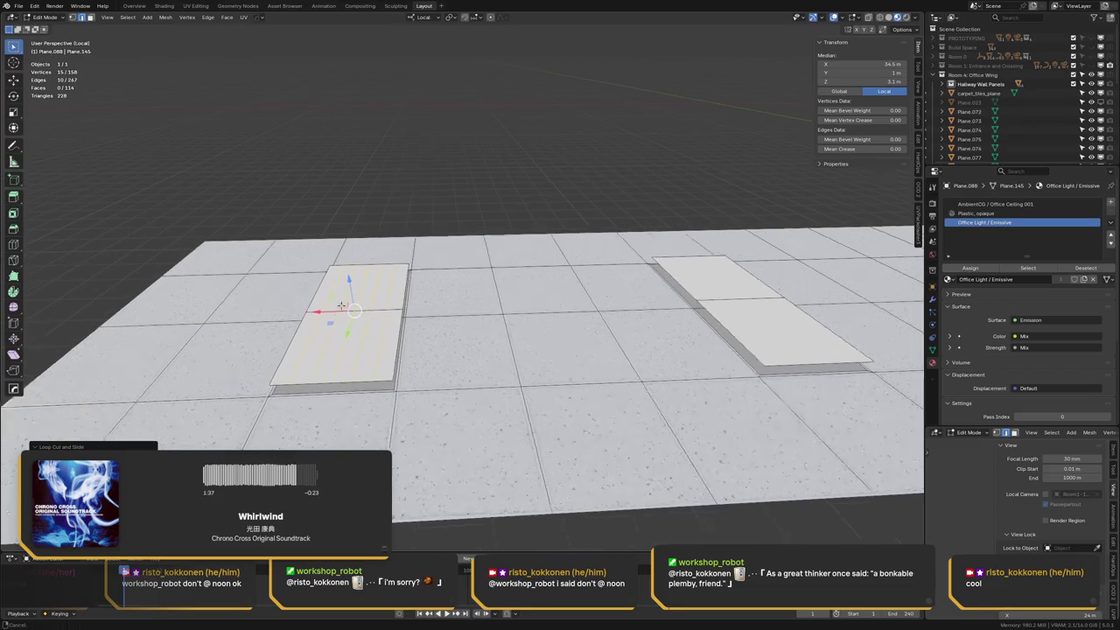
{"action": "key", "text": "3"}
{"action": "left_click", "coordinate": [383, 372]}
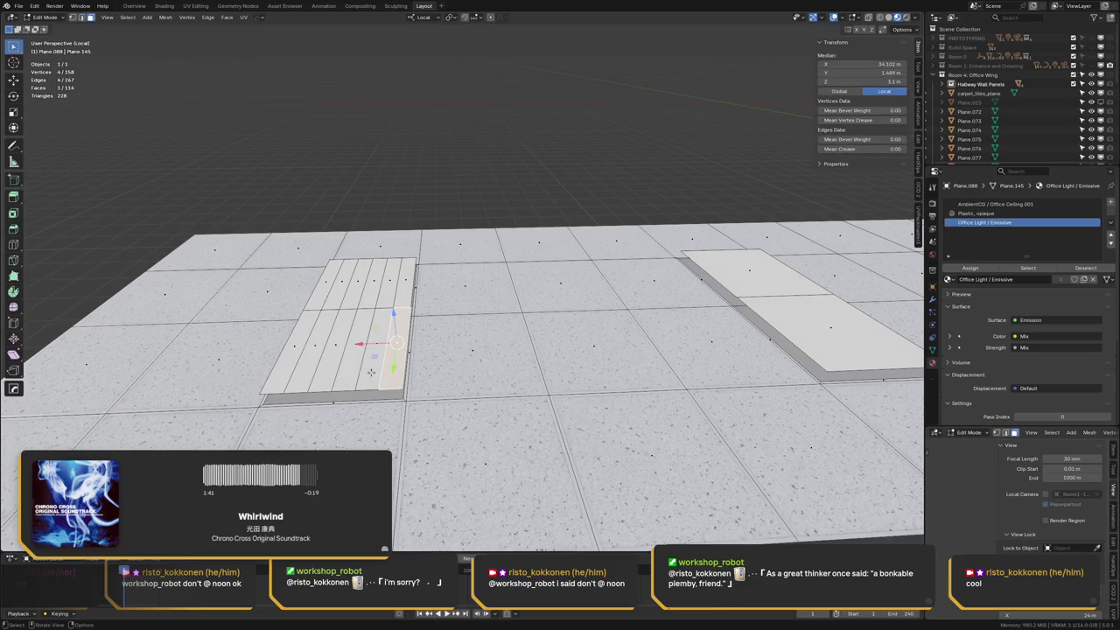
{"action": "key", "text": "alt+a"}
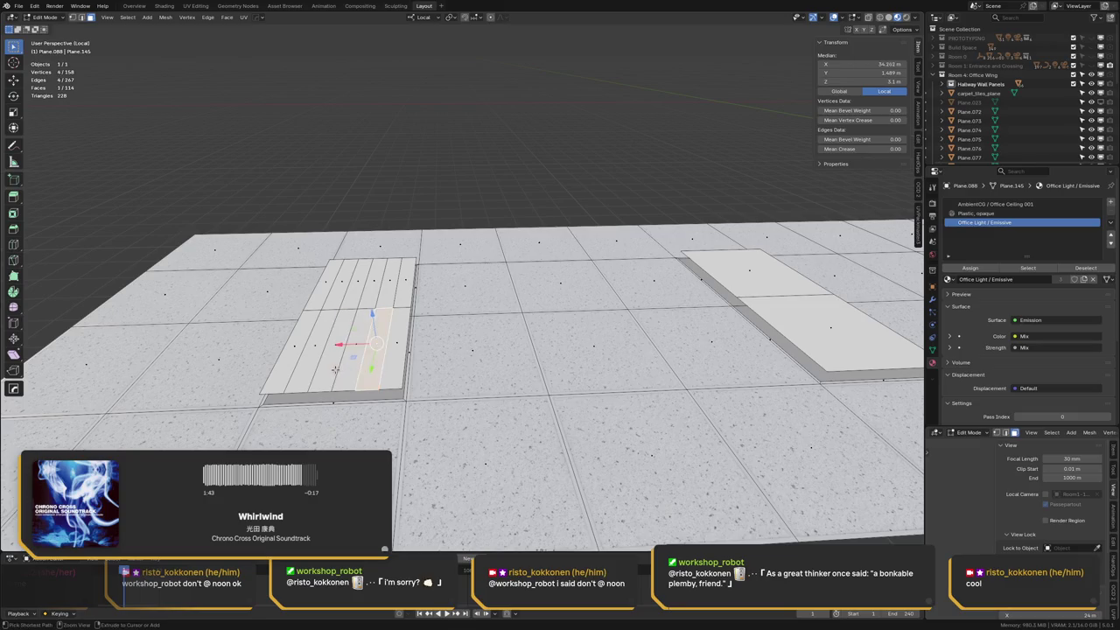
{"action": "key", "text": "ctrl+z"}
{"action": "key", "text": "ctrl+z"}
{"action": "key", "text": "ctrl+z"}
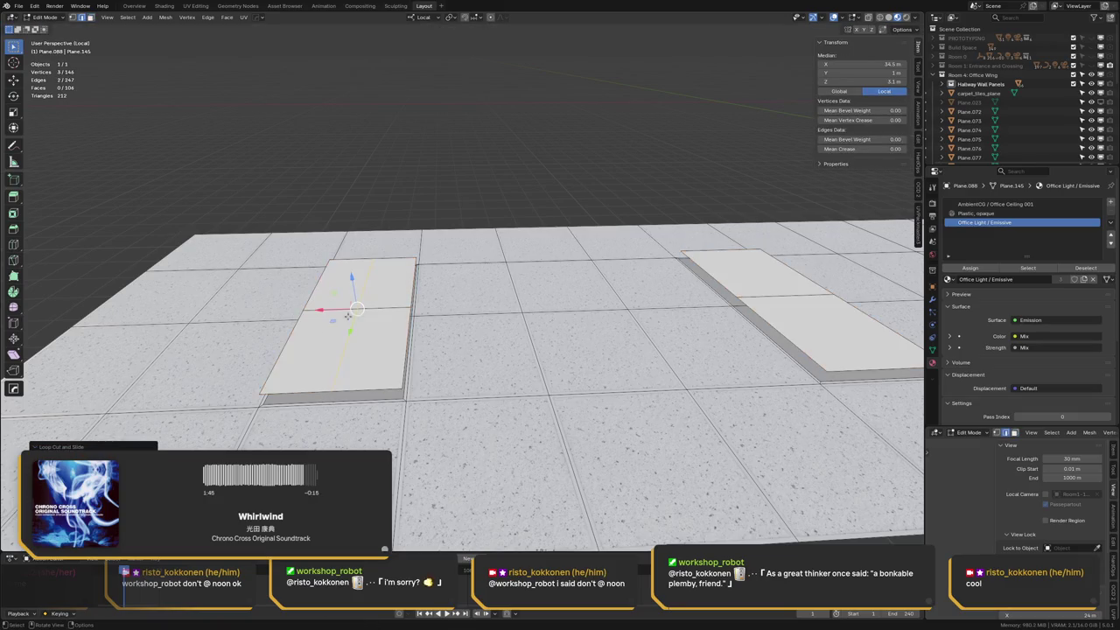
Re-cut the first panel lengthwise and delete eight alternating strips, leaving three light lines
{"action": "key", "text": "ctrl+r"}
{"action": "left_click", "coordinate": [219, 286]}
{"action": "key", "text": "3"}
{"action": "left_click", "coordinate": [391, 361]}
{"action": "left_click", "coordinate": [355, 366], "text": "shift"}
{"action": "left_click", "coordinate": [324, 365], "text": "shift"}
{"action": "left_click", "coordinate": [288, 365], "text": "shift"}
{"action": "left_click", "coordinate": [334, 283], "text": "shift"}
{"action": "left_click", "coordinate": [358, 283], "text": "shift"}
{"action": "left_click", "coordinate": [382, 283], "text": "shift"}
{"action": "left_click", "coordinate": [406, 283], "text": "shift"}
{"action": "key", "text": "x"}
{"action": "left_click", "coordinate": [508, 312]}
Loop cut the second light panel and delete its alternating face strips
{"action": "middle_click_drag", "start_coordinate": [508, 312], "coordinate": [341, 287], "text": "shift"}
{"action": "key", "text": "ctrl+r"}
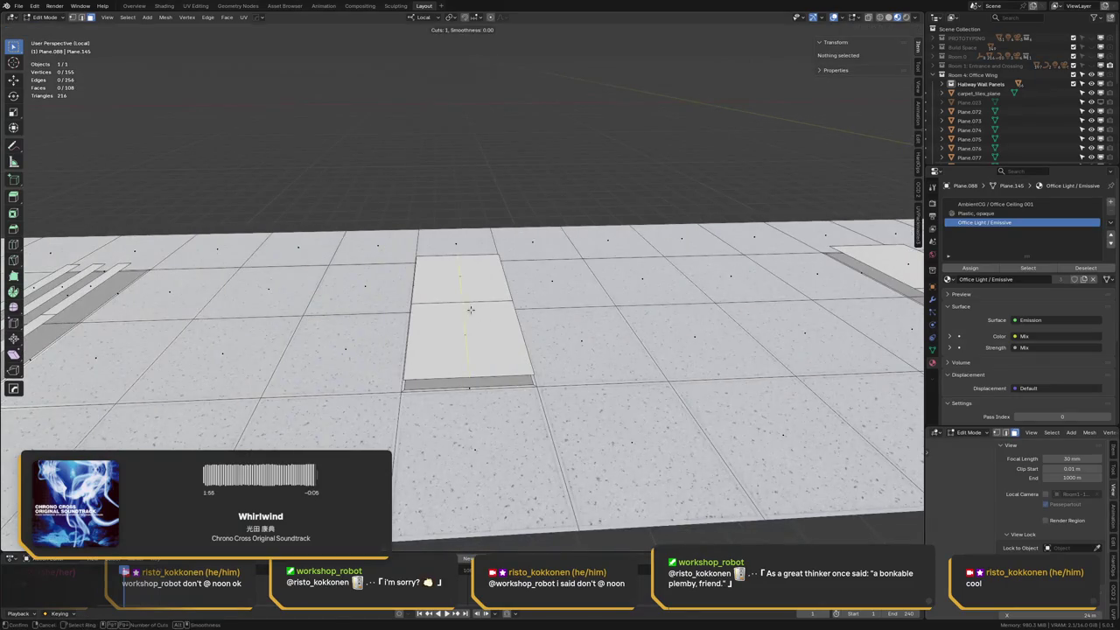
{"action": "left_click", "coordinate": [473, 313]}
{"action": "scroll", "coordinate": [462, 302], "scroll_direction": "up", "scroll_amount": 5}
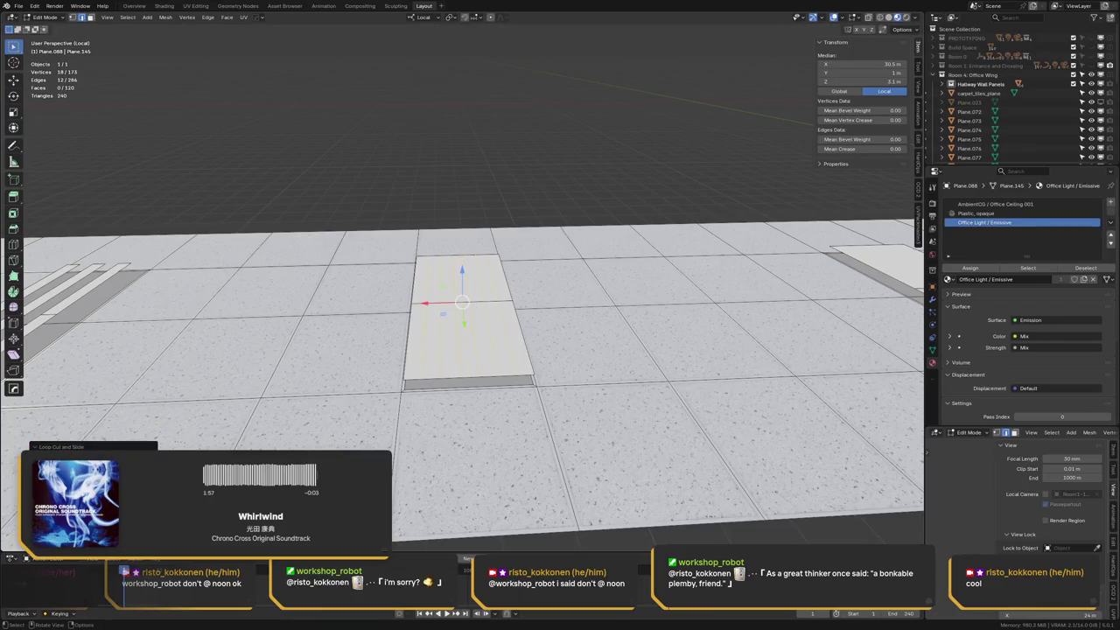
{"action": "key", "text": "3"}
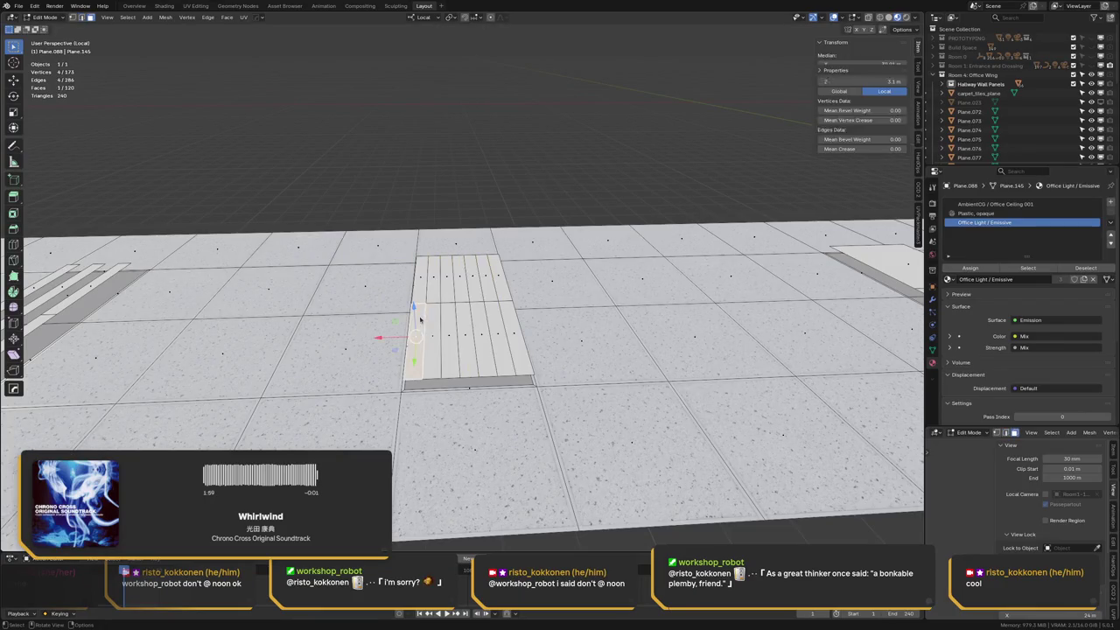
{"action": "left_click_drag", "start_coordinate": [420, 324], "coordinate": [506, 317]}
{"action": "left_click_drag", "start_coordinate": [512, 263], "coordinate": [416, 280], "text": "shift"}
{"action": "key", "text": "x"}
{"action": "left_click", "coordinate": [522, 295]}
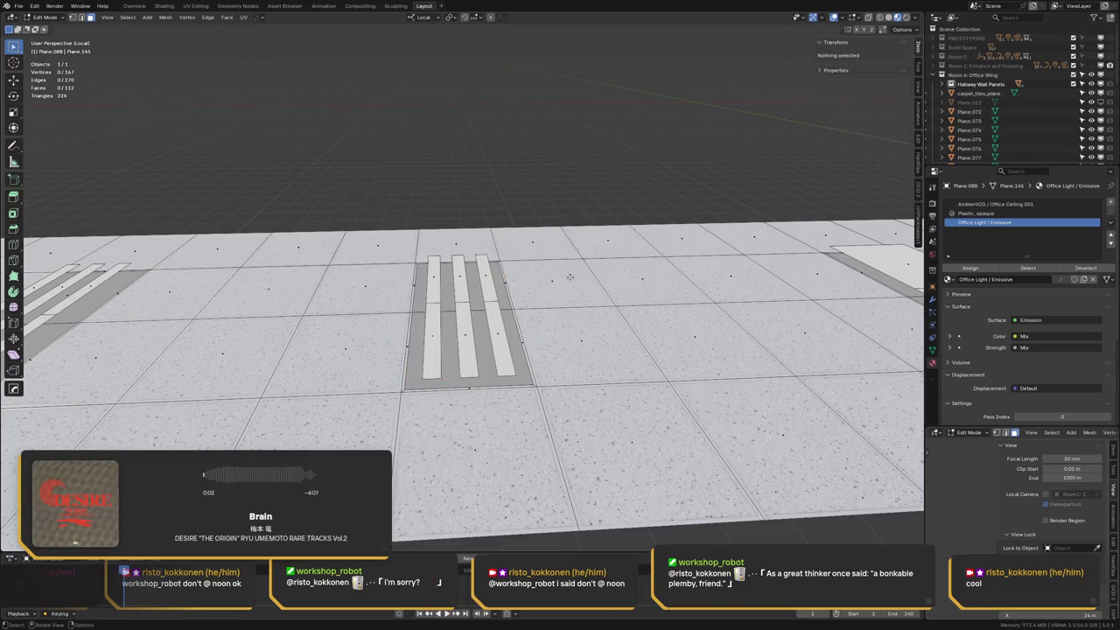
Move to the next light panel and begin placing a cut on it
{"action": "middle_click_drag", "start_coordinate": [522, 295], "coordinate": [418, 282]}
{"action": "key", "text": "g"}
{"action": "key", "text": "g"}
{"action": "left_click", "coordinate": [419, 282]}
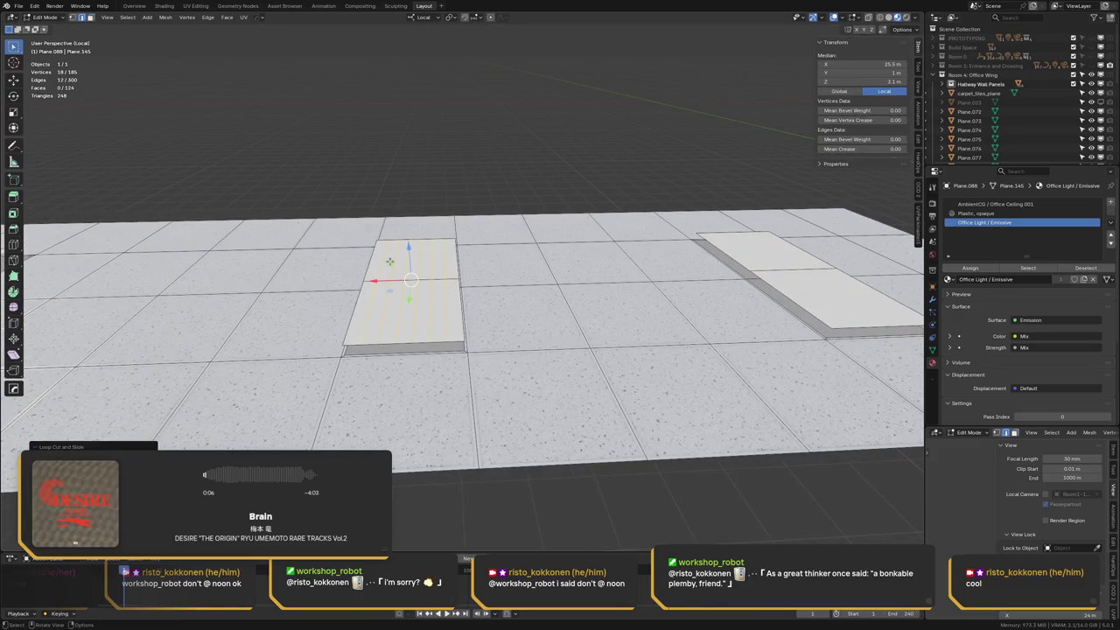
Delete six alternating strips from the third panel, leaving three thin lines
{"action": "key", "text": "ctrl+r"}
{"action": "left_click", "coordinate": [370, 319]}
{"action": "left_click", "coordinate": [401, 320], "text": "shift"}
{"action": "left_click", "coordinate": [431, 319], "text": "shift"}
{"action": "left_click", "coordinate": [461, 315], "text": "shift"}
{"action": "left_click", "coordinate": [421, 258], "text": "shift"}
{"action": "left_click", "coordinate": [395, 251], "text": "shift"}
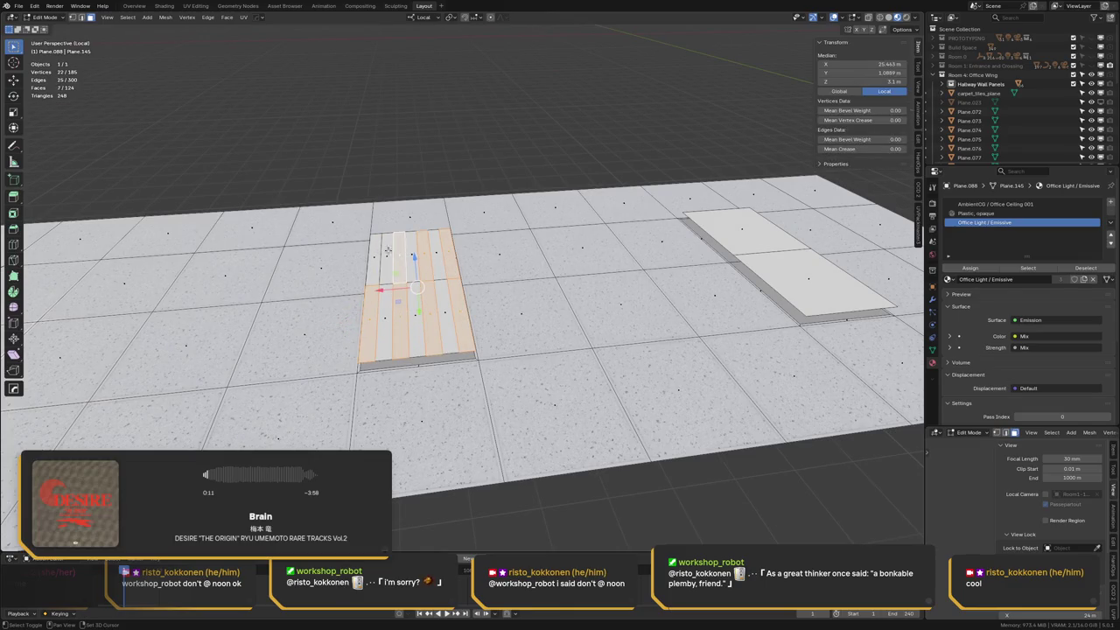
{"action": "key", "text": "x"}
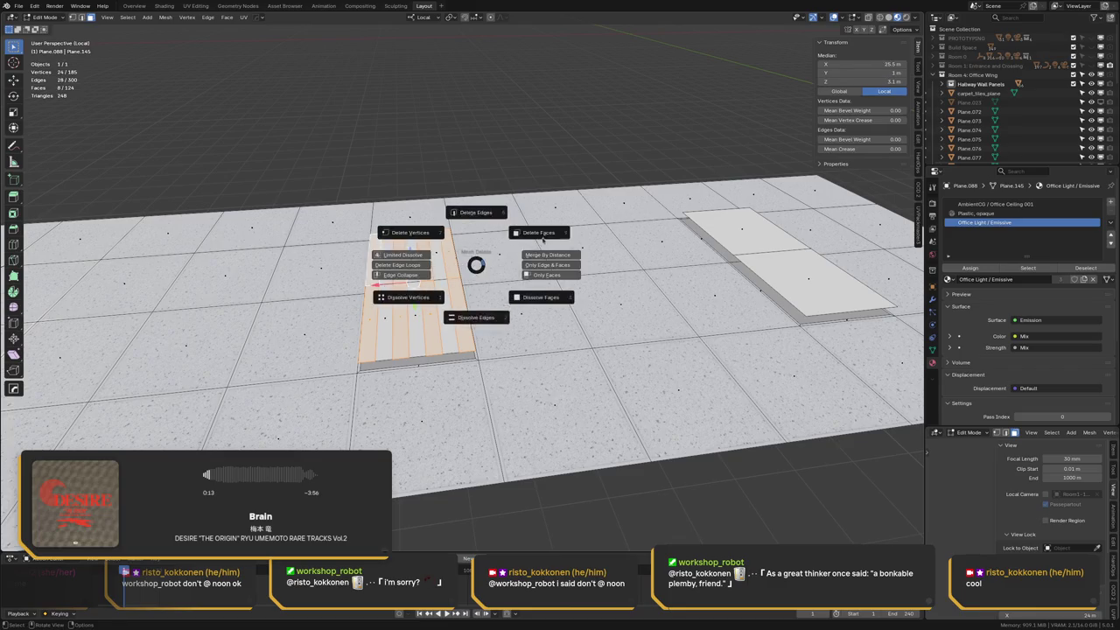
{"action": "left_click", "coordinate": [475, 318]}
Loop cut the last panel with centred cuts and delete its alternating strips
{"action": "middle_click_drag", "start_coordinate": [476, 318], "coordinate": [484, 258]}
{"action": "key", "text": "ctrl+r"}
{"action": "left_click", "coordinate": [484, 258]}
{"action": "right_click", "coordinate": [484, 258]}
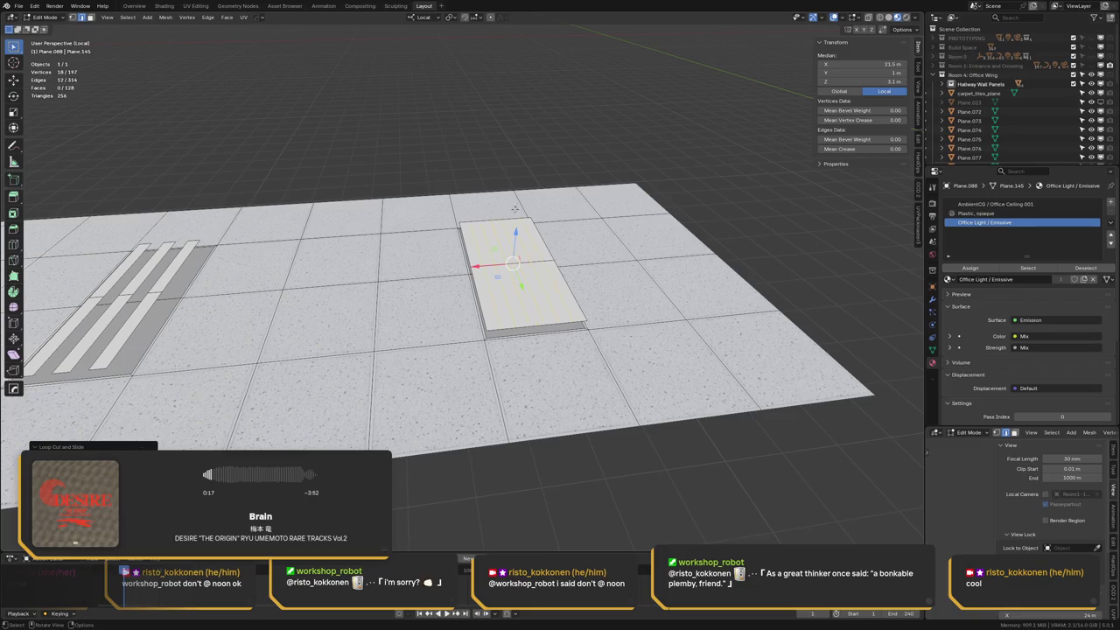
{"action": "middle_click_drag", "start_coordinate": [394, 199], "coordinate": [468, 246]}
{"action": "left_click", "coordinate": [468, 246]}
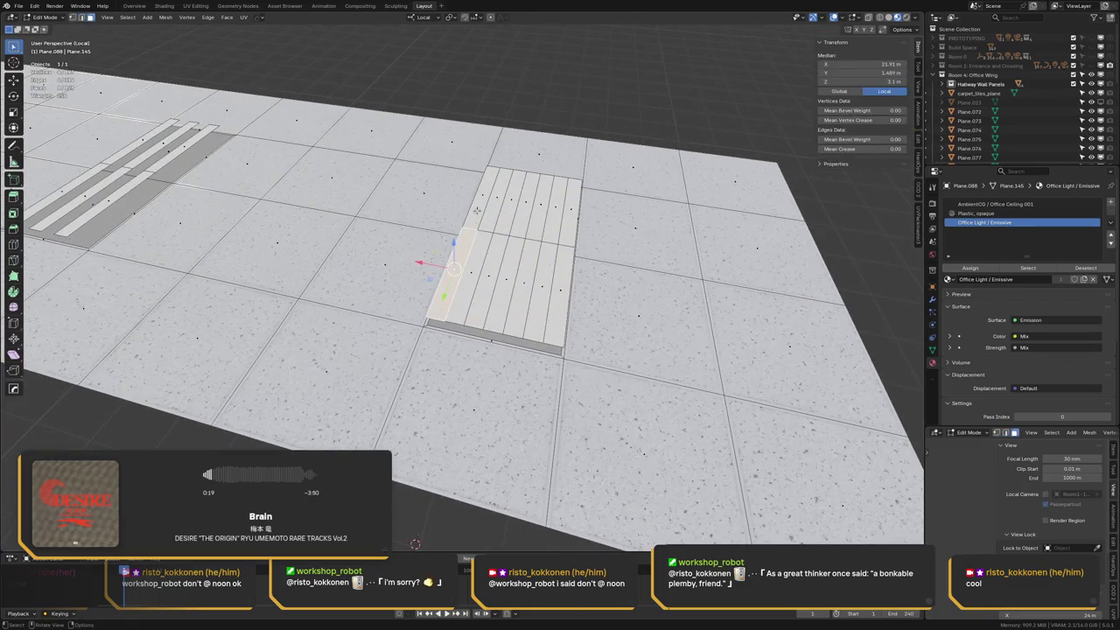
{"action": "left_click", "coordinate": [498, 243], "text": "shift"}
{"action": "left_click", "coordinate": [532, 247], "text": "shift"}
{"action": "left_click", "coordinate": [532, 248], "text": "shift"}
{"action": "left_click", "coordinate": [560, 249], "text": "shift"}
{"action": "key", "text": "x"}
{"action": "left_click", "coordinate": [638, 232]}
{"action": "mouse_move", "coordinate": [638, 232]}
{"action": "middle_mouse_down"}
{"action": "mouse_move", "coordinate": [555, 200]}
{"action": "mouse_move", "coordinate": [522, 248]}
{"action": "middle_mouse_up"}
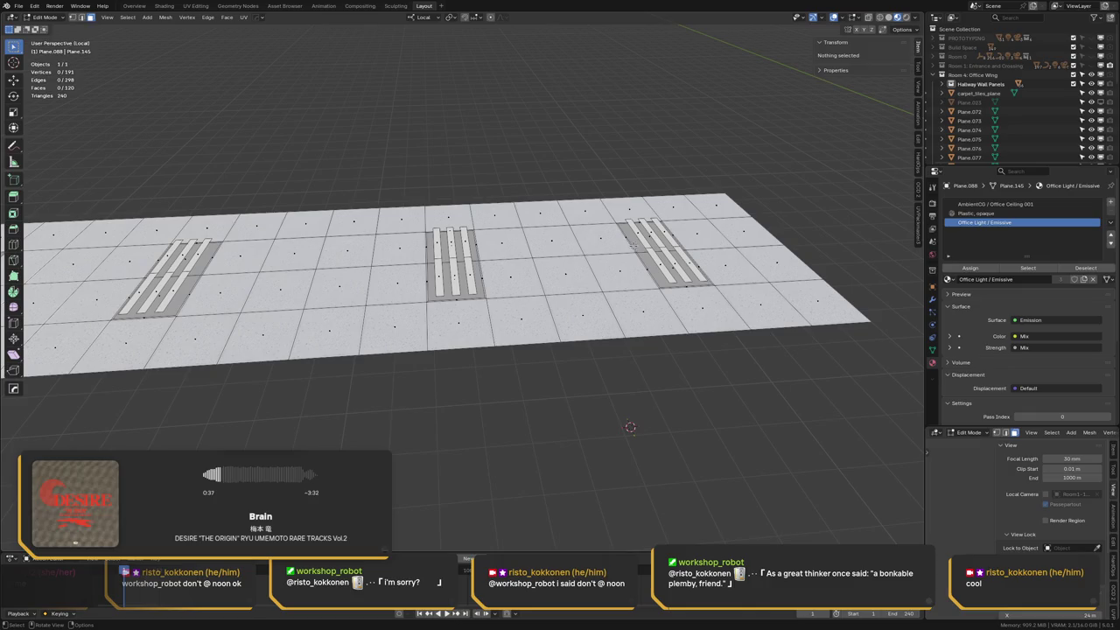
Select the light-strip faces in the fixtures and delete them from the ceiling mesh
{"action": "key", "text": "l"}
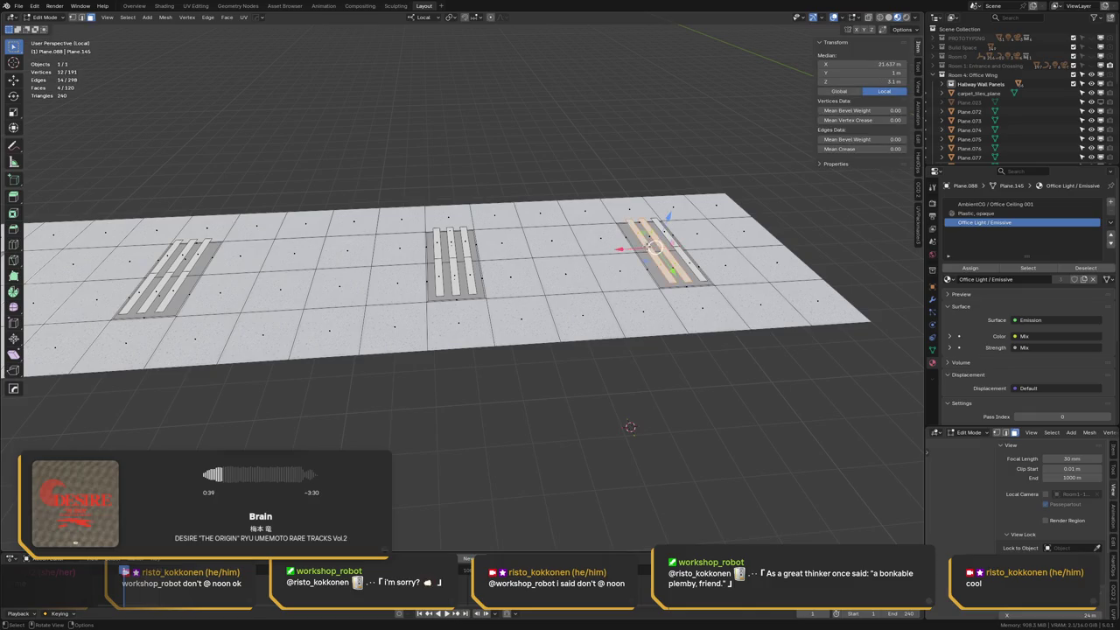
{"action": "key", "text": "l"}
{"action": "key", "text": "l"}
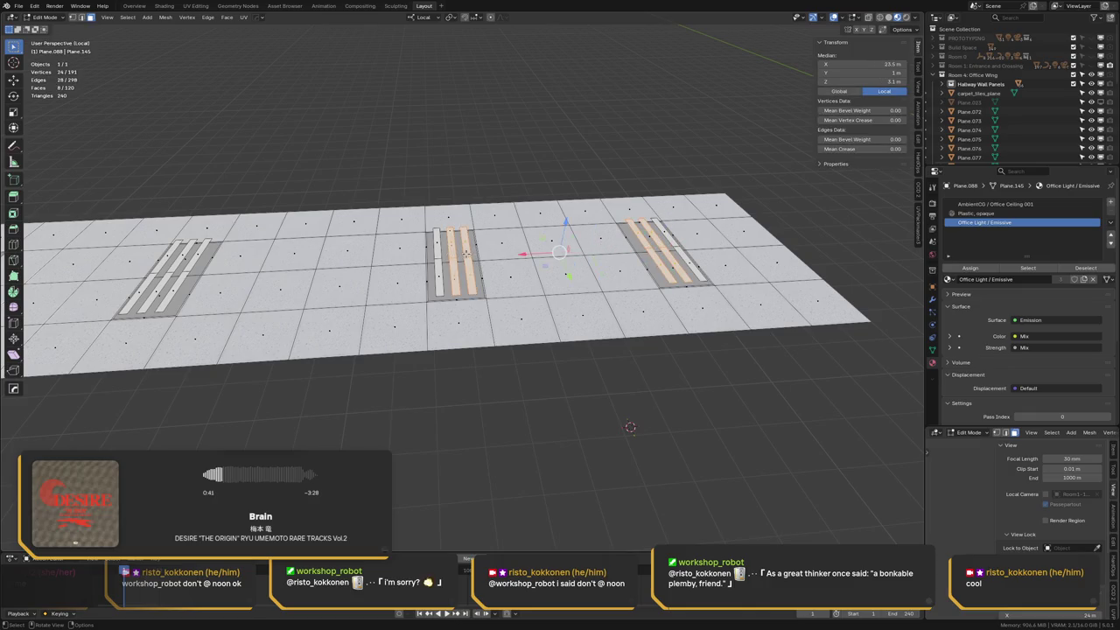
{"action": "middle_click_drag", "start_coordinate": [435, 255], "coordinate": [496, 255], "text": "shift"}
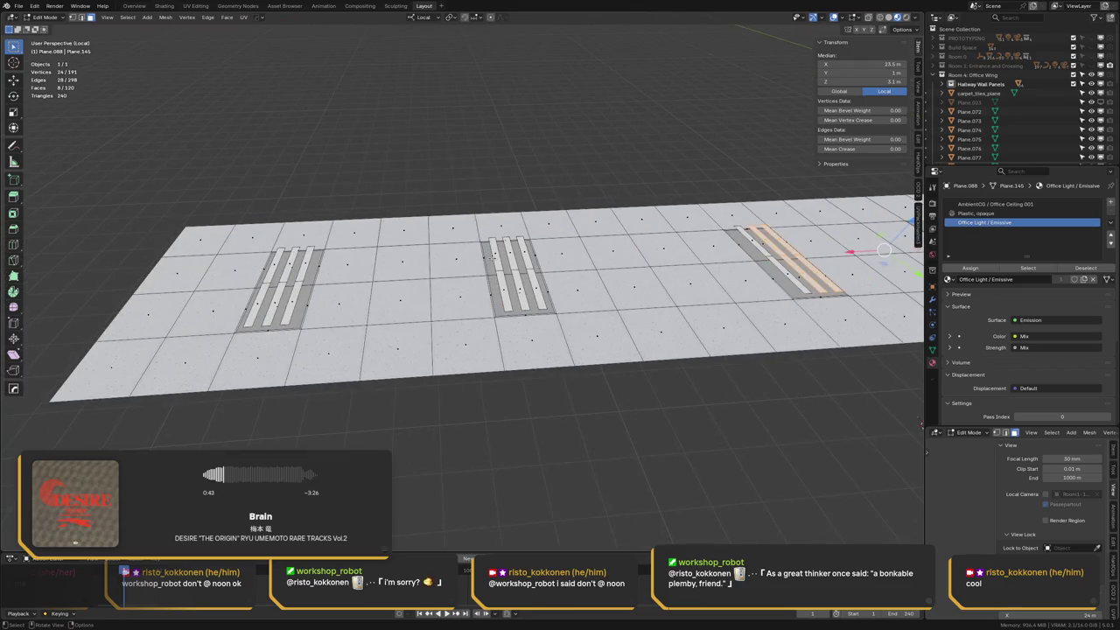
{"action": "key", "text": "l"}
{"action": "key", "text": "ctrl+z"}
{"action": "key", "text": "l"}
{"action": "key", "text": "l"}
{"action": "key", "text": "l"}
{"action": "key", "text": "l"}
{"action": "key", "text": "x"}
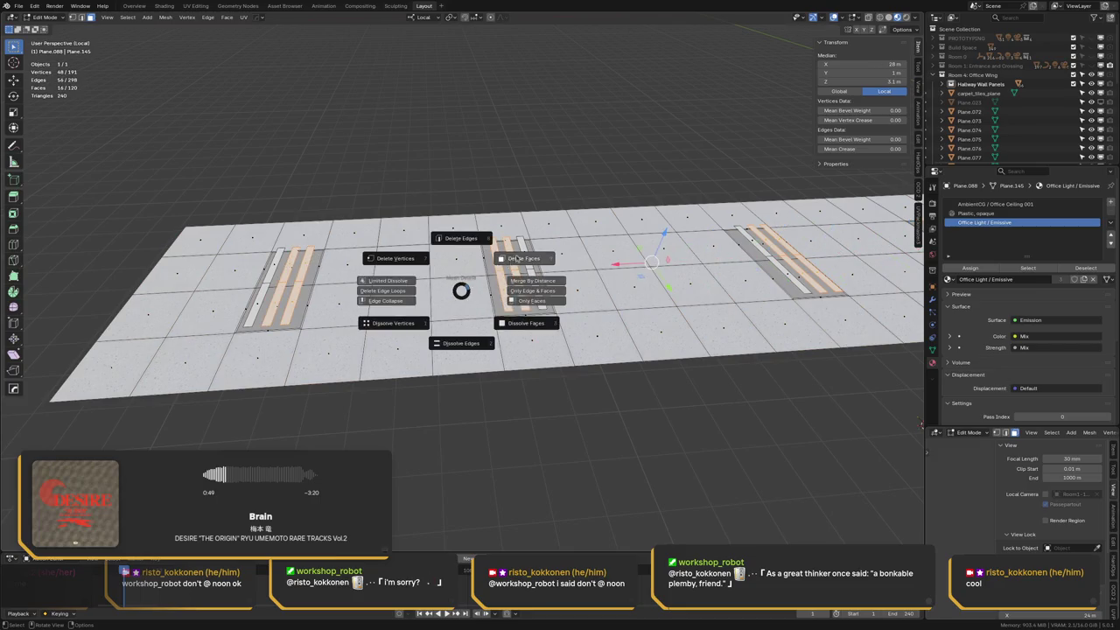
{"action": "left_click", "coordinate": [533, 320]}
Look up at the ceiling underside, then leave local view to show the whole model
{"action": "mouse_move", "coordinate": [532, 320]}
{"action": "middle_mouse_down"}
{"action": "mouse_move", "coordinate": [684, 516]}
{"action": "mouse_move", "coordinate": [473, 267]}
{"action": "middle_mouse_up"}
{"action": "mouse_move", "coordinate": [407, 248]}
{"action": "middle_mouse_down"}
{"action": "mouse_move", "coordinate": [398, 227]}
{"action": "mouse_move", "coordinate": [680, 400]}
{"action": "mouse_move", "coordinate": [297, 173]}
{"action": "mouse_move", "coordinate": [310, 224]}
{"action": "mouse_move", "coordinate": [323, 212]}
{"action": "middle_mouse_up"}
{"action": "key", "text": "KP_Divide"}
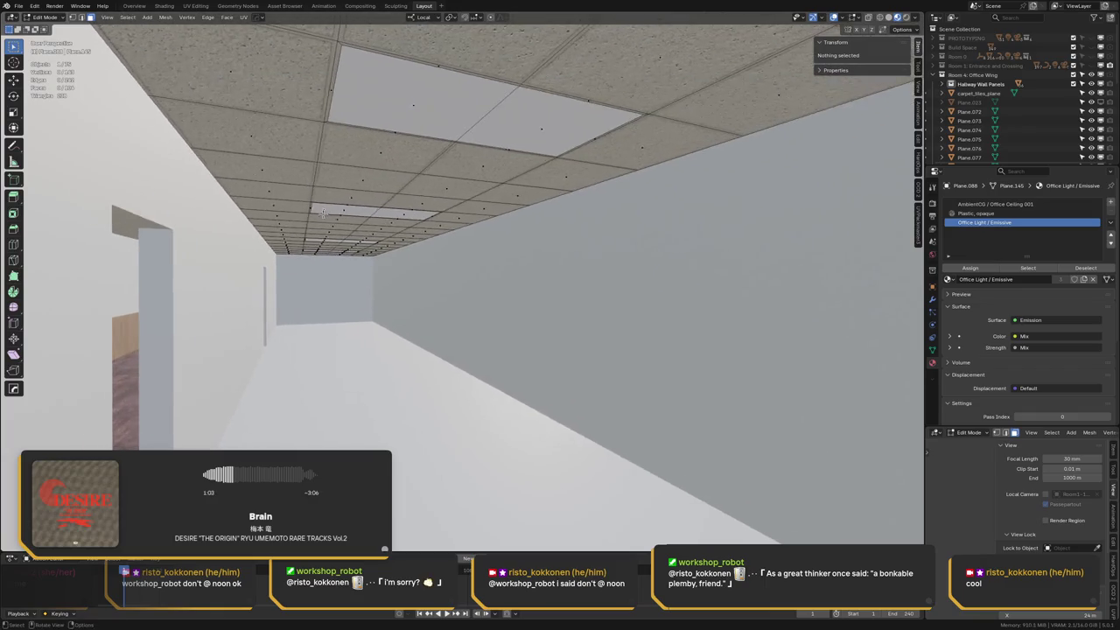
Return to Object Mode, mark a render region over the hallway, and switch to Rendered shading
{"action": "scroll", "coordinate": [319, 213], "scroll_direction": "up", "scroll_amount": 2}
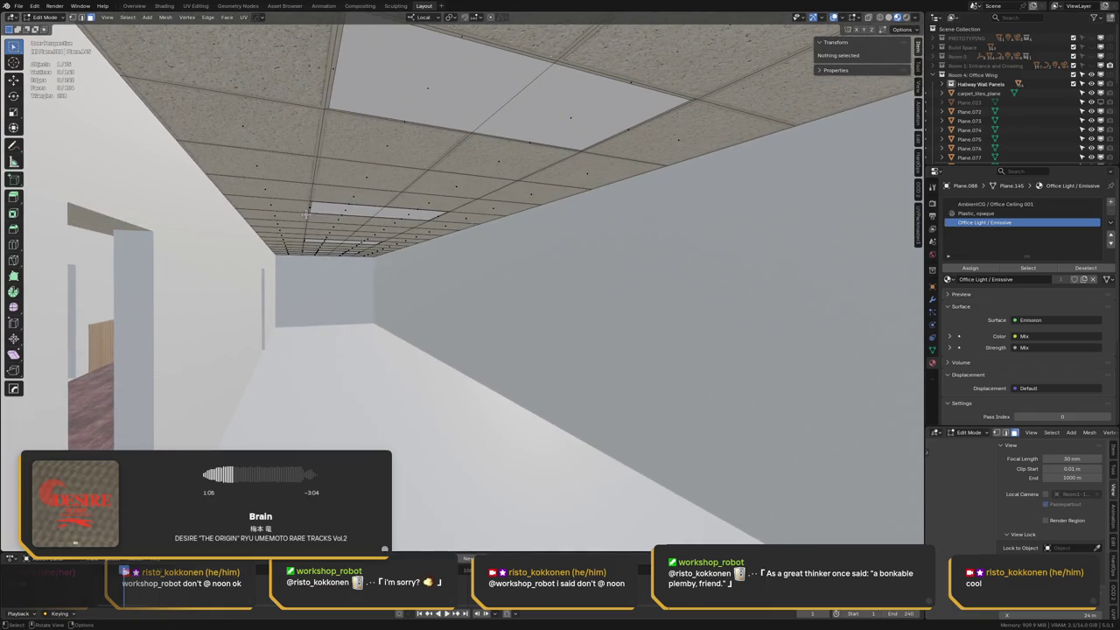
{"action": "key", "text": "ctrl+Tab"}
{"action": "left_click", "coordinate": [210, 219]}
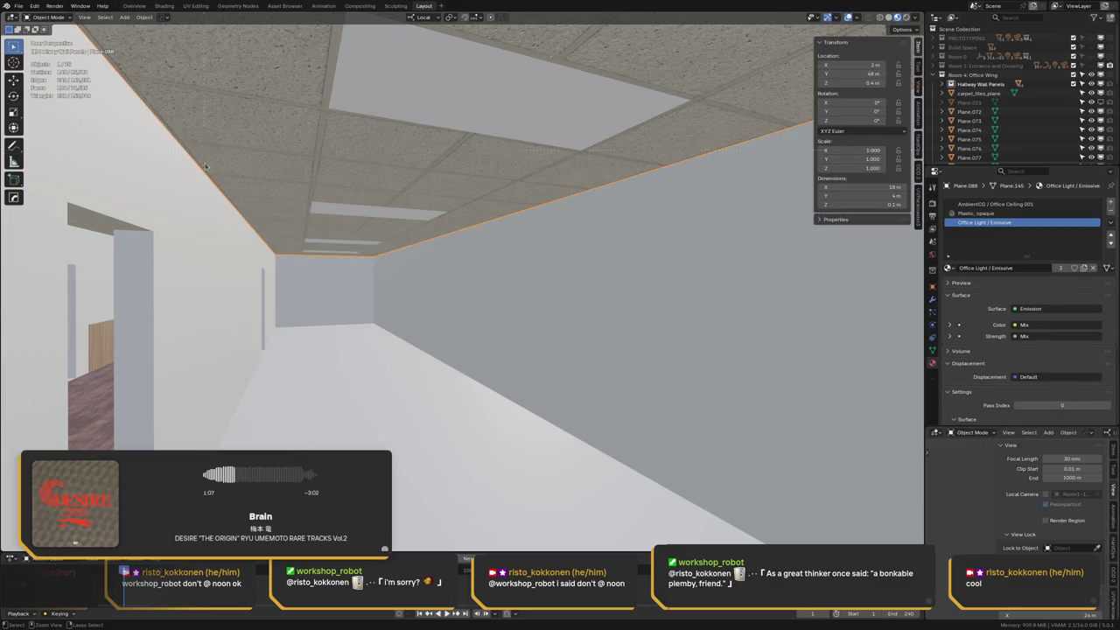
{"action": "key", "text": "shift+h"}
{"action": "mouse_move", "coordinate": [138, 37]}
{"action": "left_mouse_down"}
{"action": "mouse_move", "coordinate": [603, 462]}
{"action": "mouse_move", "coordinate": [784, 541]}
{"action": "left_mouse_up"}
{"action": "key", "text": "z"}
{"action": "left_click", "coordinate": [596, 266]}
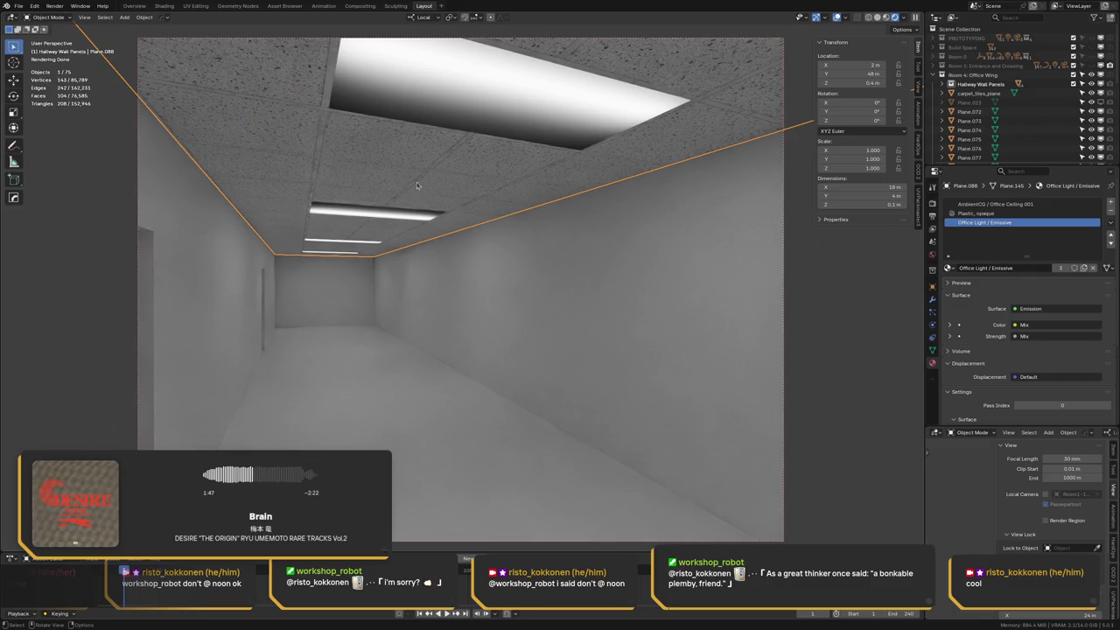
Switch to Solid shading and orbit down onto the long wall, briefly entering Edit Mode
{"action": "key", "text": "z"}
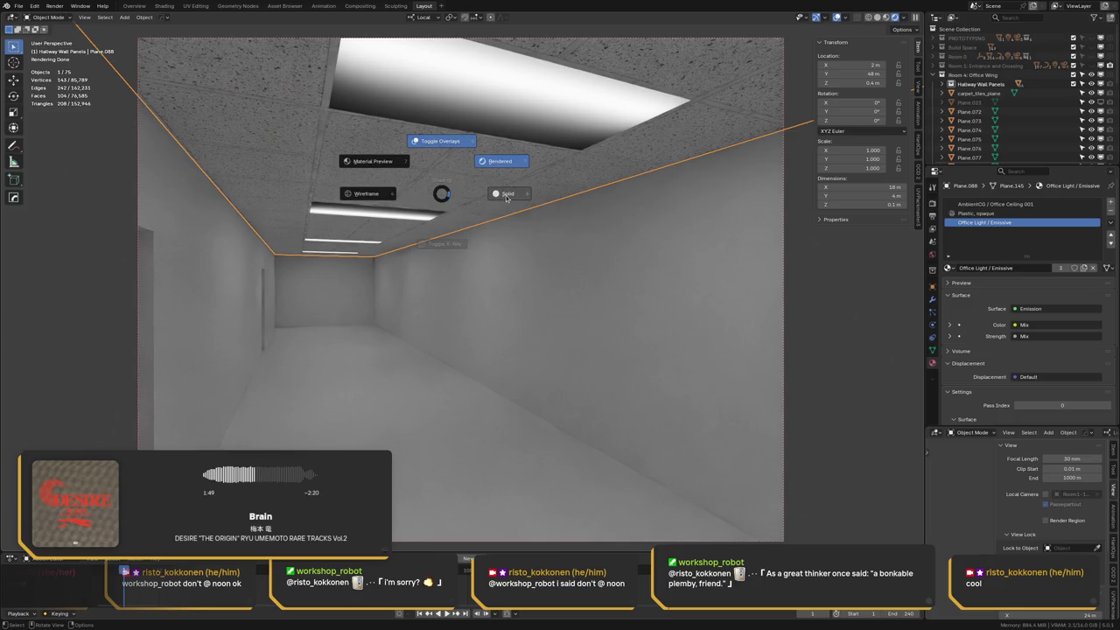
{"action": "left_click", "coordinate": [504, 199]}
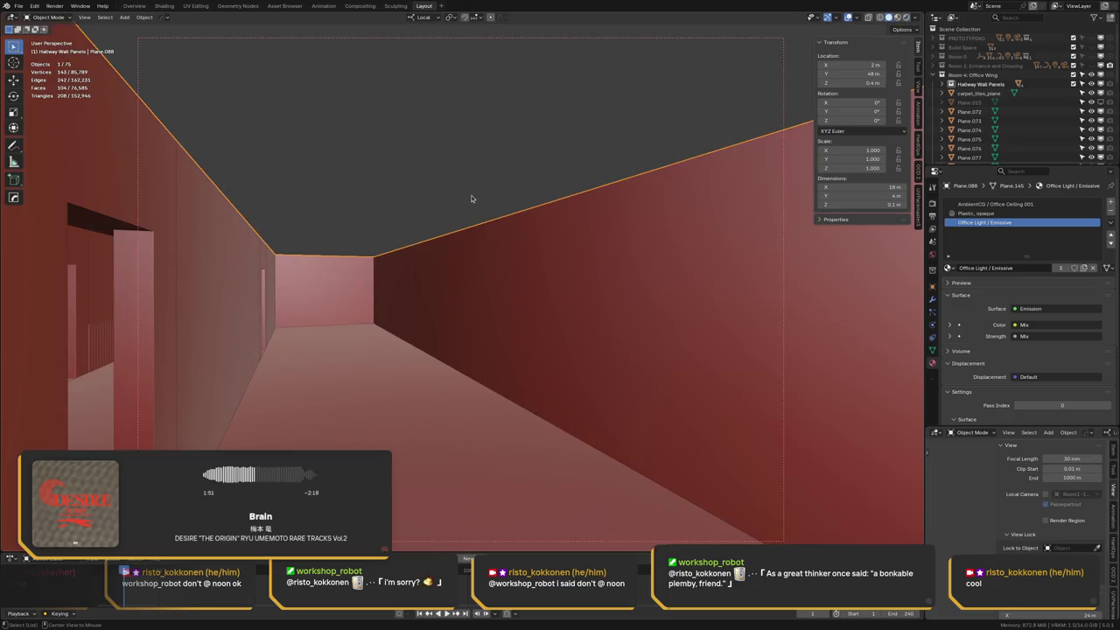
{"action": "mouse_move", "coordinate": [469, 196]}
{"action": "middle_mouse_down"}
{"action": "mouse_move", "coordinate": [456, 244]}
{"action": "mouse_move", "coordinate": [329, 246]}
{"action": "mouse_move", "coordinate": [277, 219]}
{"action": "middle_mouse_up"}
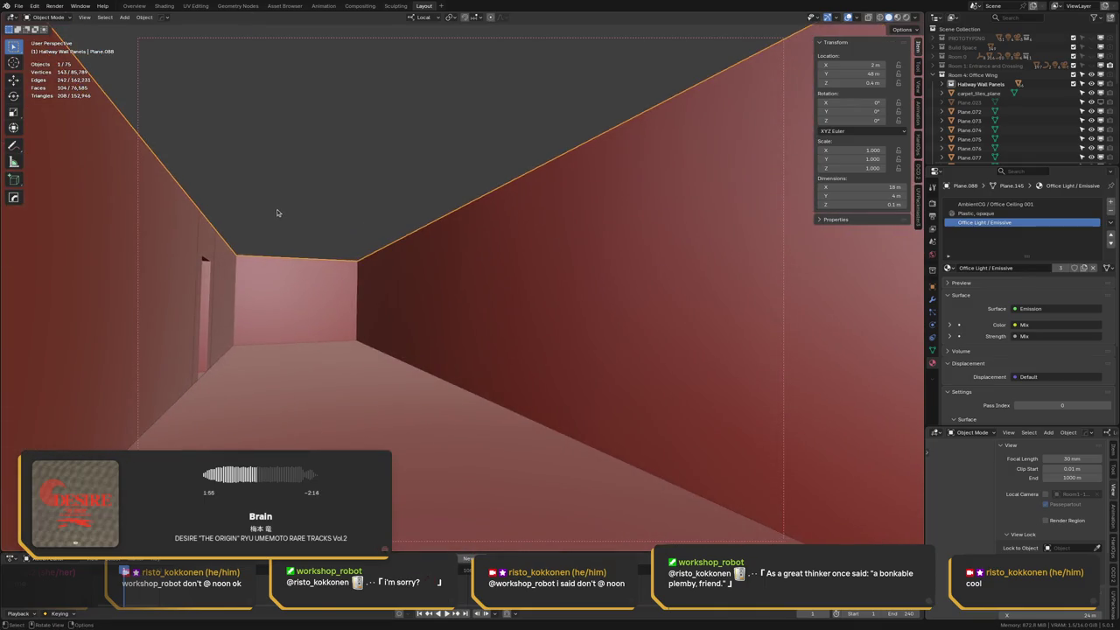
{"action": "key", "text": "Tab"}
{"action": "key", "text": "a"}
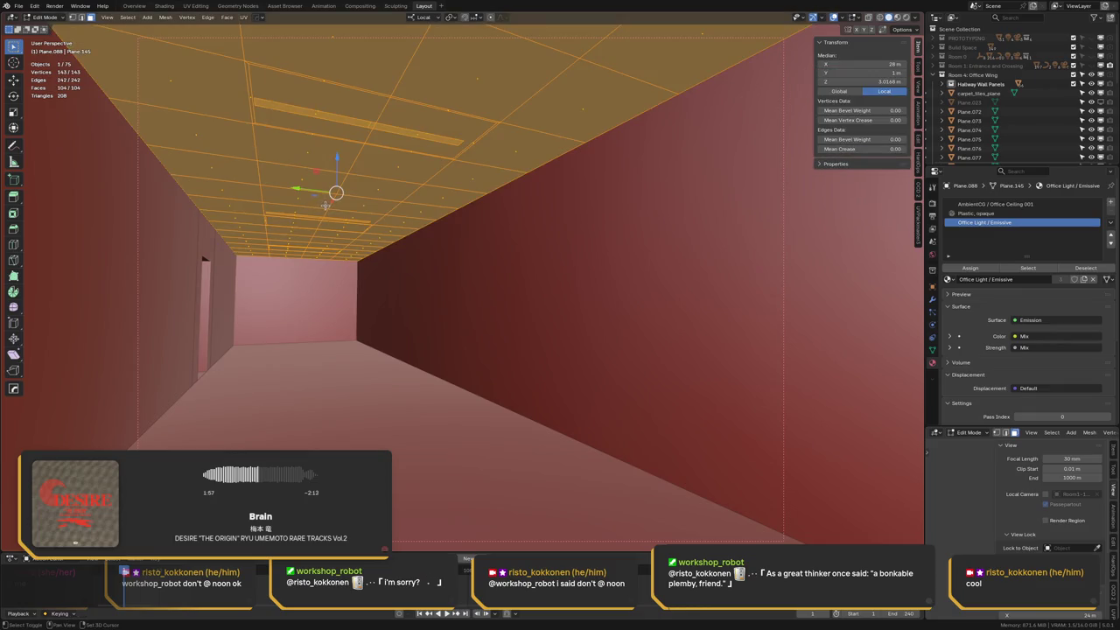
{"action": "key", "text": "alt+a"}
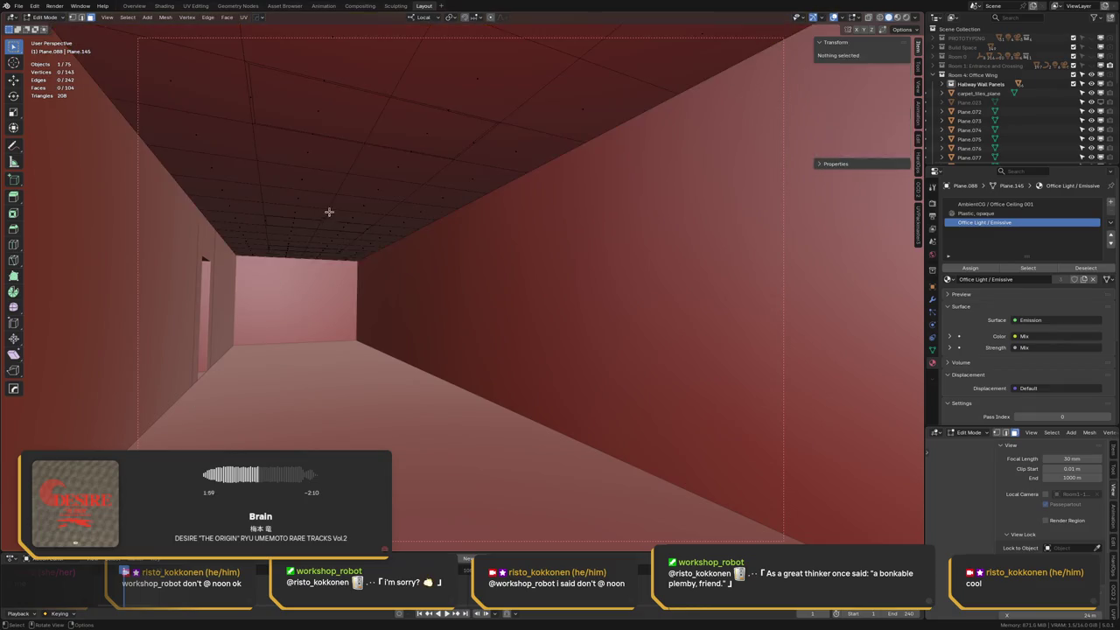
{"action": "middle_click_drag", "start_coordinate": [363, 211], "coordinate": [375, 218]}
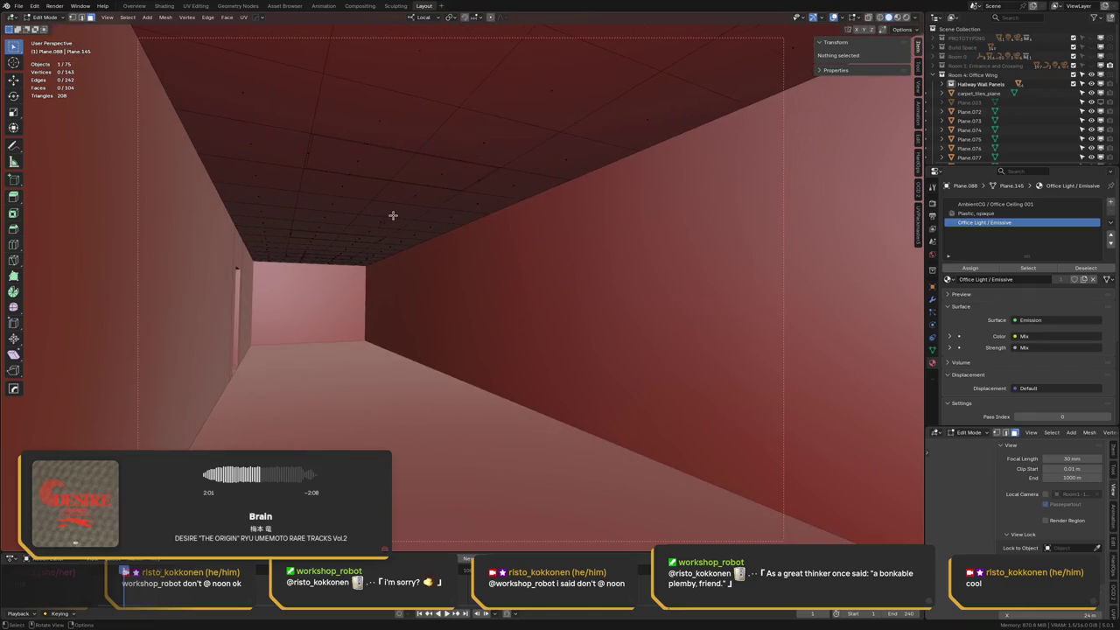
{"action": "key", "text": "Tab"}
Check the ceiling lights in Rendered shading, then go back to Solid and inspect the tiles
{"action": "key", "text": "z"}
{"action": "left_click", "coordinate": [474, 195]}
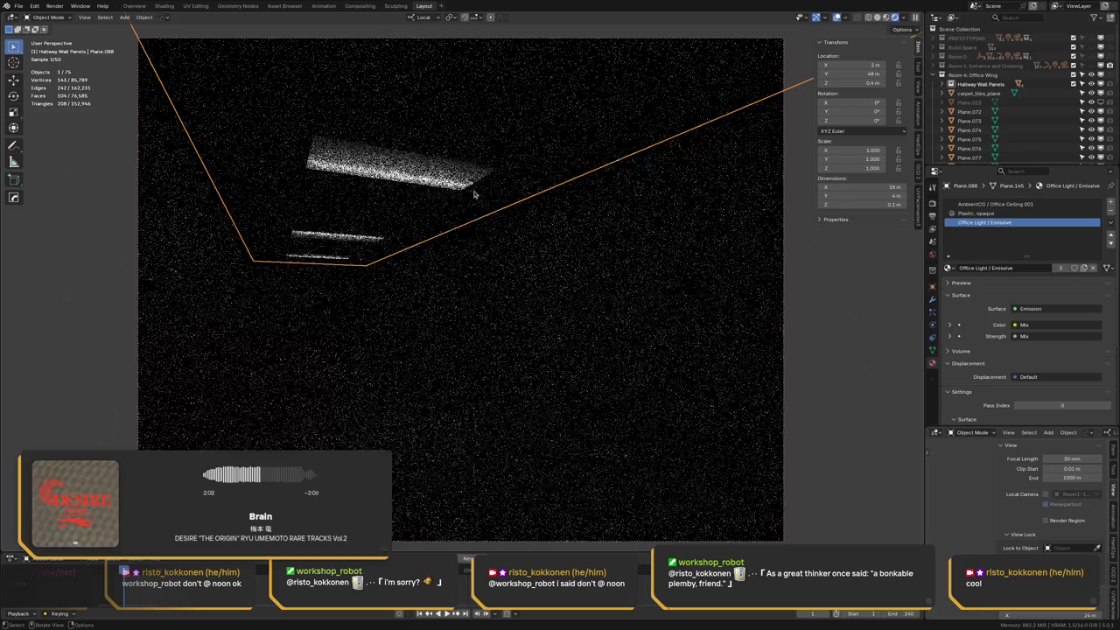
{"action": "key", "text": "z"}
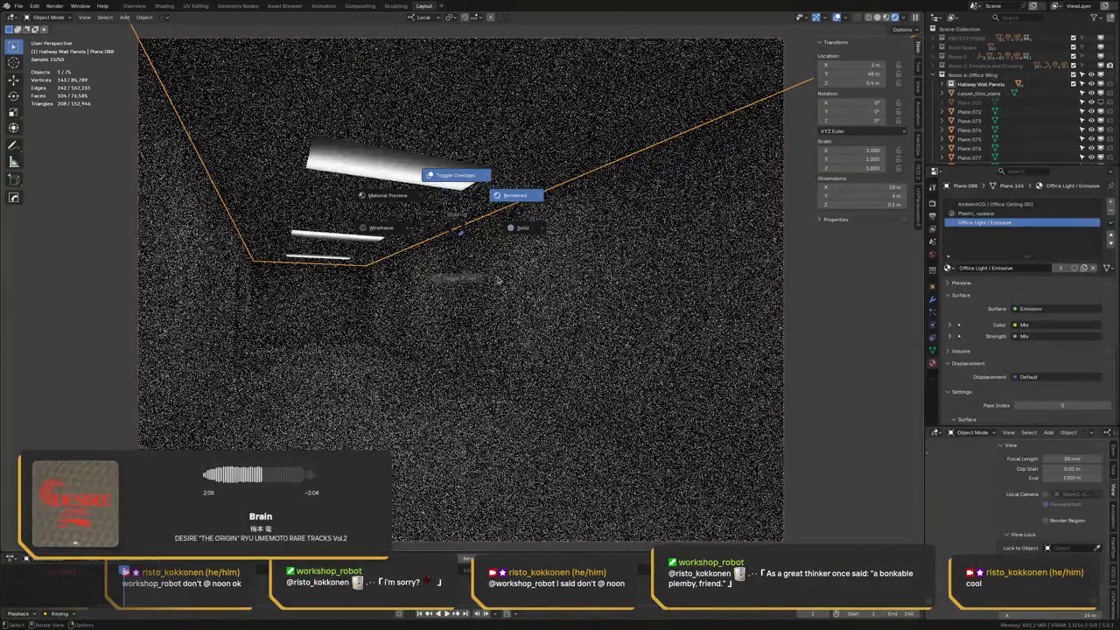
{"action": "left_click", "coordinate": [440, 190]}
{"action": "key", "text": "Tab"}
{"action": "mouse_move", "coordinate": [498, 175]}
{"action": "middle_mouse_down"}
{"action": "mouse_move", "coordinate": [505, 232]}
{"action": "mouse_move", "coordinate": [545, 242]}
{"action": "mouse_move", "coordinate": [733, 110]}
{"action": "middle_mouse_up"}
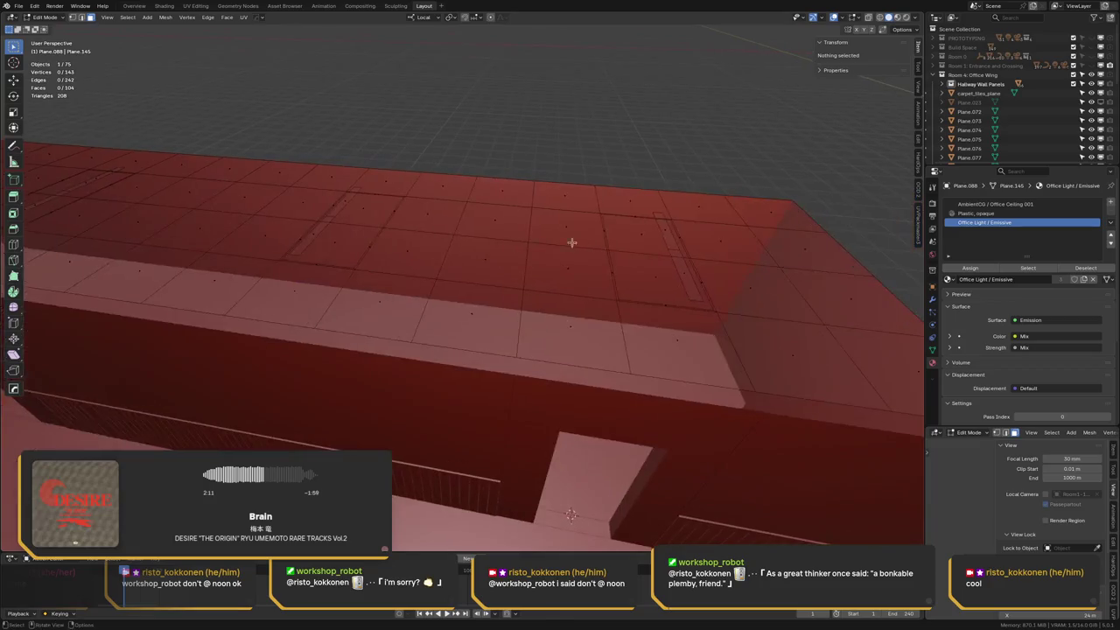
{"action": "key", "text": "Tab"}
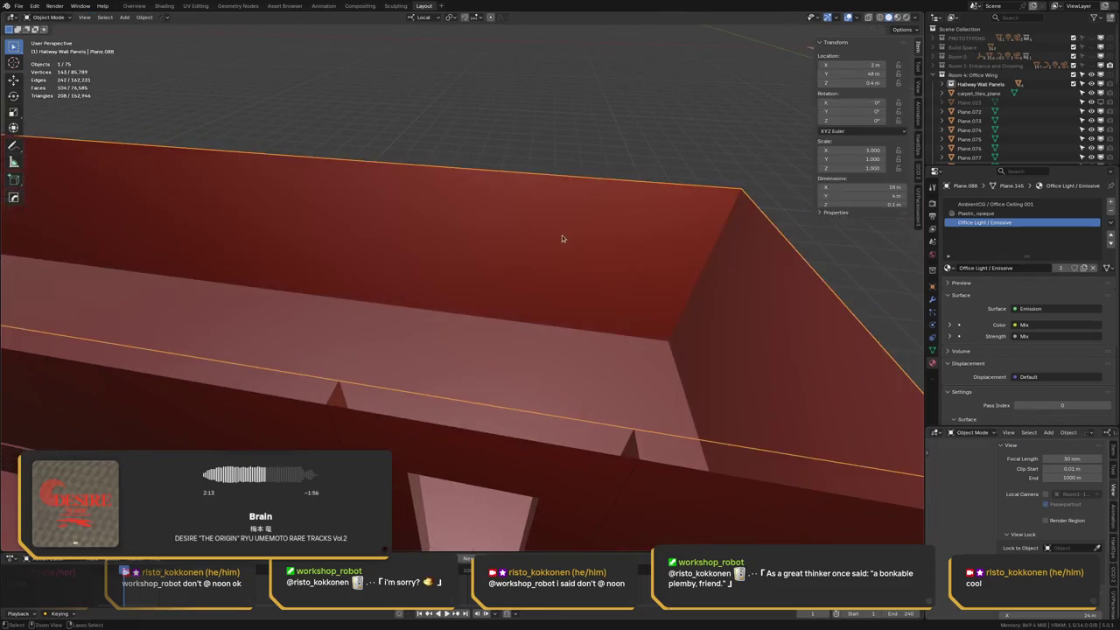
Enter Edit Mode on ceiling Plane.088 with hidden light-strip geometry revealed and nothing selected
{"action": "left_click", "coordinate": [550, 238]}
{"action": "key", "text": "Tab"}
{"action": "key", "text": "ctrl+z"}
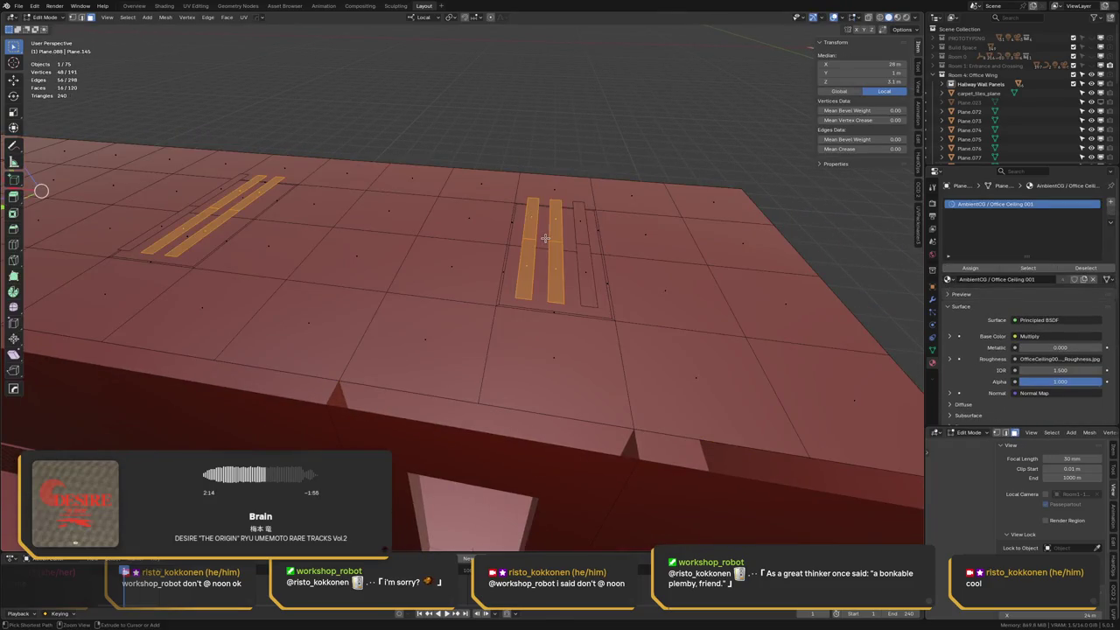
{"action": "key", "text": "ctrl+z"}
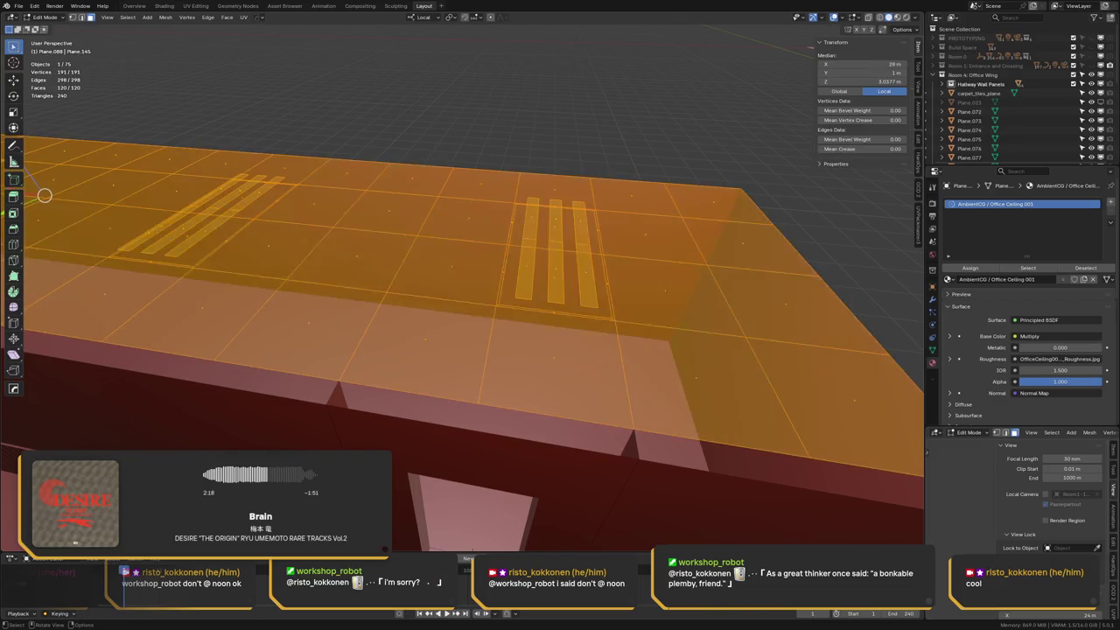
{"action": "key", "text": "alt+a"}
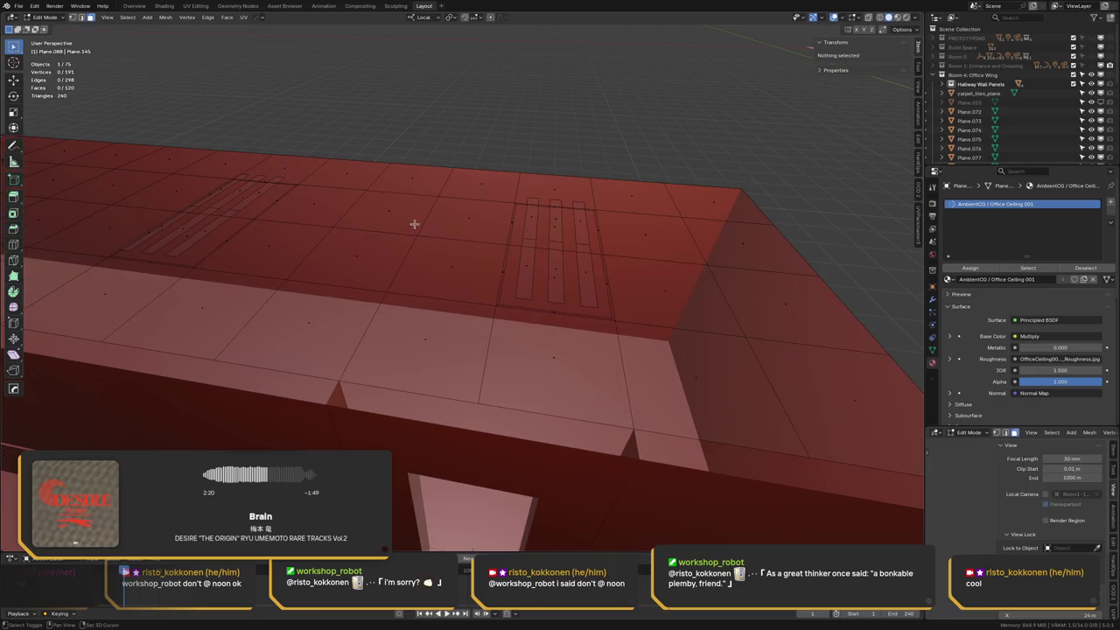
{"action": "middle_click_drag", "start_coordinate": [411, 223], "coordinate": [534, 233]}
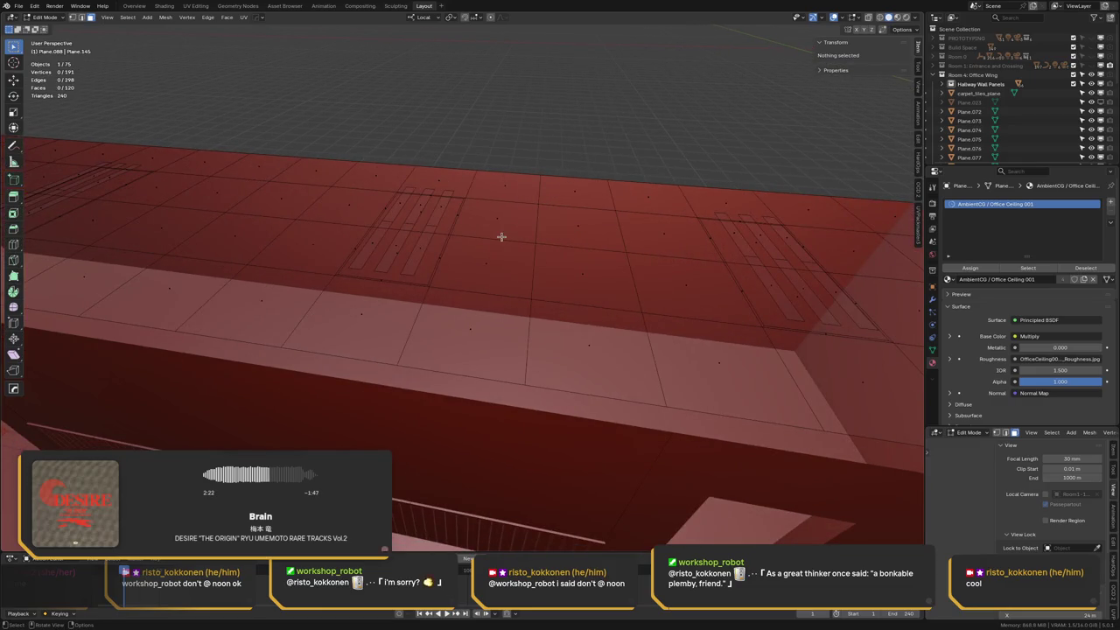
{"action": "middle_click_drag", "start_coordinate": [484, 215], "coordinate": [484, 77]}
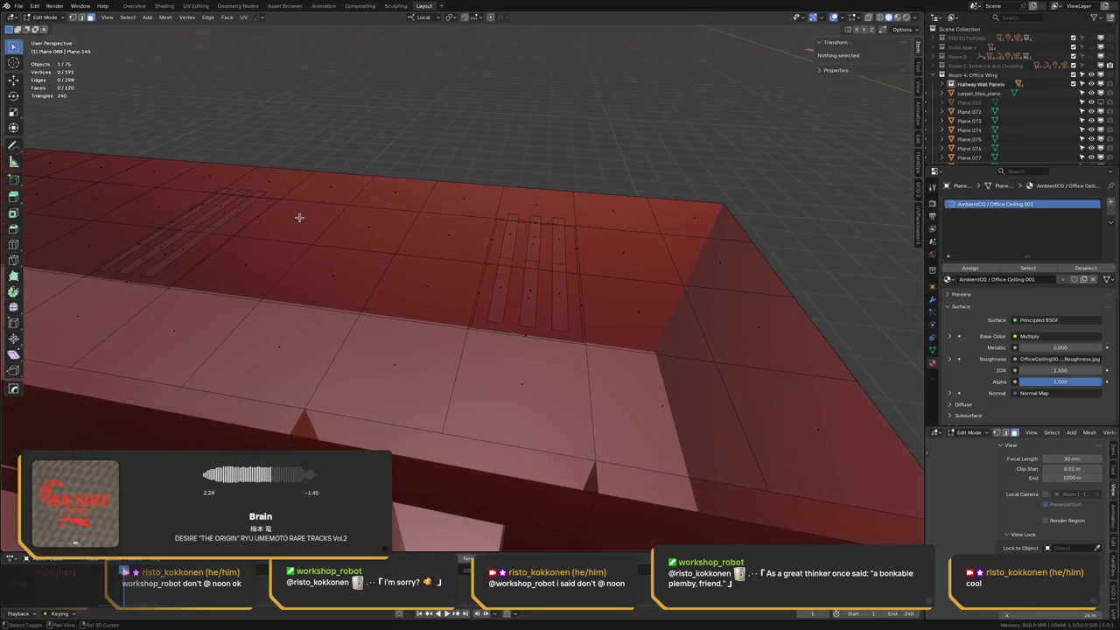
{"action": "middle_click_drag", "start_coordinate": [297, 217], "coordinate": [333, 228]}
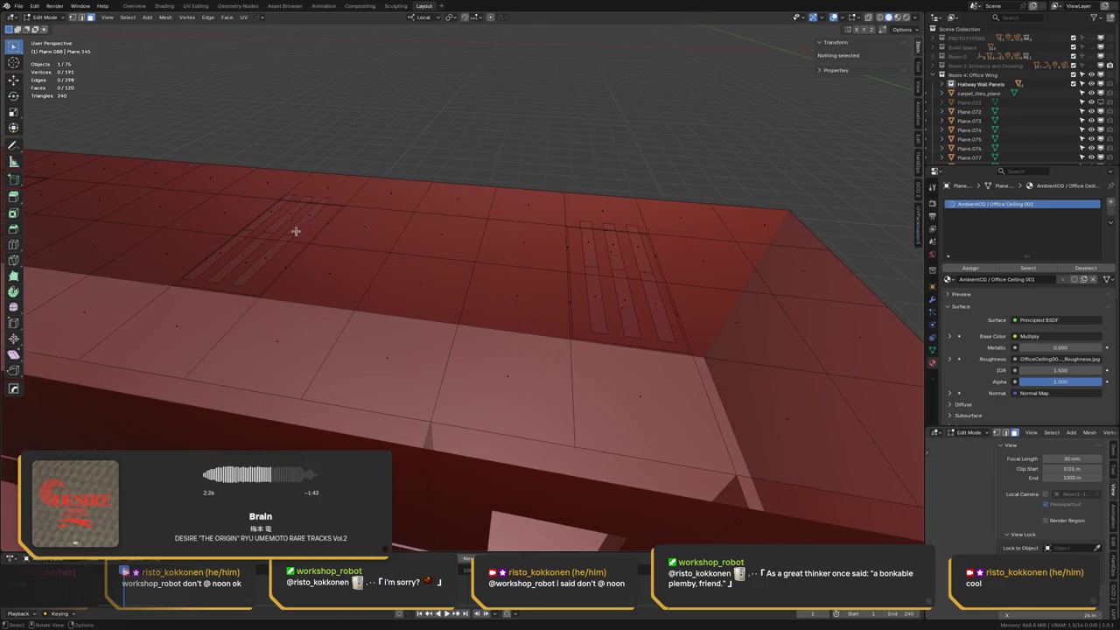
Delete the six leftover light strips and save LCPC - Environments.blend
{"action": "key", "text": "l"}
{"action": "key", "text": "l"}
{"action": "key", "text": "l"}
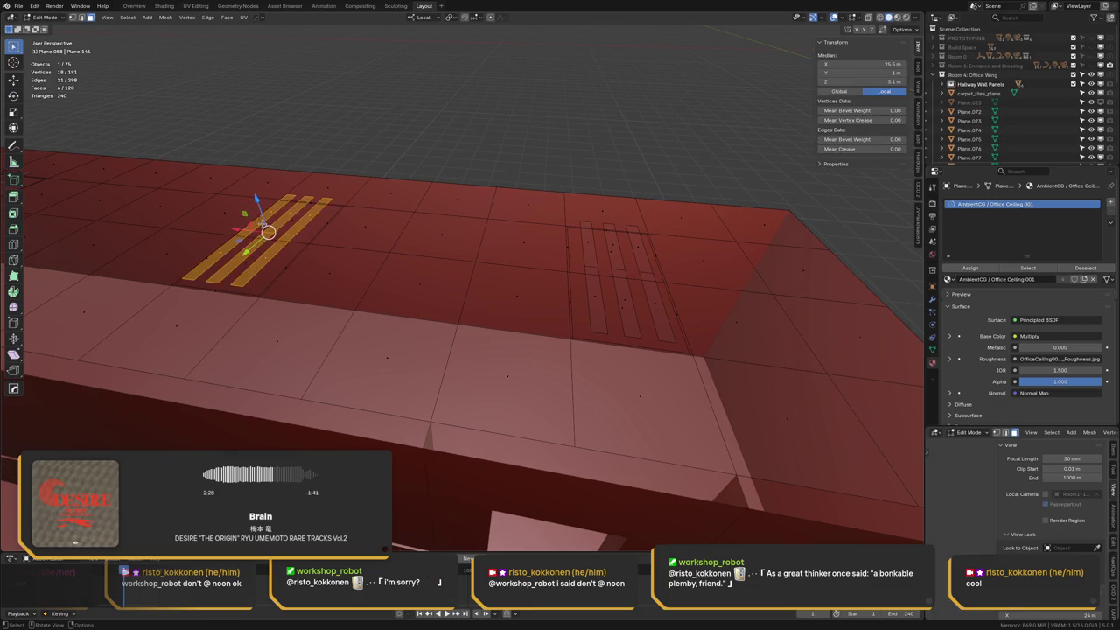
{"action": "key", "text": "grave"}
{"action": "mouse_move", "coordinate": [268, 229]}
{"action": "middle_mouse_down"}
{"action": "mouse_move", "coordinate": [325, 217]}
{"action": "mouse_move", "coordinate": [490, 225]}
{"action": "mouse_move", "coordinate": [569, 212]}
{"action": "mouse_move", "coordinate": [404, 234]}
{"action": "middle_mouse_up"}
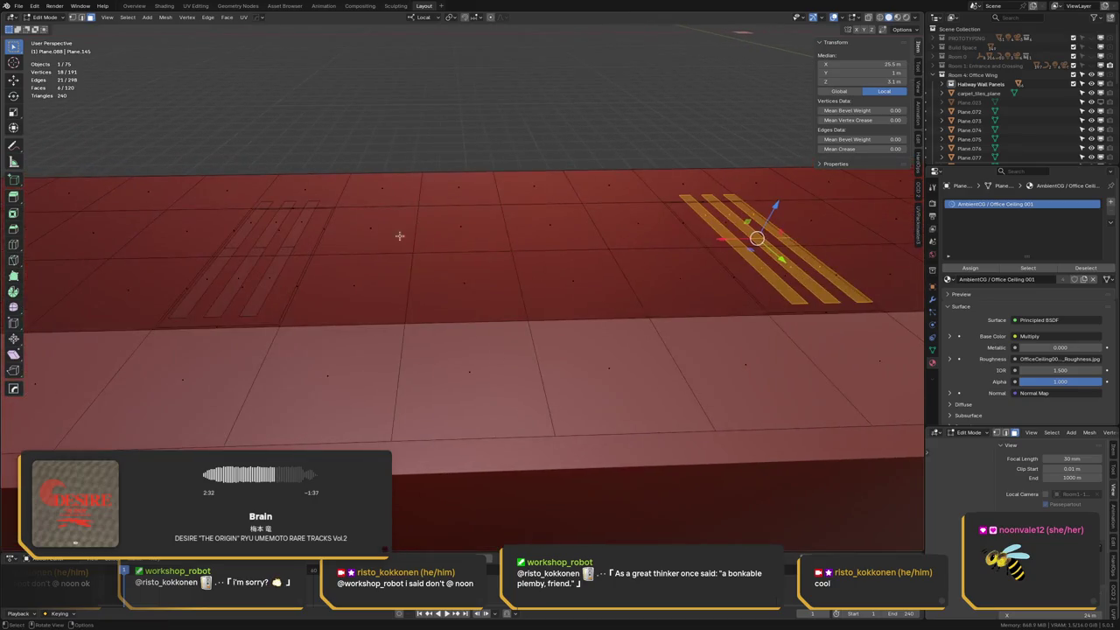
{"action": "key", "text": "l"}
{"action": "key", "text": "l"}
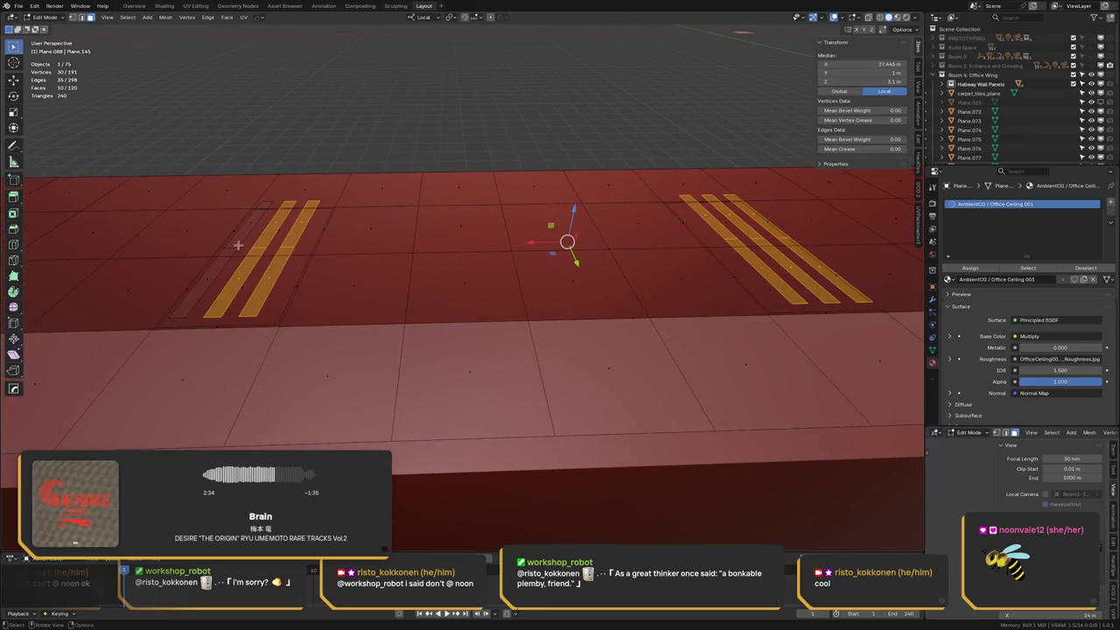
{"action": "key", "text": "l"}
{"action": "key", "text": "x"}
{"action": "left_click", "coordinate": [372, 218]}
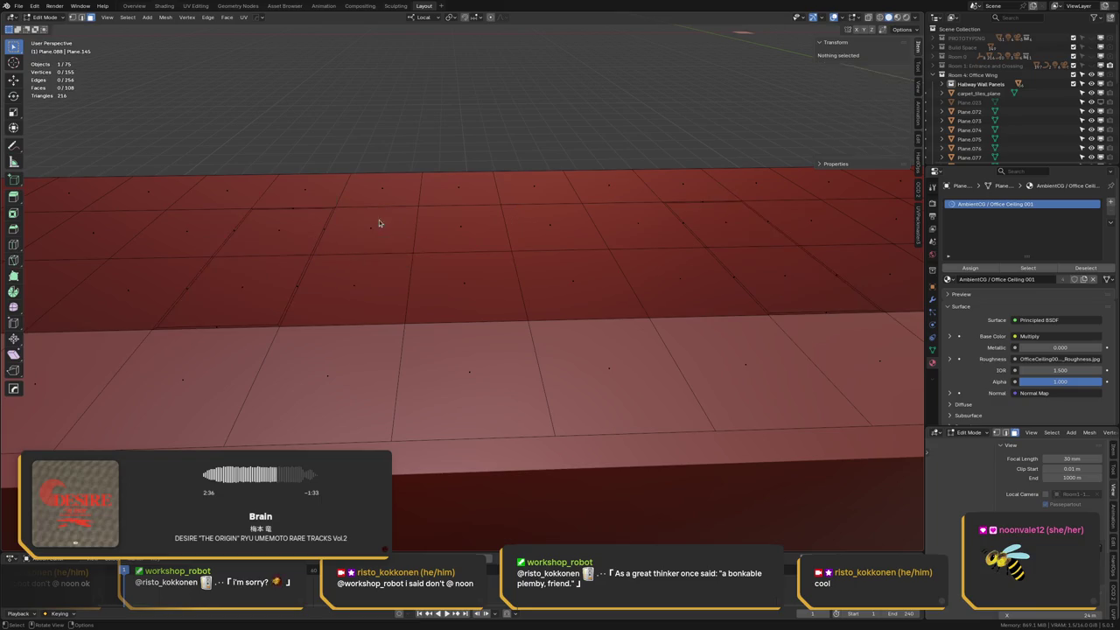
{"action": "mouse_move", "coordinate": [487, 219]}
{"action": "middle_mouse_down"}
{"action": "mouse_move", "coordinate": [388, 220]}
{"action": "mouse_move", "coordinate": [425, 220]}
{"action": "mouse_move", "coordinate": [433, 236]}
{"action": "middle_mouse_up"}
{"action": "key", "text": "ctrl+s"}
{"action": "key", "text": "Tab"}
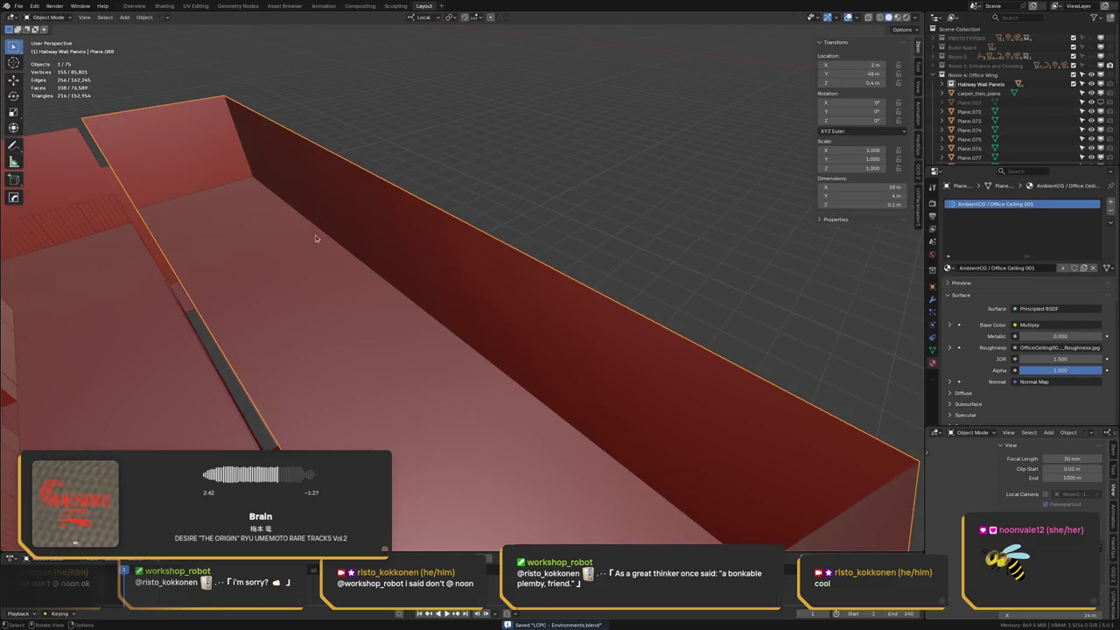
Look around inside the corridor and save the blend file
{"action": "mouse_move", "coordinate": [219, 227]}
{"action": "middle_mouse_down"}
{"action": "mouse_move", "coordinate": [186, 244]}
{"action": "mouse_move", "coordinate": [182, 221]}
{"action": "mouse_move", "coordinate": [246, 224]}
{"action": "mouse_move", "coordinate": [301, 195]}
{"action": "mouse_move", "coordinate": [328, 204]}
{"action": "middle_mouse_up"}
{"action": "scroll", "coordinate": [175, 224], "scroll_direction": "up", "scroll_amount": 5}
{"action": "scroll", "coordinate": [179, 210], "scroll_direction": "up", "scroll_amount": 5}
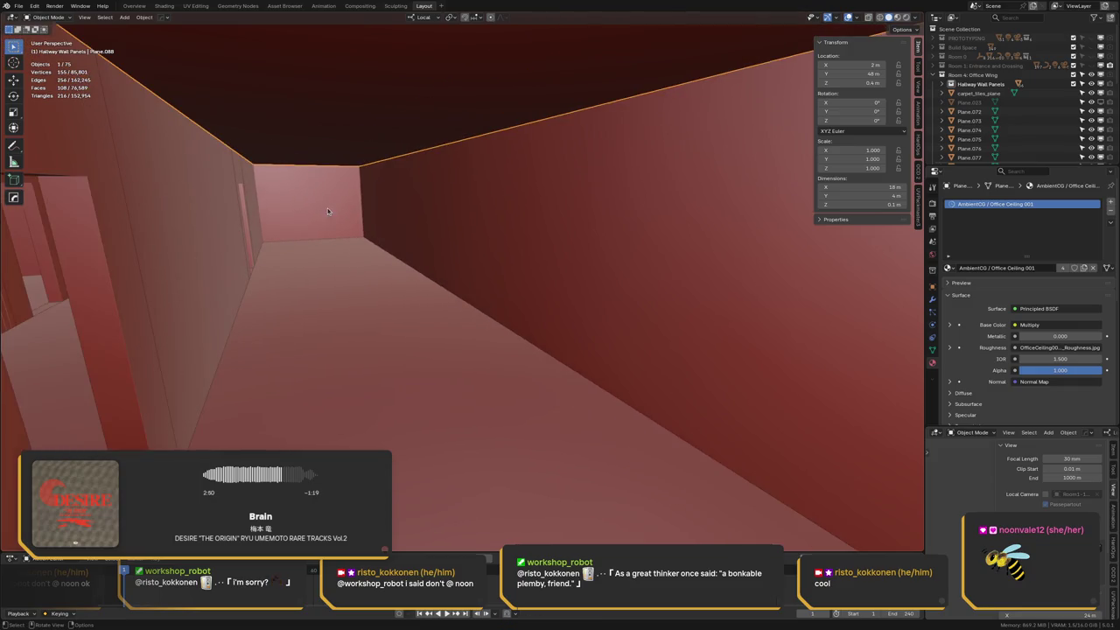
{"action": "middle_click_drag", "start_coordinate": [364, 221], "coordinate": [343, 208]}
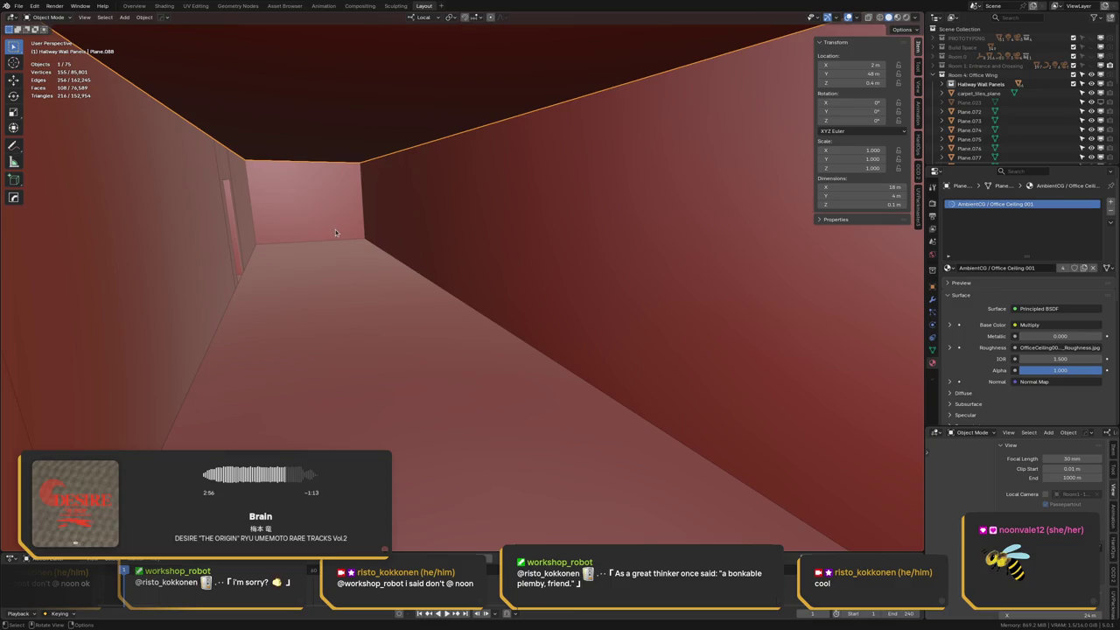
{"action": "mouse_move", "coordinate": [336, 196]}
{"action": "middle_mouse_down"}
{"action": "mouse_move", "coordinate": [324, 193]}
{"action": "mouse_move", "coordinate": [374, 201]}
{"action": "mouse_move", "coordinate": [254, 190]}
{"action": "mouse_move", "coordinate": [327, 163]}
{"action": "mouse_move", "coordinate": [303, 183]}
{"action": "mouse_move", "coordinate": [330, 180]}
{"action": "middle_mouse_up"}
{"action": "key", "text": "ctrl+s"}
{"action": "key", "text": "ctrl+s"}
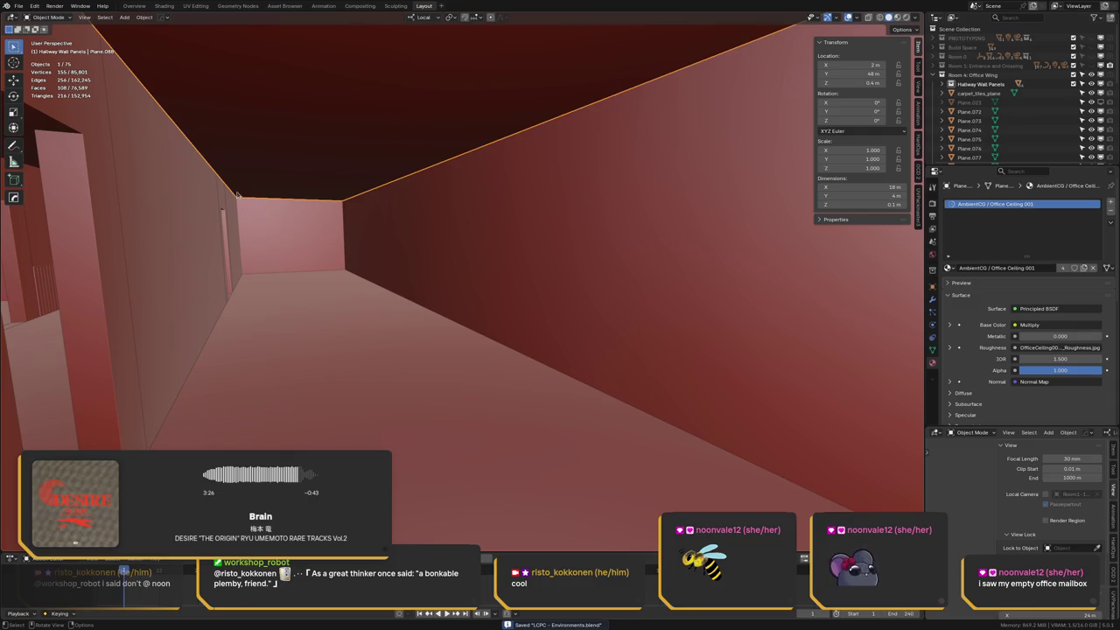
Preview the corridor region in Rendered shading, then return to Solid and Edit Mode with nothing selected
{"action": "key", "text": "b"}
{"action": "mouse_move", "coordinate": [115, 66]}
{"action": "left_mouse_down"}
{"action": "mouse_move", "coordinate": [280, 173]}
{"action": "mouse_move", "coordinate": [551, 309]}
{"action": "left_mouse_up"}
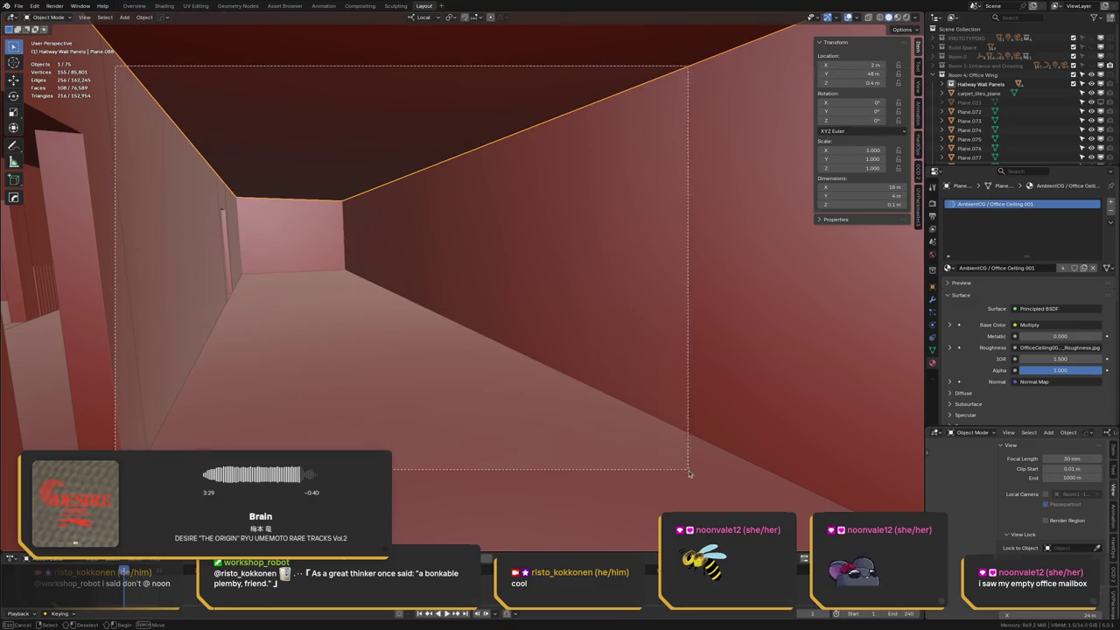
{"action": "key", "text": "z"}
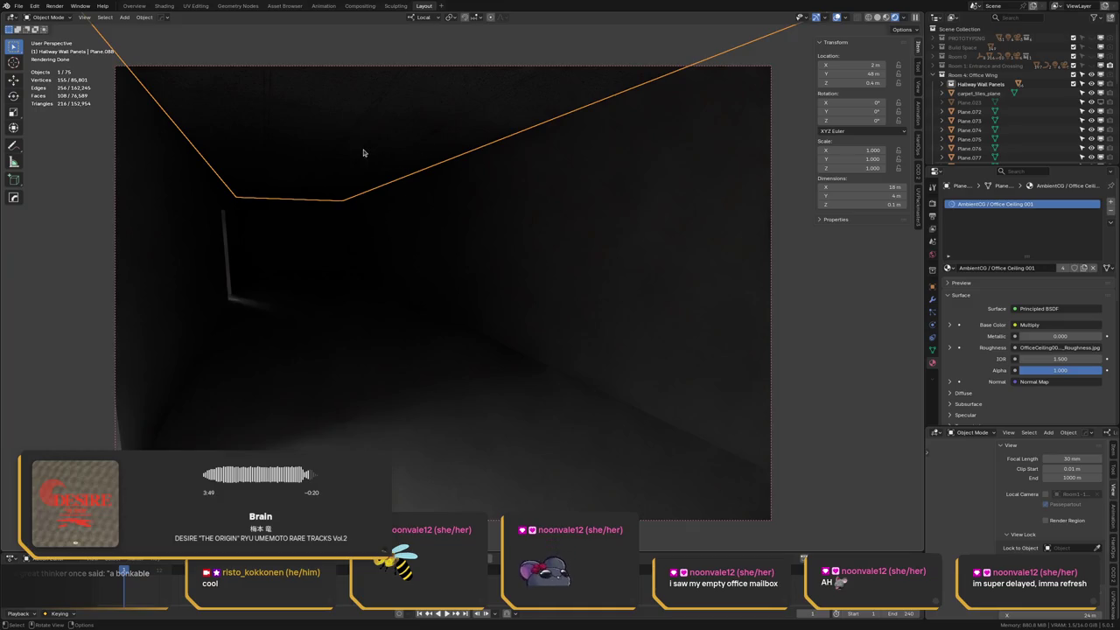
{"action": "key", "text": "z"}
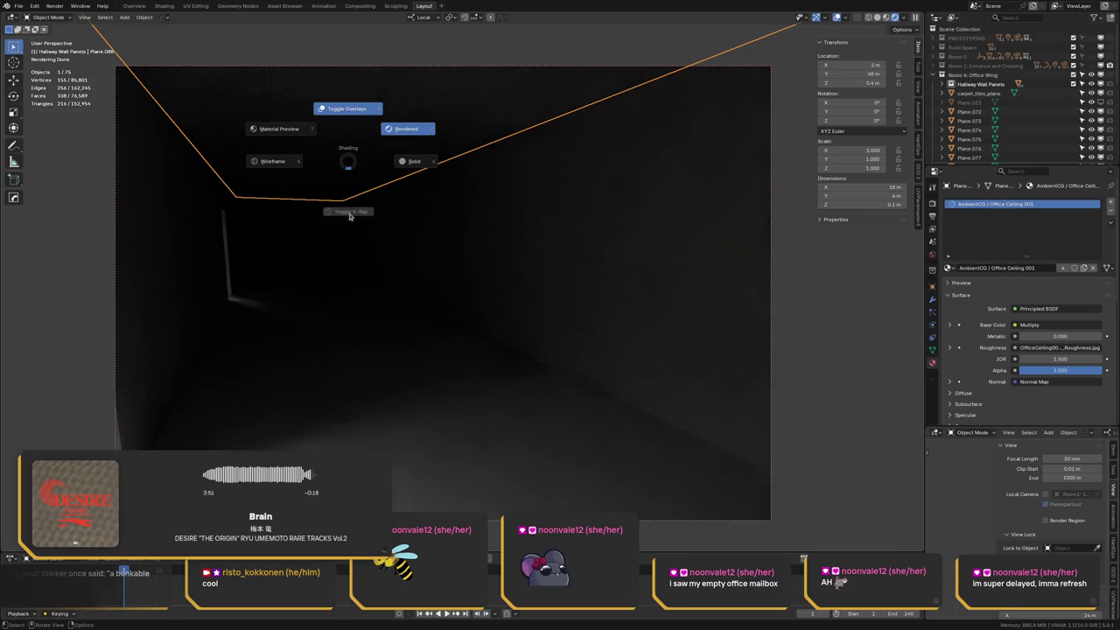
{"action": "left_click", "coordinate": [408, 165]}
{"action": "key", "text": "Tab"}
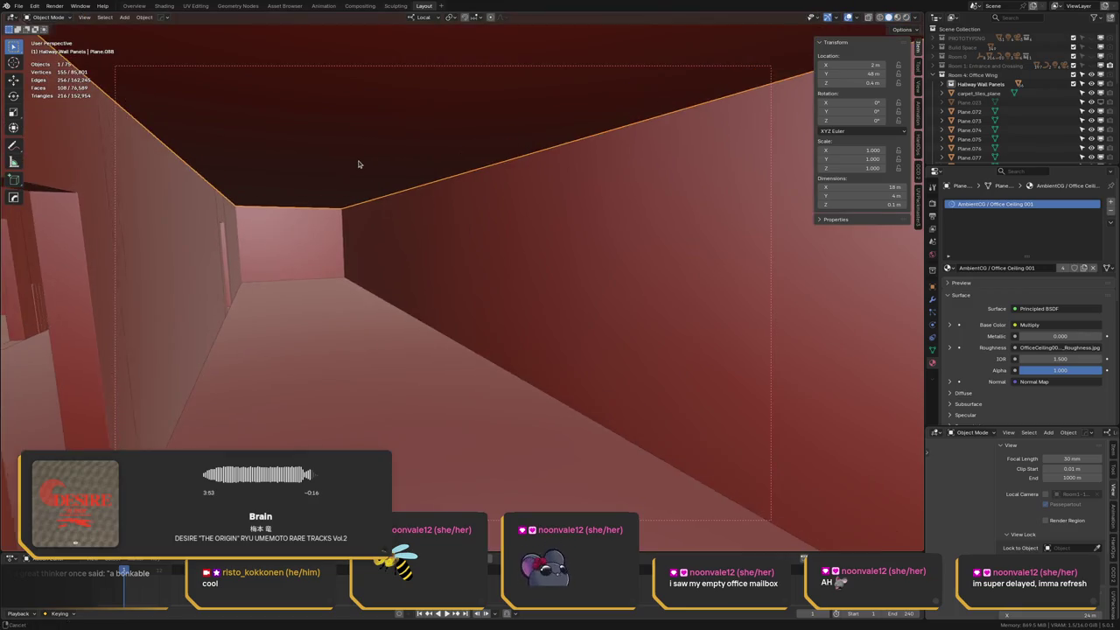
{"action": "key", "text": "alt+a"}
{"action": "scroll", "coordinate": [405, 143], "scroll_direction": "up", "scroll_amount": 5}
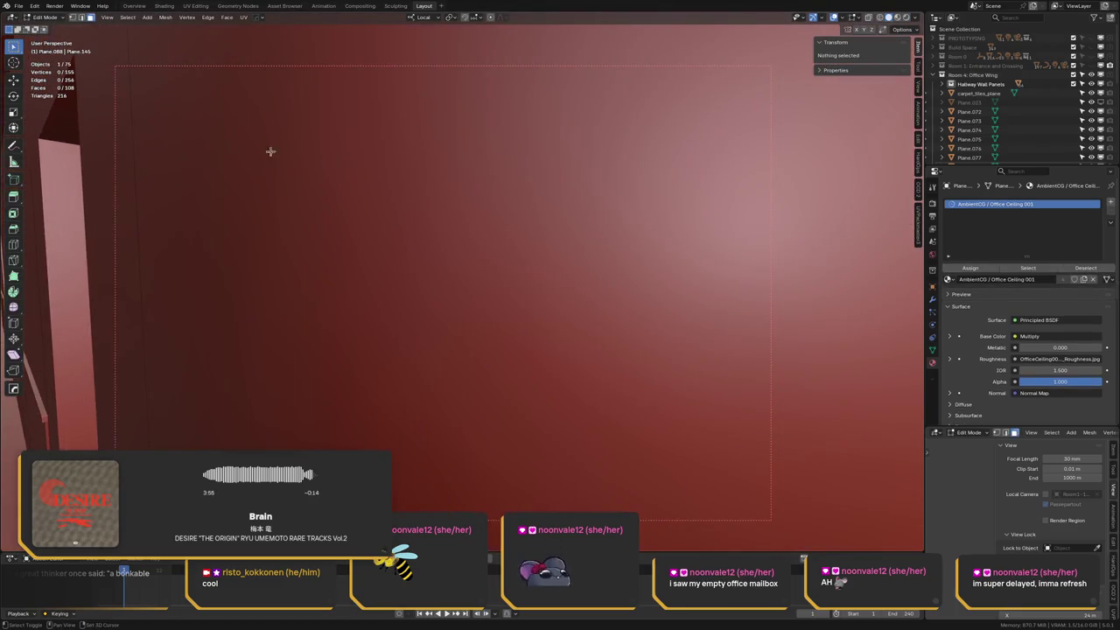
Unhide all objects and view the ceiling in Material Preview shading
{"action": "key", "text": "z"}
{"action": "left_click", "coordinate": [226, 119]}
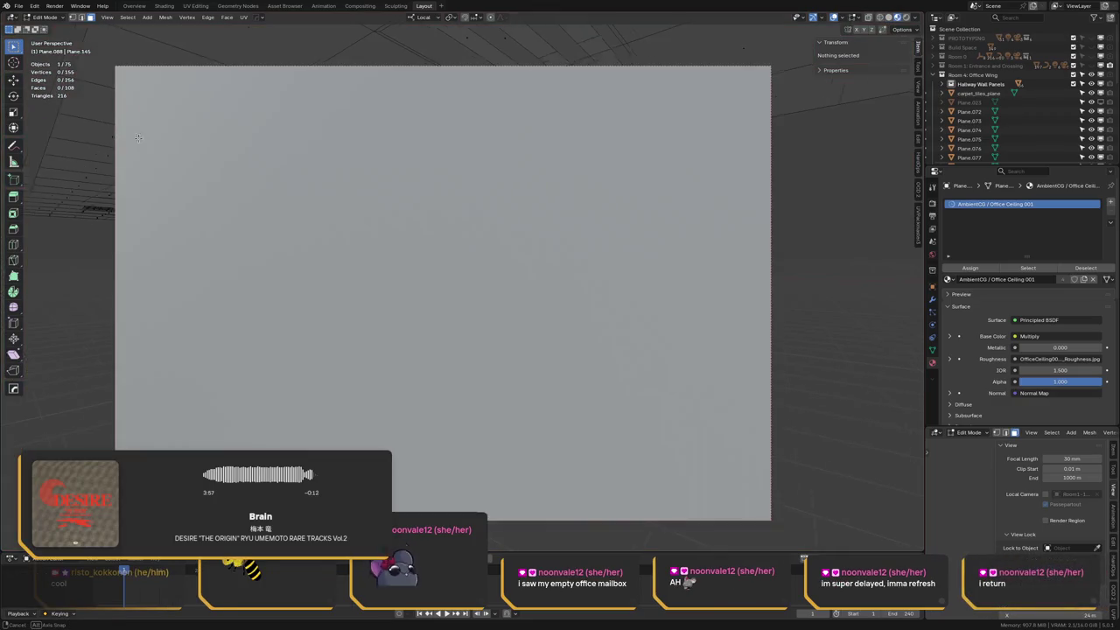
{"action": "key", "text": "z"}
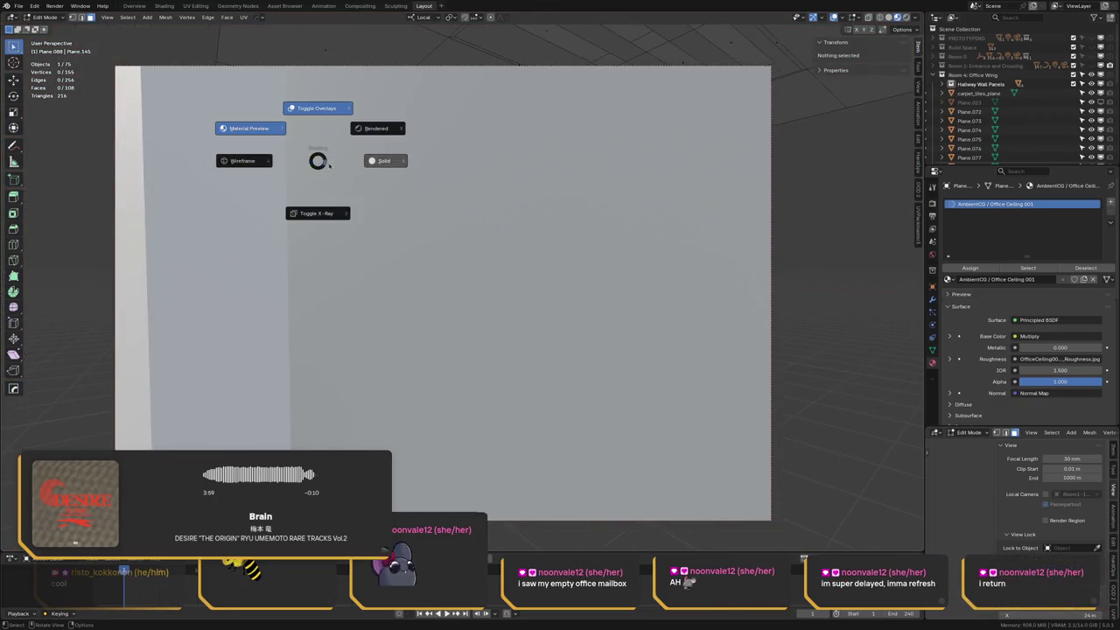
{"action": "left_click", "coordinate": [303, 164]}
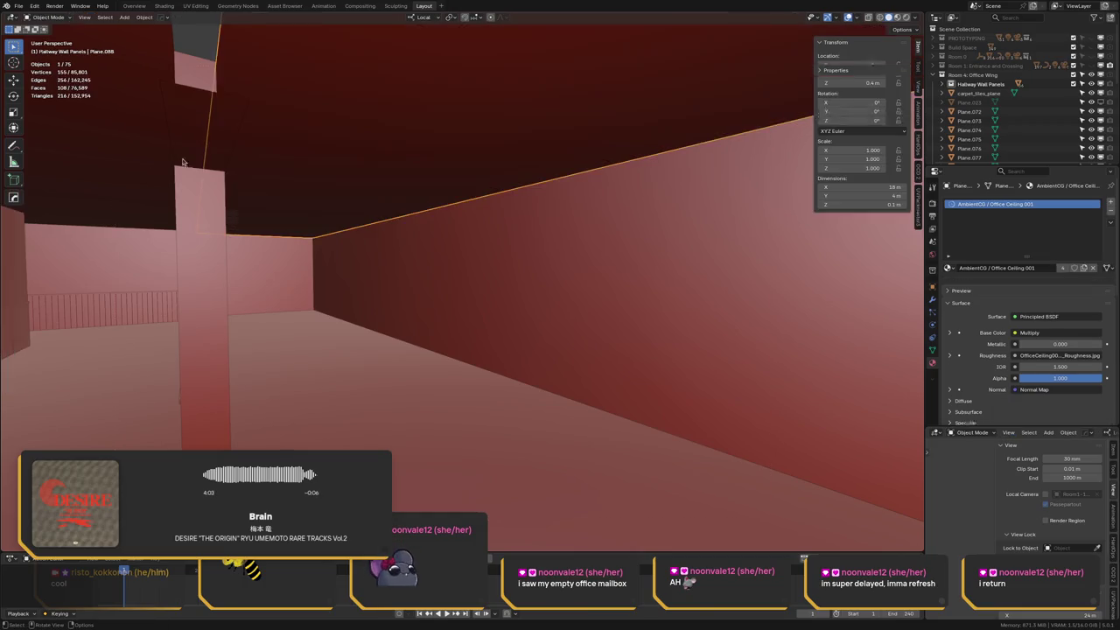
{"action": "key", "text": "Tab"}
{"action": "key", "text": "shift+h"}
{"action": "key", "text": "z"}
{"action": "left_click", "coordinate": [201, 126]}
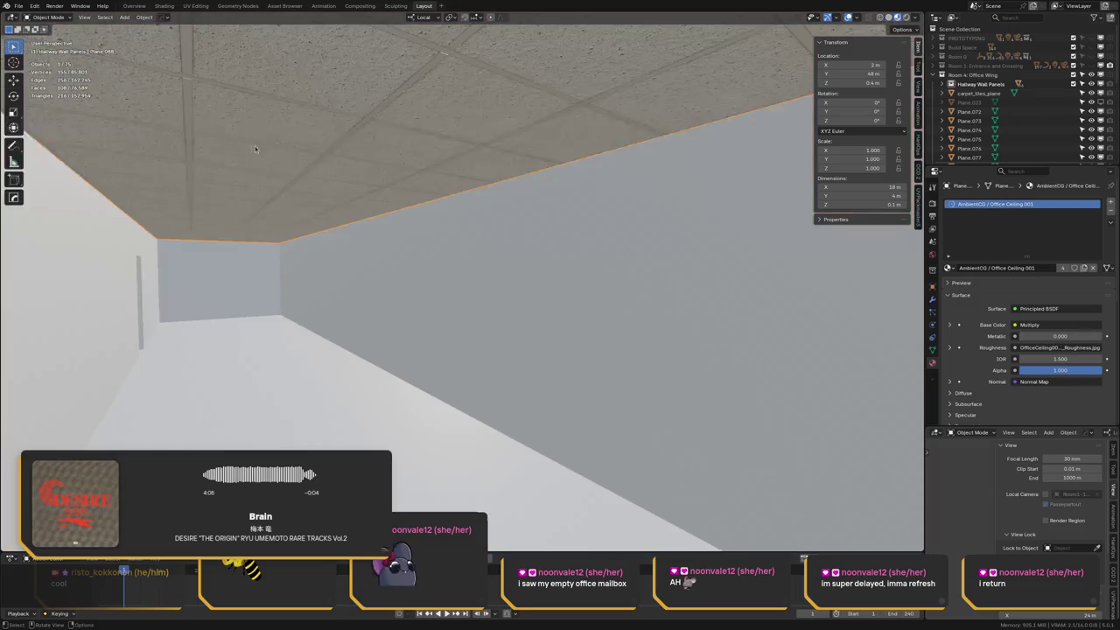
{"action": "mouse_move", "coordinate": [206, 131]}
{"action": "middle_mouse_down"}
{"action": "mouse_move", "coordinate": [349, 124]}
{"action": "mouse_move", "coordinate": [351, 162]}
{"action": "mouse_move", "coordinate": [221, 164]}
{"action": "mouse_move", "coordinate": [258, 90]}
{"action": "mouse_move", "coordinate": [238, 197]}
{"action": "middle_mouse_up"}
In Edit Mode, select the row of ceiling tile faces, including the small far tile
{"action": "key", "text": "Tab"}
{"action": "left_click", "coordinate": [351, 162]}
{"action": "left_click", "coordinate": [351, 162], "text": "shift"}
{"action": "left_click", "coordinate": [219, 200], "text": "shift"}
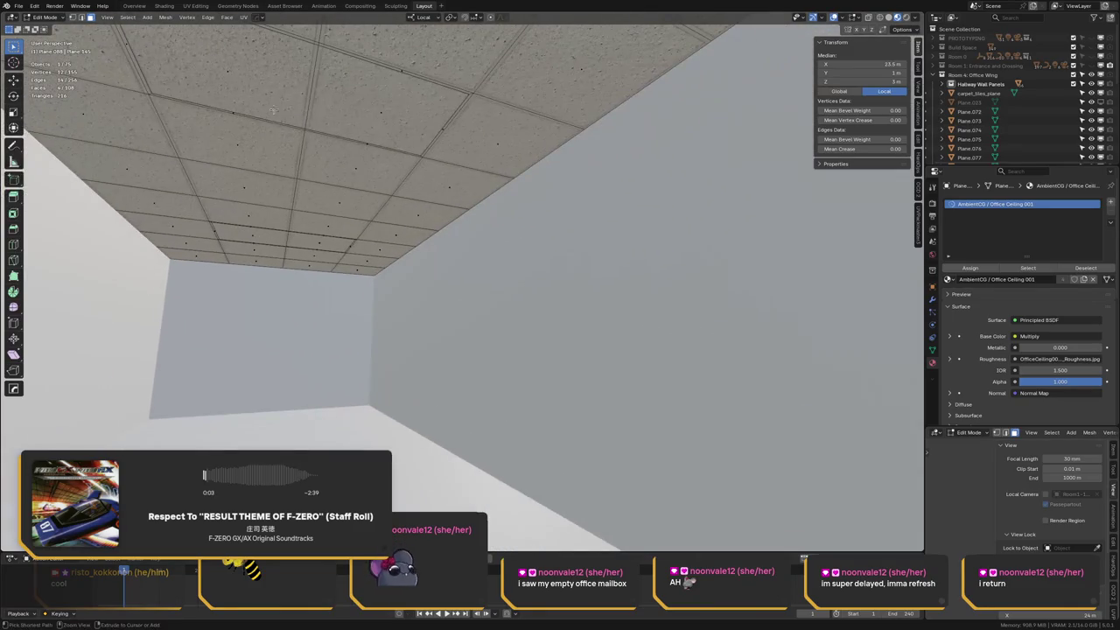
{"action": "left_click", "coordinate": [382, 113], "text": "shift"}
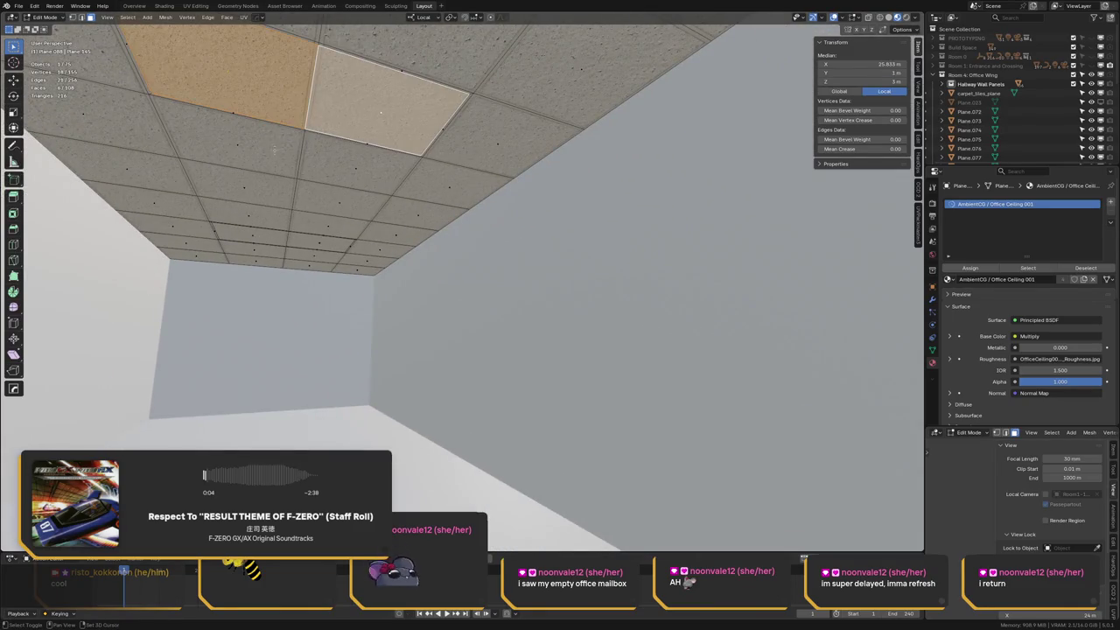
{"action": "left_click", "coordinate": [317, 243], "text": "shift"}
{"action": "left_click", "coordinate": [251, 235], "text": "shift"}
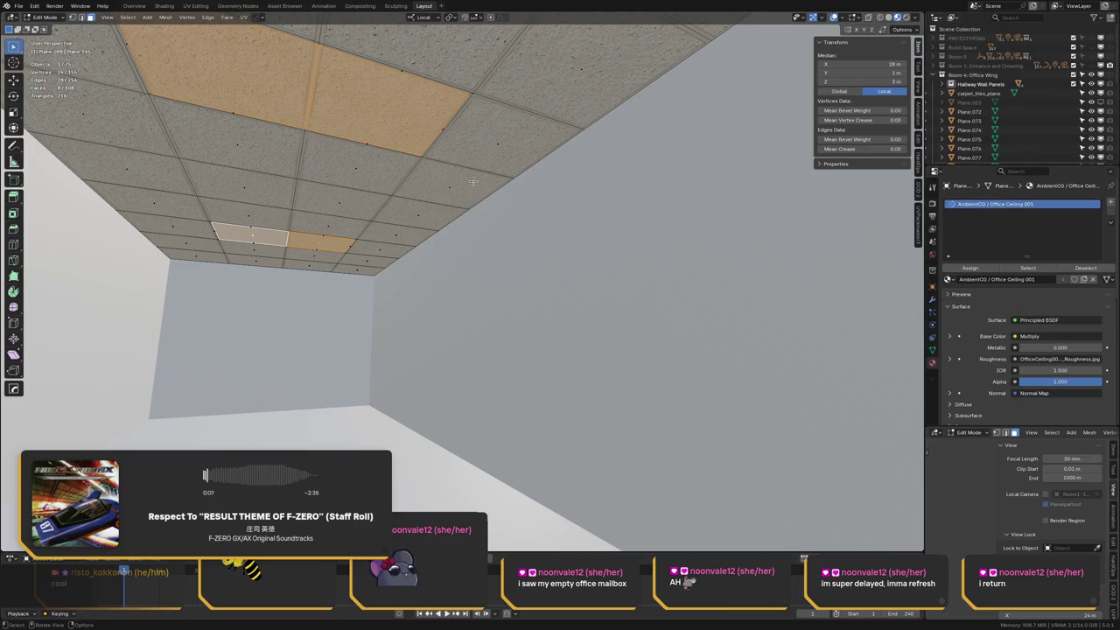
Assign a new Plastic, opaque material slot to the selected tiles and save the file
{"action": "left_click", "coordinate": [1110, 202]}
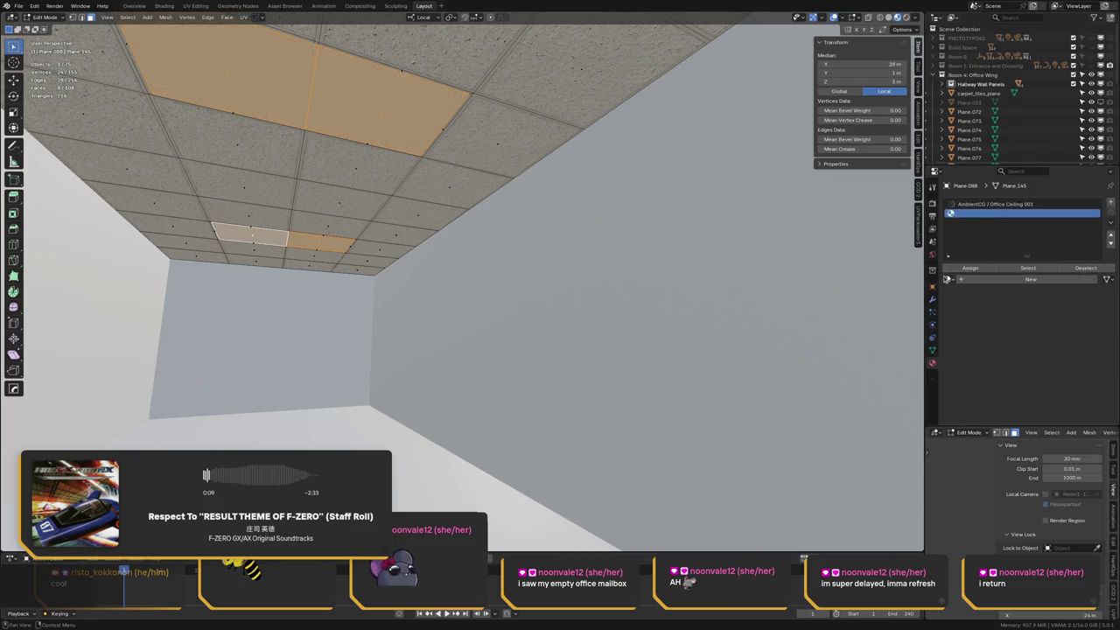
{"action": "left_click", "coordinate": [948, 280]}
{"action": "type", "text": "op"}
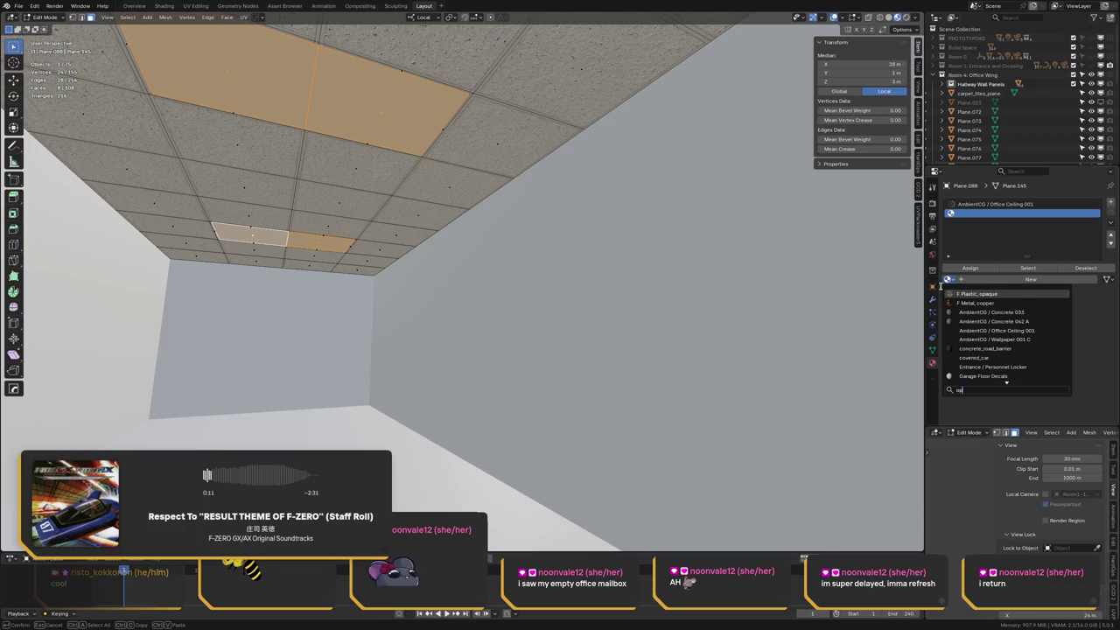
{"action": "key", "text": "Return"}
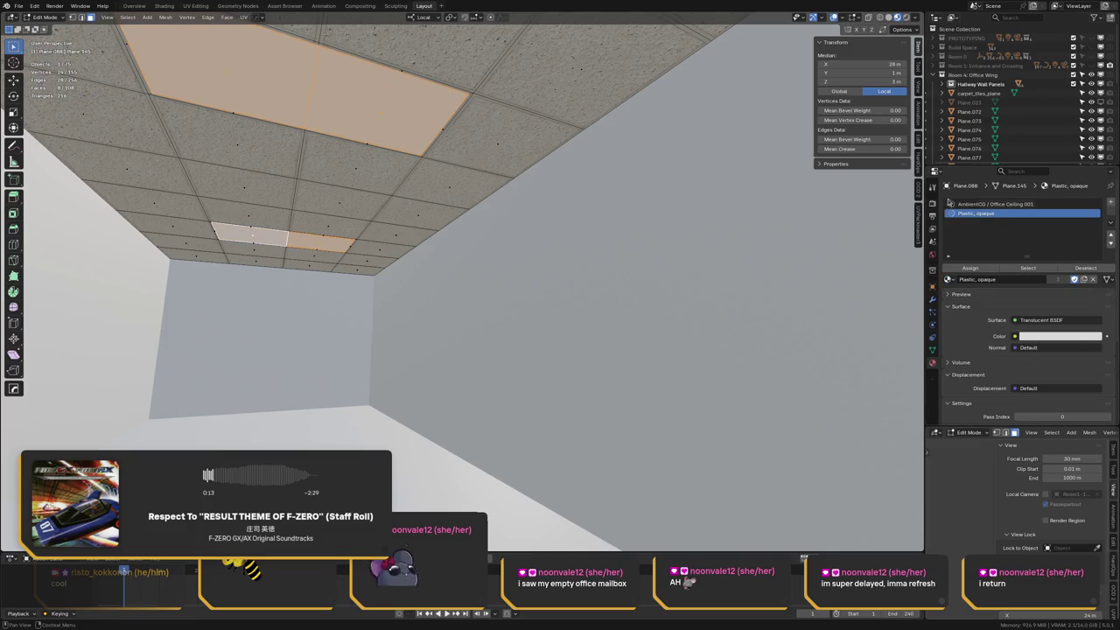
{"action": "key", "text": "alt+a"}
{"action": "mouse_move", "coordinate": [341, 149]}
{"action": "middle_mouse_down"}
{"action": "mouse_move", "coordinate": [306, 148]}
{"action": "mouse_move", "coordinate": [298, 166]}
{"action": "mouse_move", "coordinate": [328, 169]}
{"action": "mouse_move", "coordinate": [322, 150]}
{"action": "mouse_move", "coordinate": [300, 174]}
{"action": "middle_mouse_up"}
{"action": "key", "text": "Tab"}
{"action": "key", "text": "ctrl+s"}
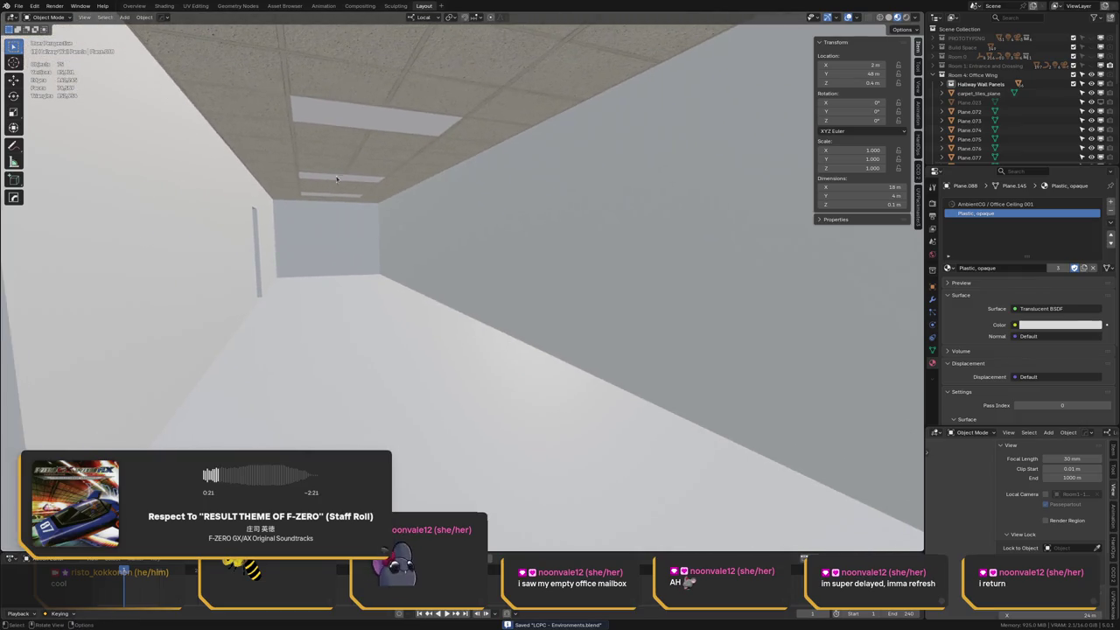
Draw a render region around the hallway and preview it in Rendered, then Solid shading
{"action": "key", "text": "ctrl+b"}
{"action": "left_click_drag", "start_coordinate": [179, 51], "coordinate": [525, 518]}
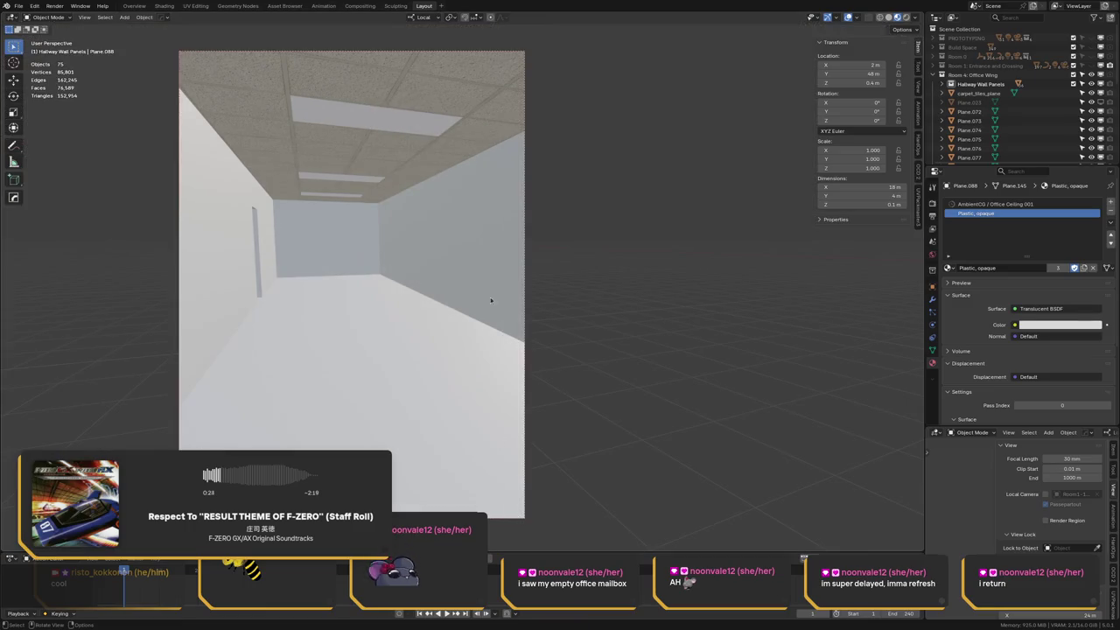
{"action": "key", "text": "z"}
{"action": "left_click", "coordinate": [470, 208]}
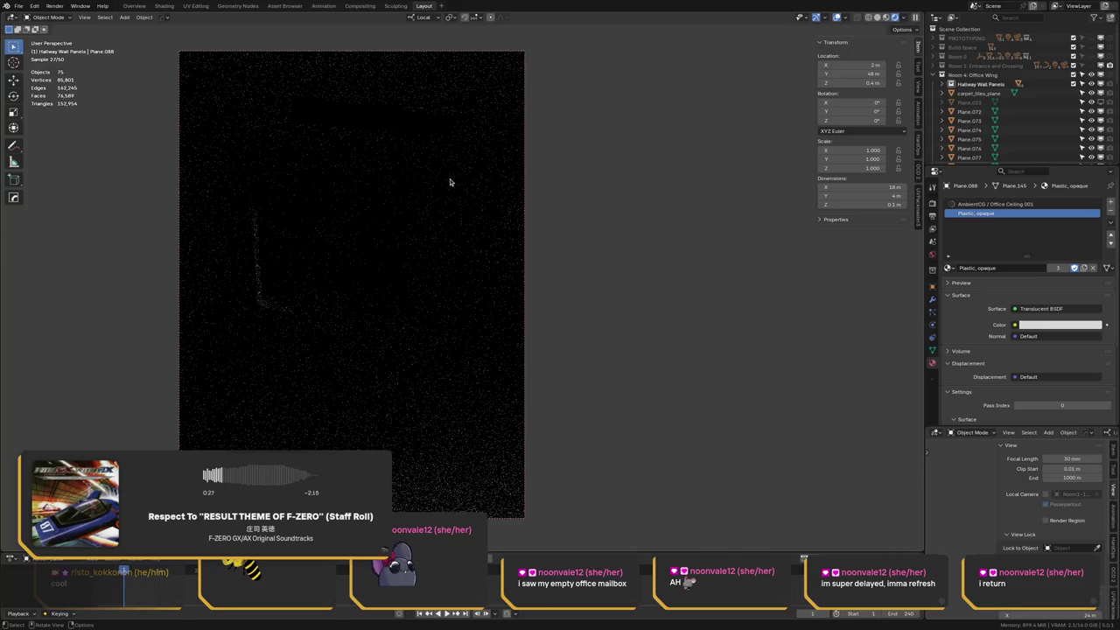
{"action": "key", "text": "z"}
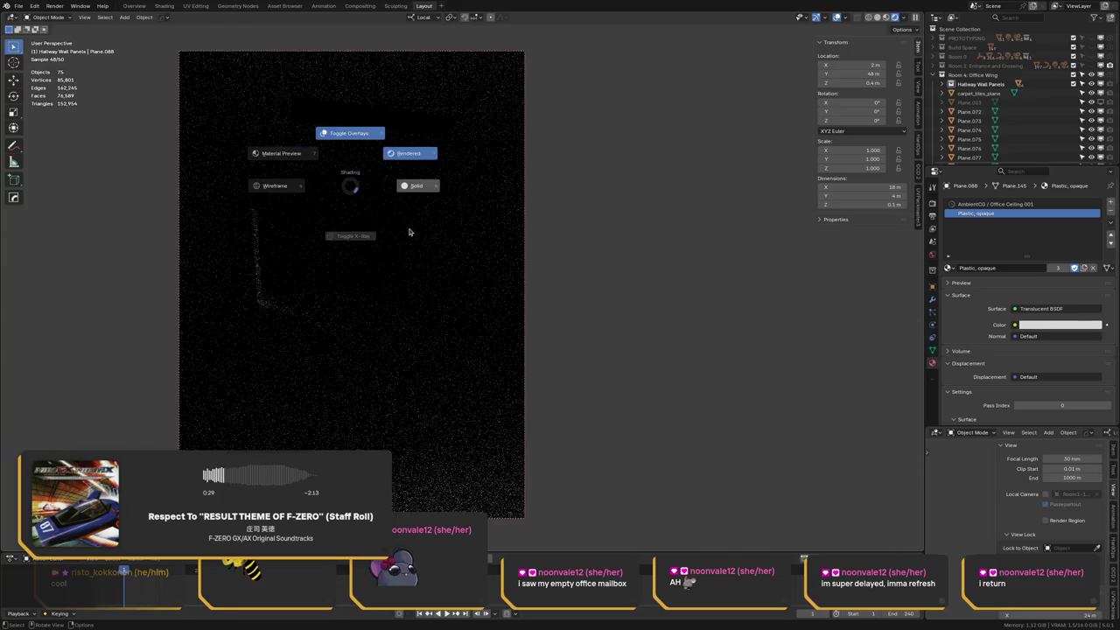
{"action": "left_click", "coordinate": [430, 188]}
Enter Edit Mode on the ceiling mesh and select the first light strip face
{"action": "mouse_move", "coordinate": [412, 183]}
{"action": "middle_mouse_down"}
{"action": "mouse_move", "coordinate": [412, 195]}
{"action": "mouse_move", "coordinate": [445, 207]}
{"action": "mouse_move", "coordinate": [406, 218]}
{"action": "middle_mouse_up"}
{"action": "key", "text": "Tab"}
{"action": "mouse_move", "coordinate": [532, 220]}
{"action": "middle_mouse_down"}
{"action": "mouse_move", "coordinate": [425, 215]}
{"action": "mouse_move", "coordinate": [413, 239]}
{"action": "middle_mouse_up"}
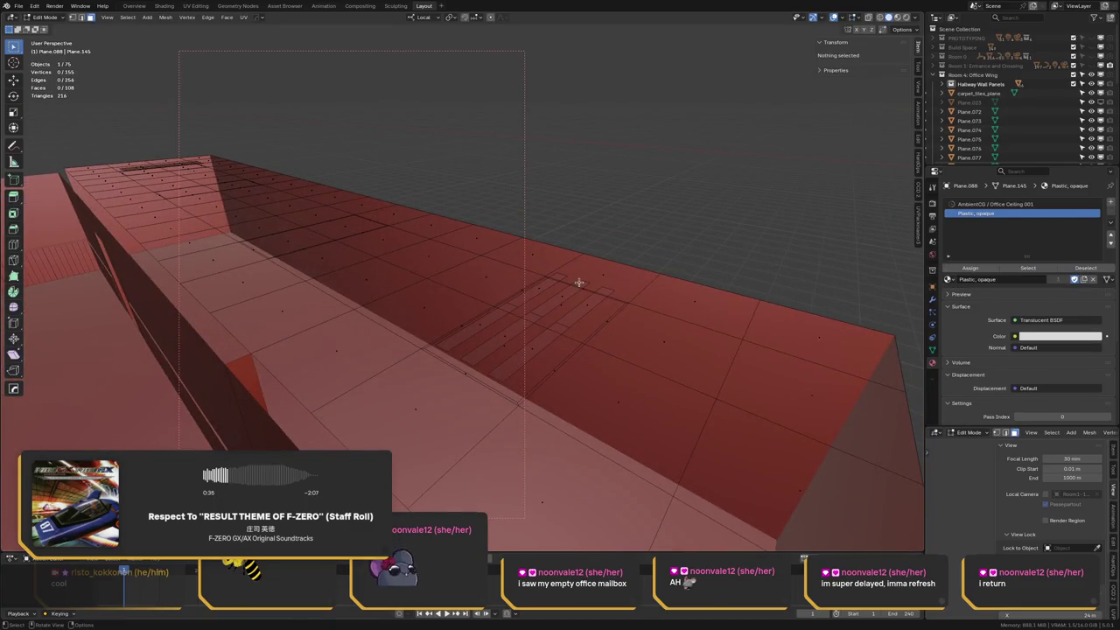
{"action": "left_click", "coordinate": [521, 298], "text": "alt"}
Add the remaining light strip faces from both strip groups to the selection
{"action": "left_click", "coordinate": [548, 306], "text": "alt+shift"}
{"action": "left_click", "coordinate": [562, 312], "text": "alt+shift"}
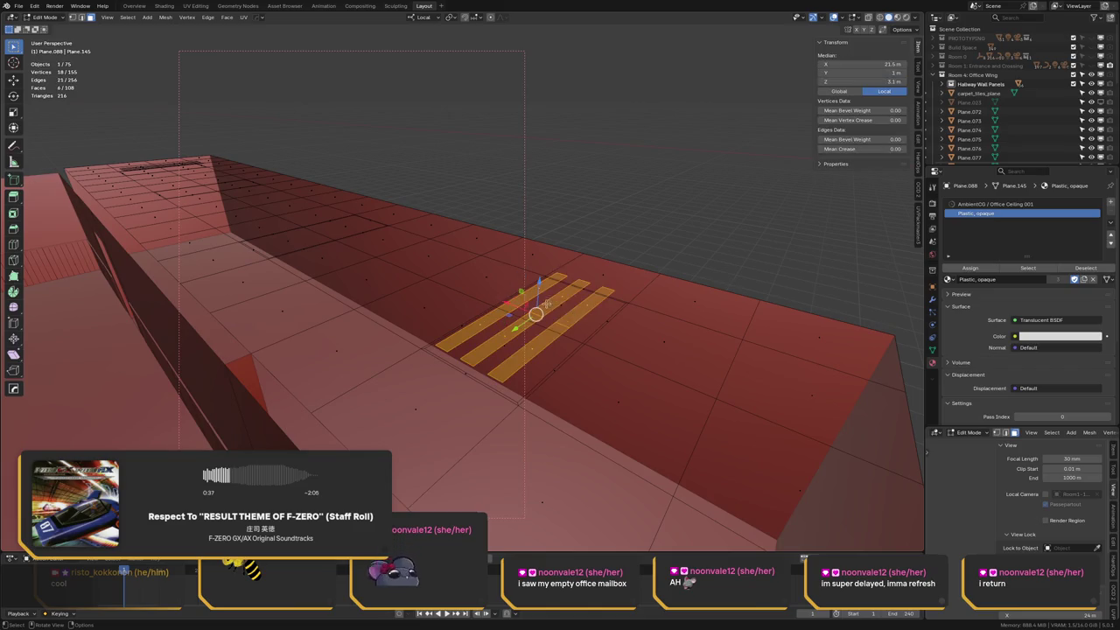
{"action": "middle_click_drag", "start_coordinate": [363, 221], "coordinate": [388, 231]}
{"action": "middle_click_drag", "start_coordinate": [332, 252], "coordinate": [330, 222]}
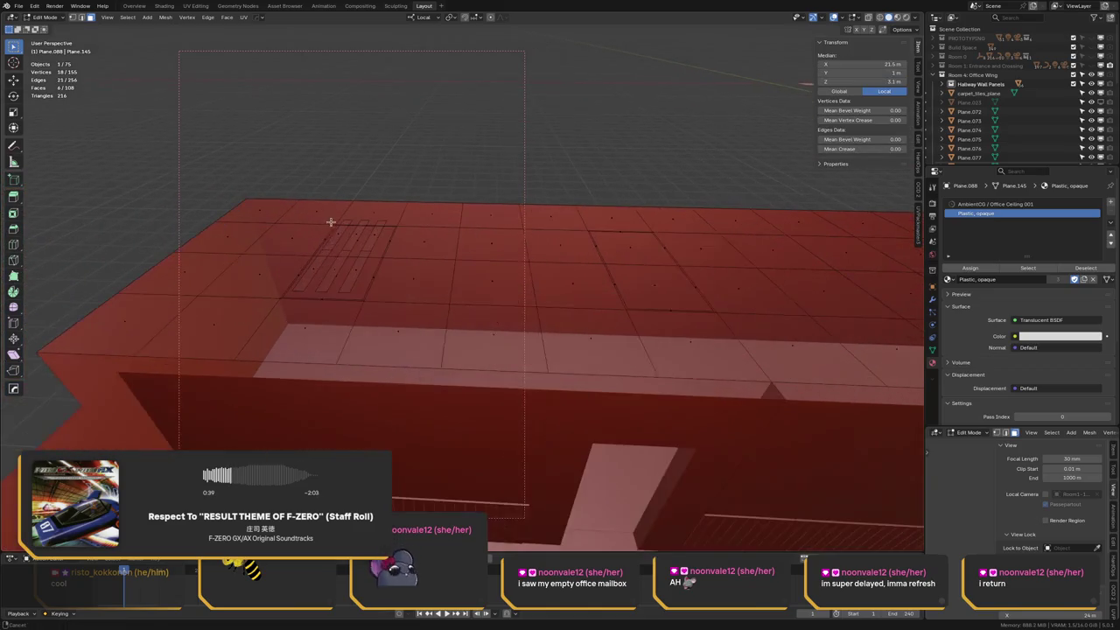
{"action": "left_click", "coordinate": [330, 246], "text": "alt+shift"}
{"action": "left_click", "coordinate": [348, 246], "text": "alt+shift"}
{"action": "left_click", "coordinate": [367, 245], "text": "alt+shift"}
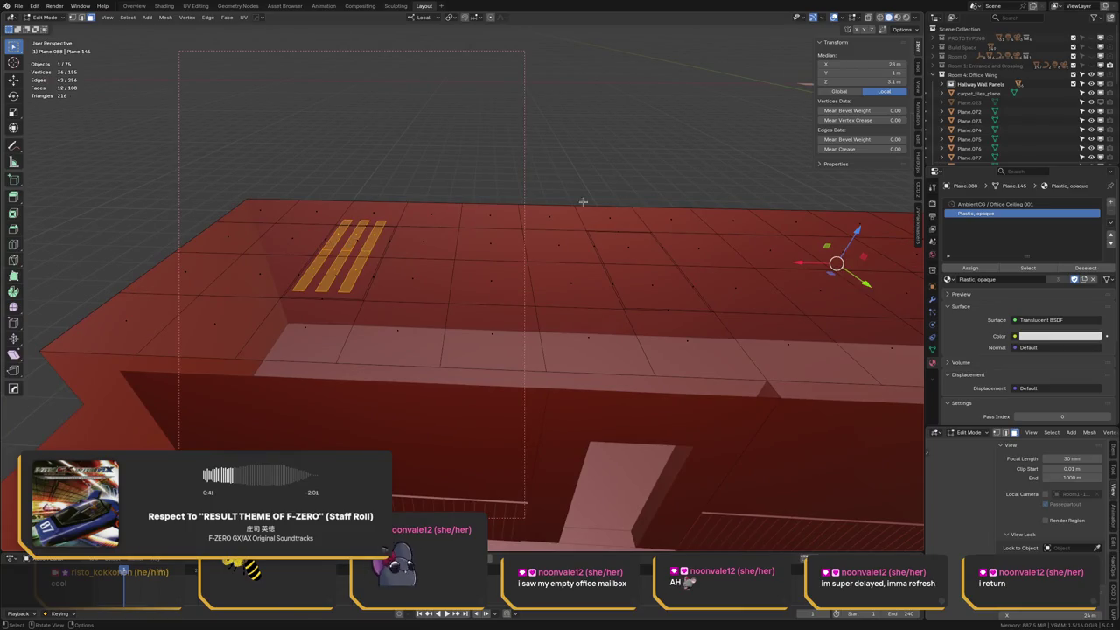
Assign the Office Light / Emissive material in a new slot to the selected strips
{"action": "left_click", "coordinate": [1111, 202]}
{"action": "left_click", "coordinate": [950, 279]}
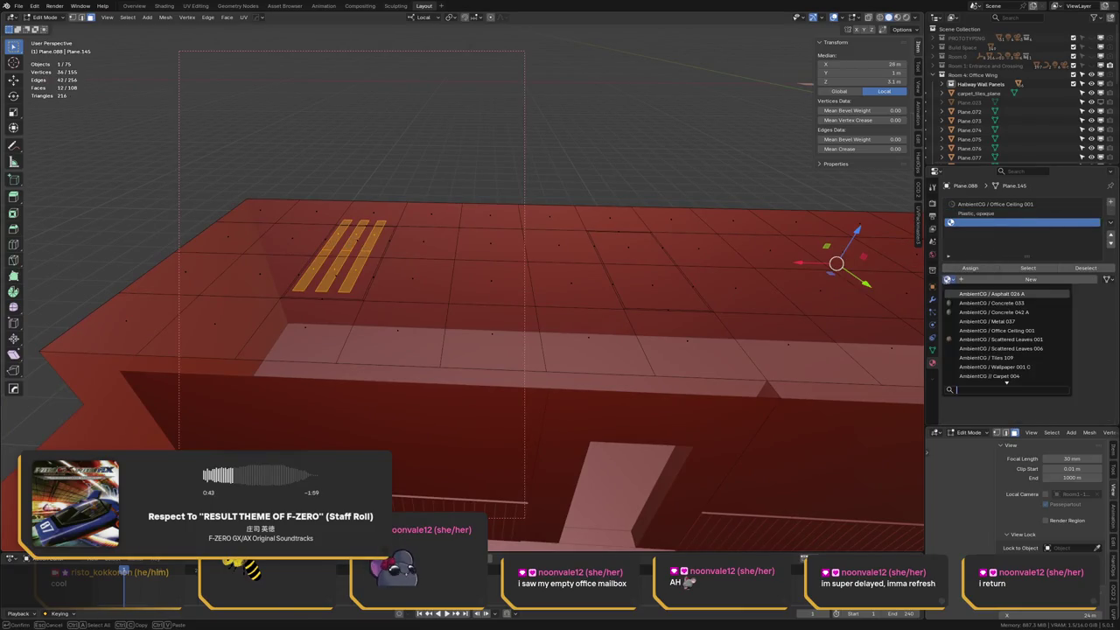
{"action": "type", "text": "emis"}
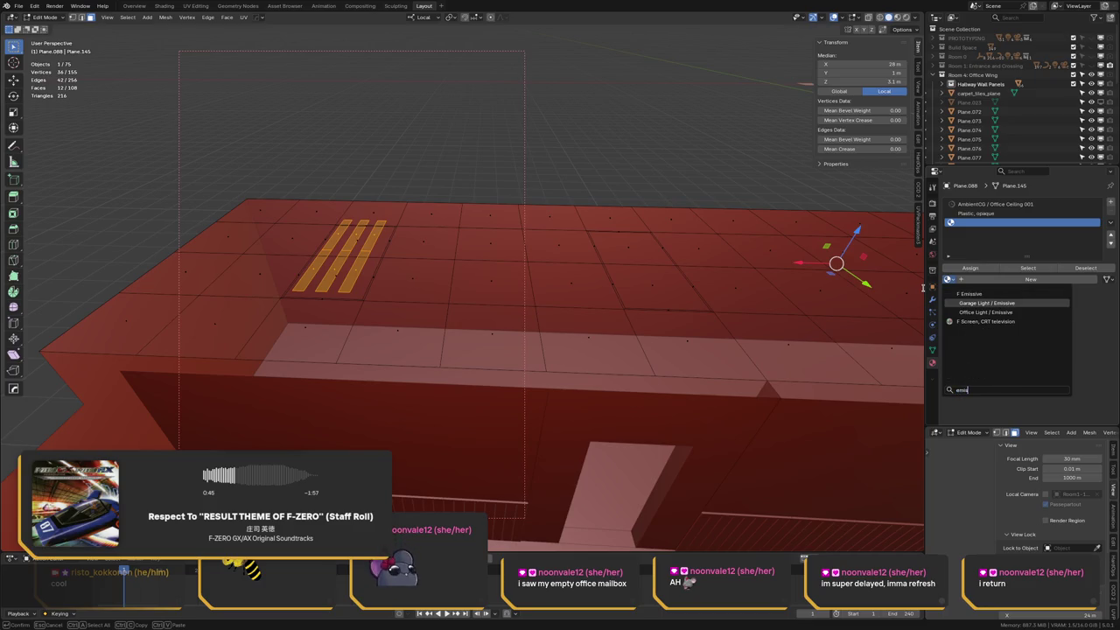
{"action": "left_click", "coordinate": [987, 312]}
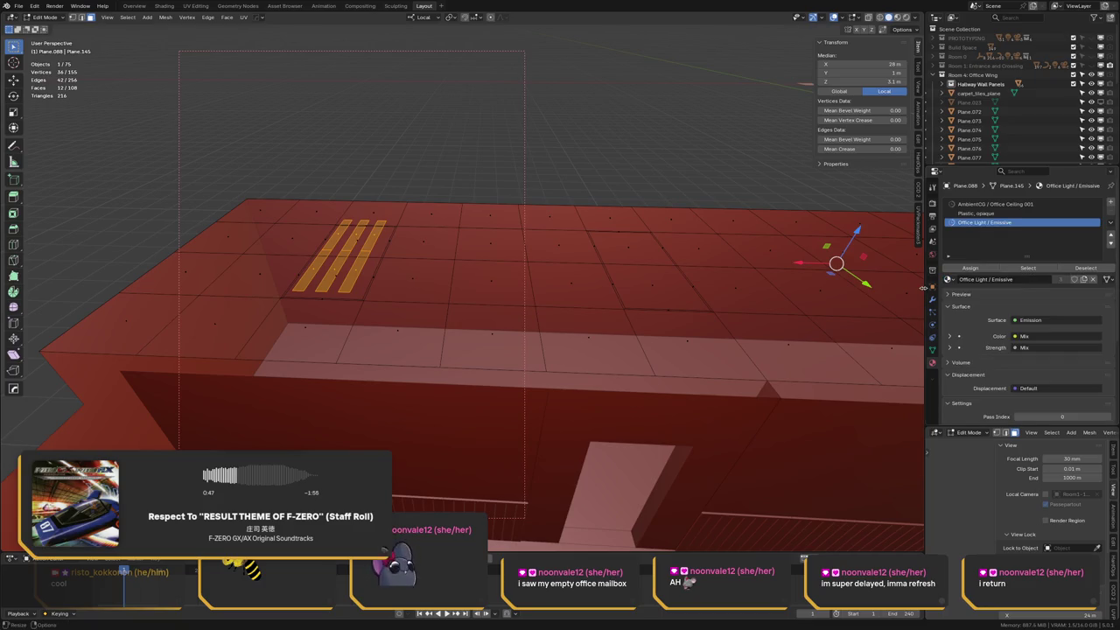
{"action": "left_click", "coordinate": [995, 268]}
{"action": "key", "text": "alt+a"}
Walk through the hallway and view it in Rendered shading to check the glowing strips
{"action": "key", "text": "ctrl+Tab"}
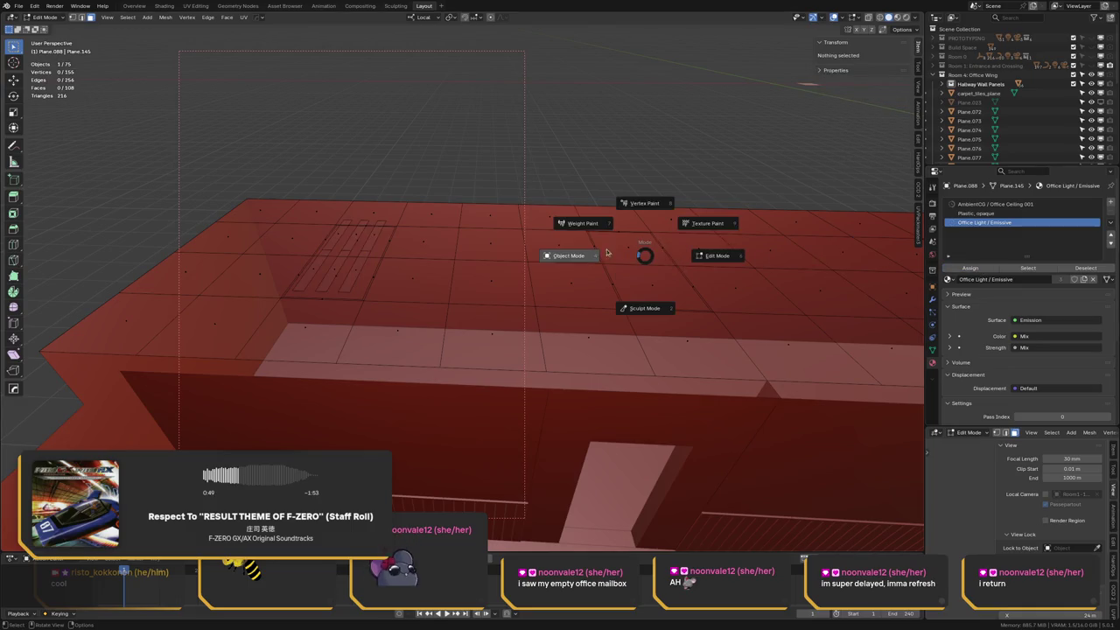
{"action": "key", "text": "Escape"}
{"action": "key", "text": "shift+grave"}
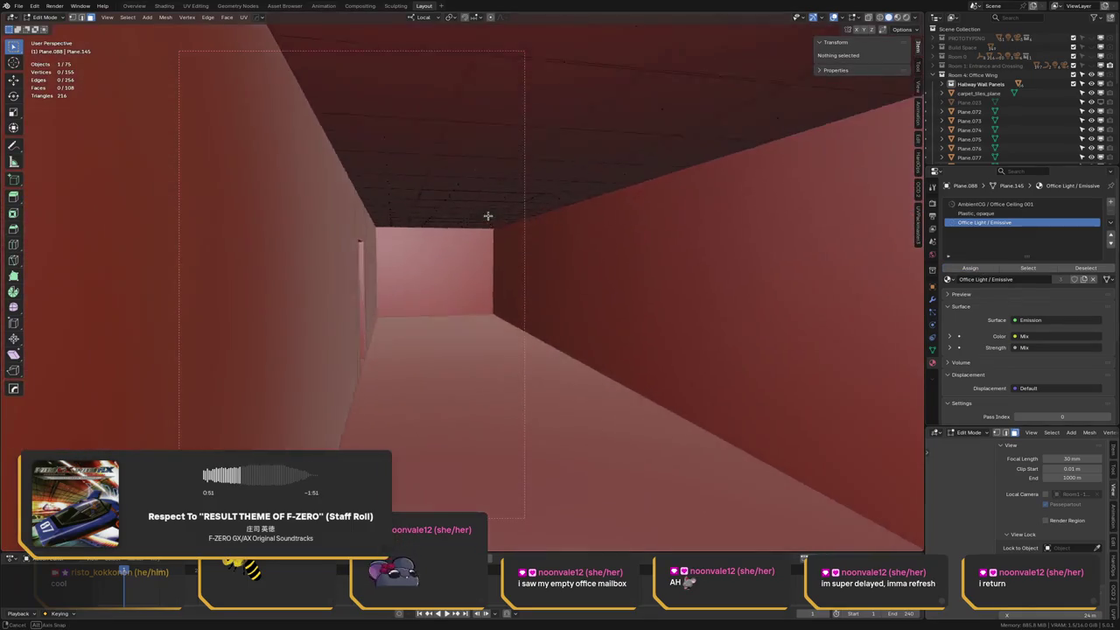
{"action": "left_click", "coordinate": [476, 204]}
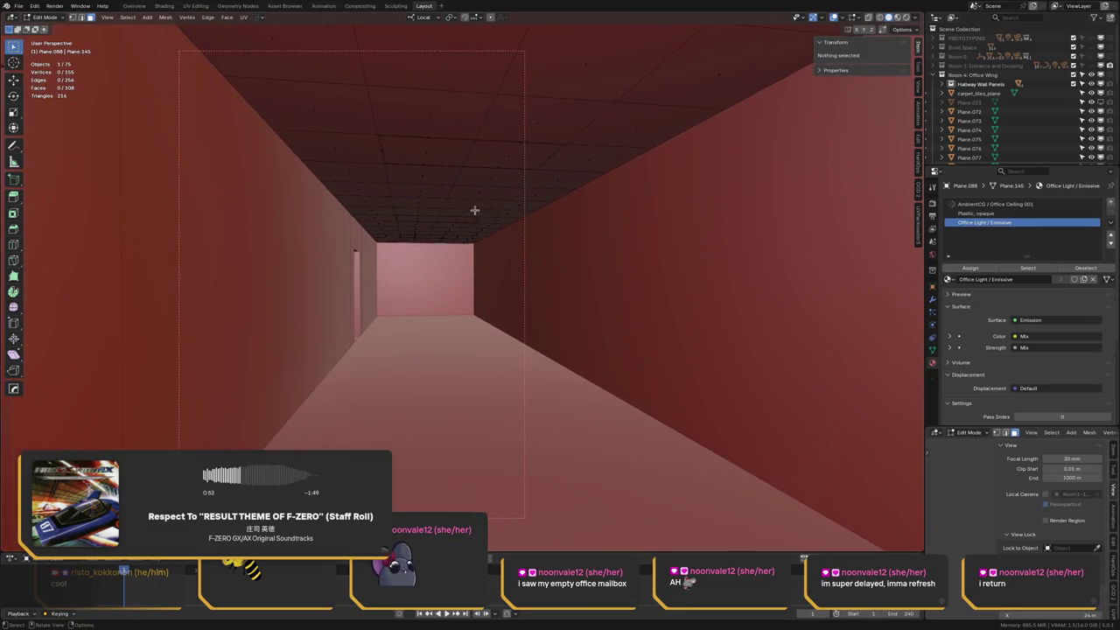
{"action": "key", "text": "shift+grave"}
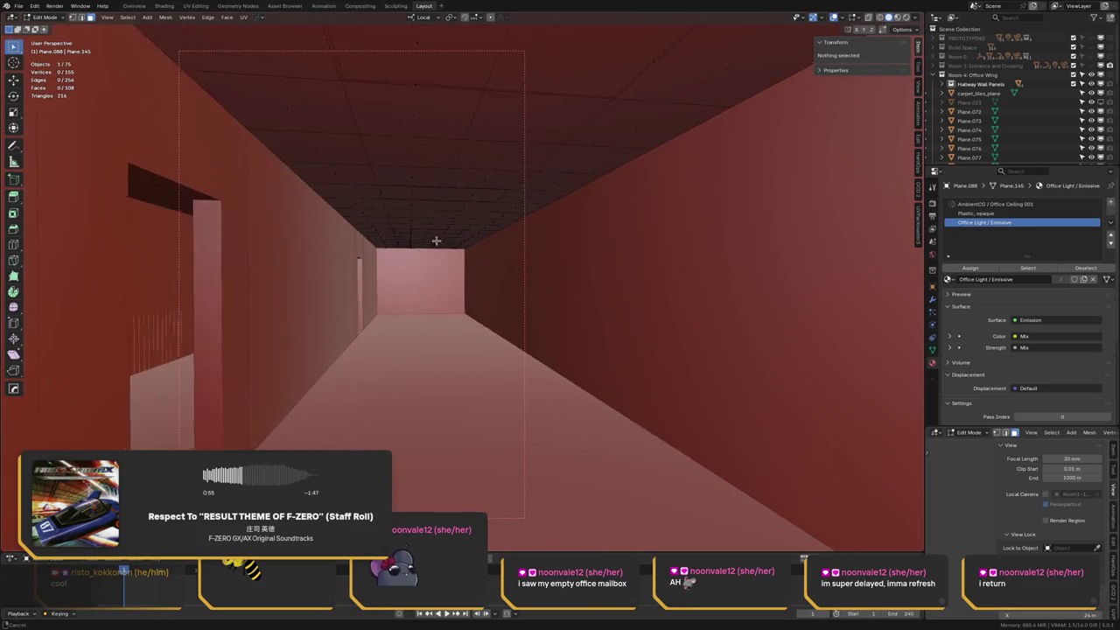
{"action": "left_click", "coordinate": [400, 219]}
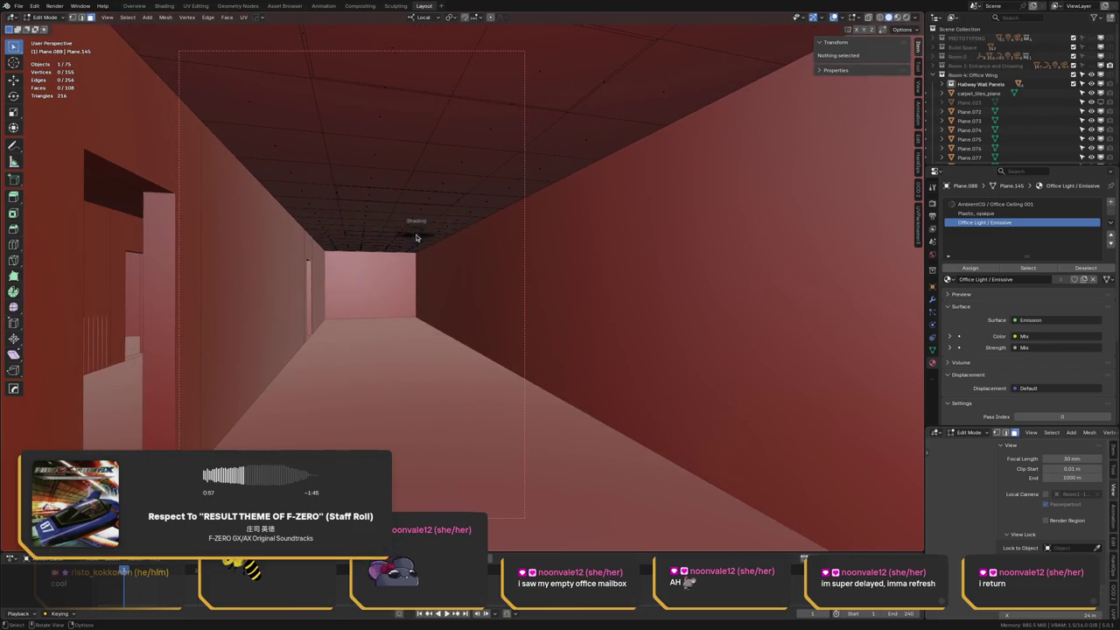
{"action": "key", "text": "z"}
{"action": "left_click", "coordinate": [461, 202]}
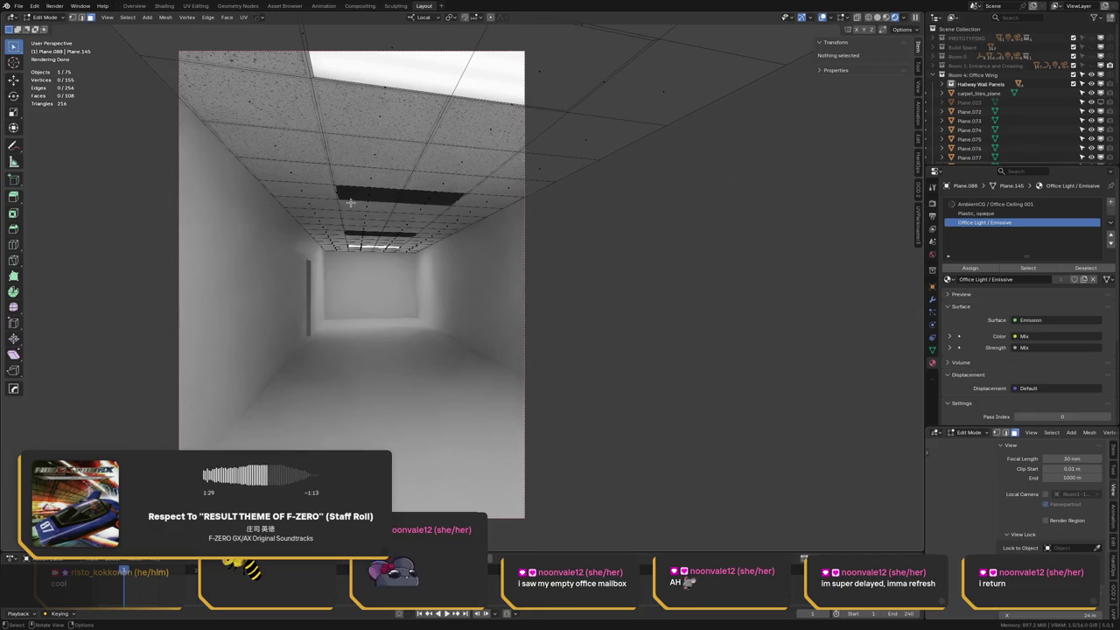
Return to Object Mode in Solid shading and select the hallway floor object
{"action": "key", "text": "z"}
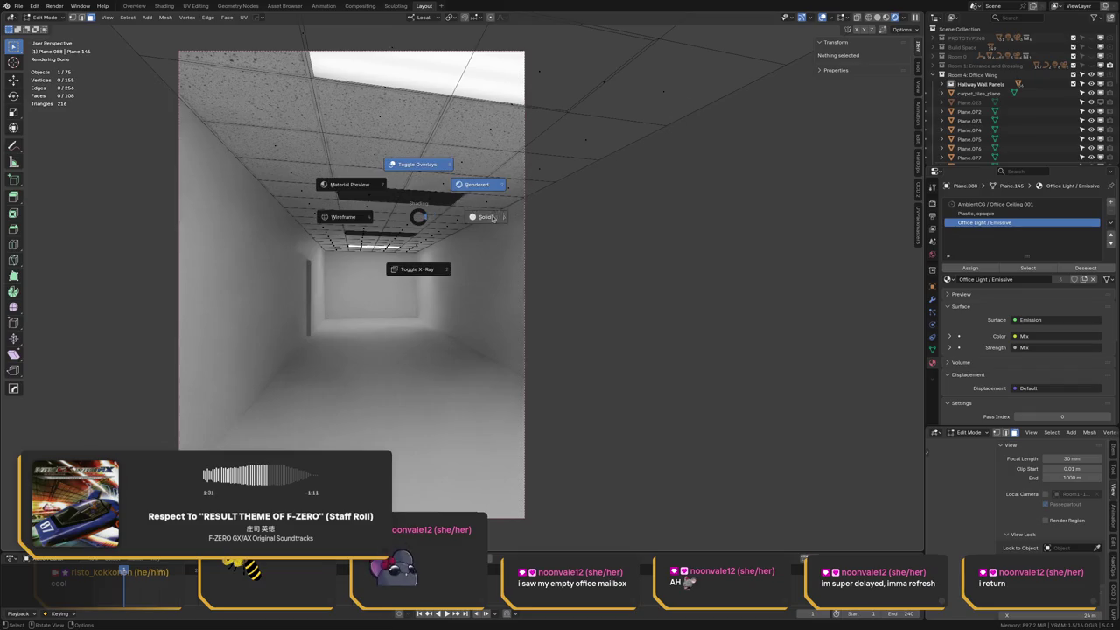
{"action": "left_click", "coordinate": [494, 219]}
{"action": "key", "text": "Tab"}
{"action": "left_click", "coordinate": [351, 361]}
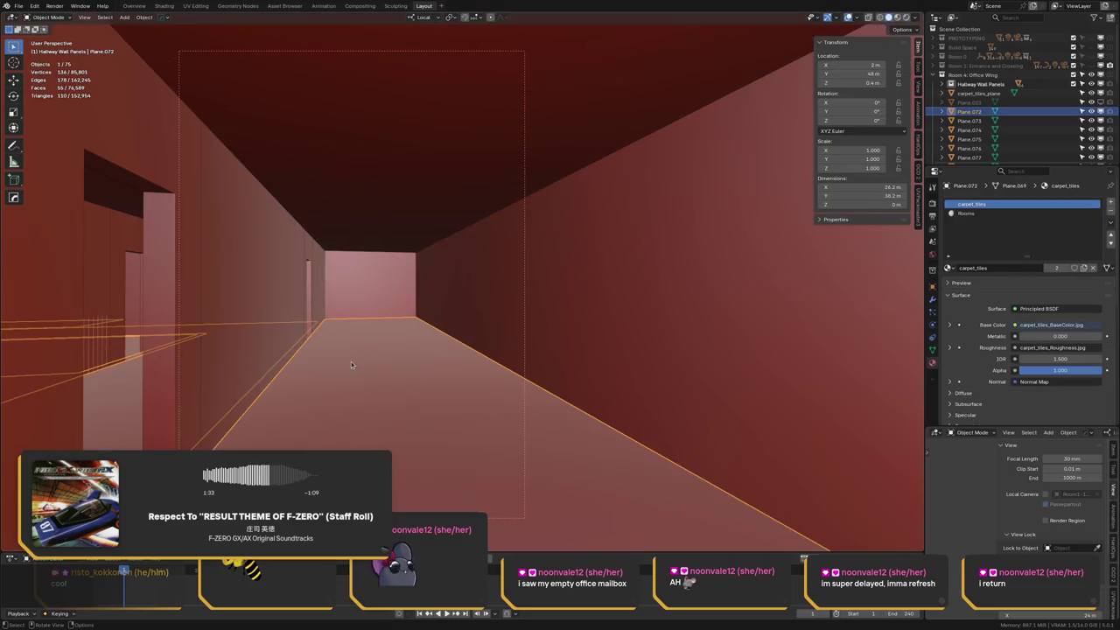
{"action": "key", "text": "z"}
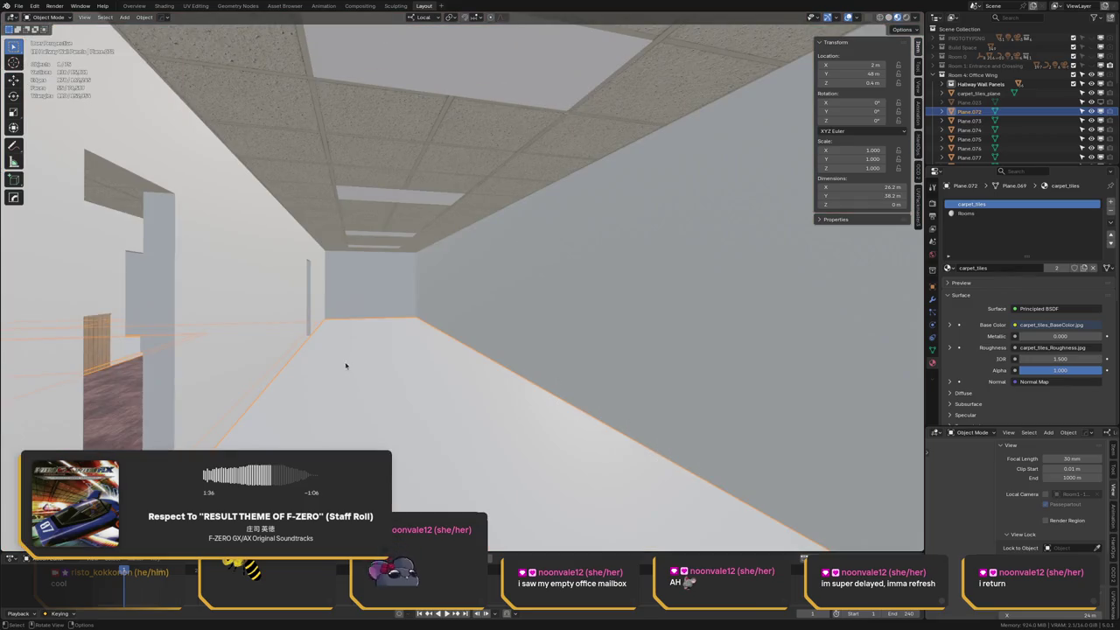
{"action": "key", "text": "z"}
{"action": "left_click", "coordinate": [394, 355]}
Assign the carpet_tiles material to the entire floor mesh and return to Object Mode
{"action": "key", "text": "Tab"}
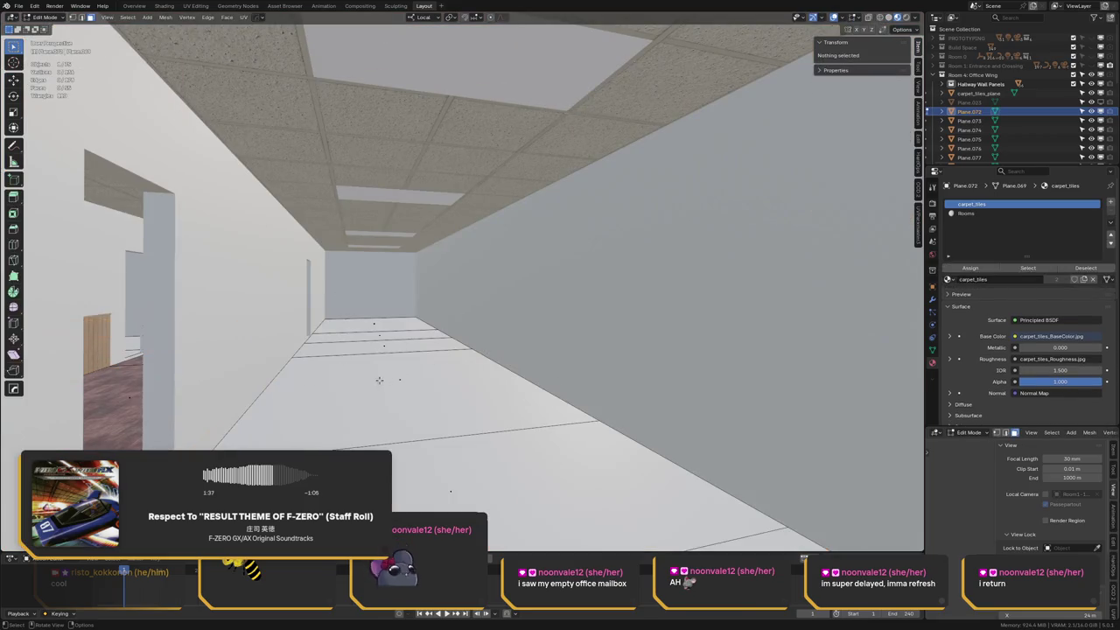
{"action": "left_click", "coordinate": [377, 382]}
{"action": "left_click", "coordinate": [371, 385]}
{"action": "key", "text": "a"}
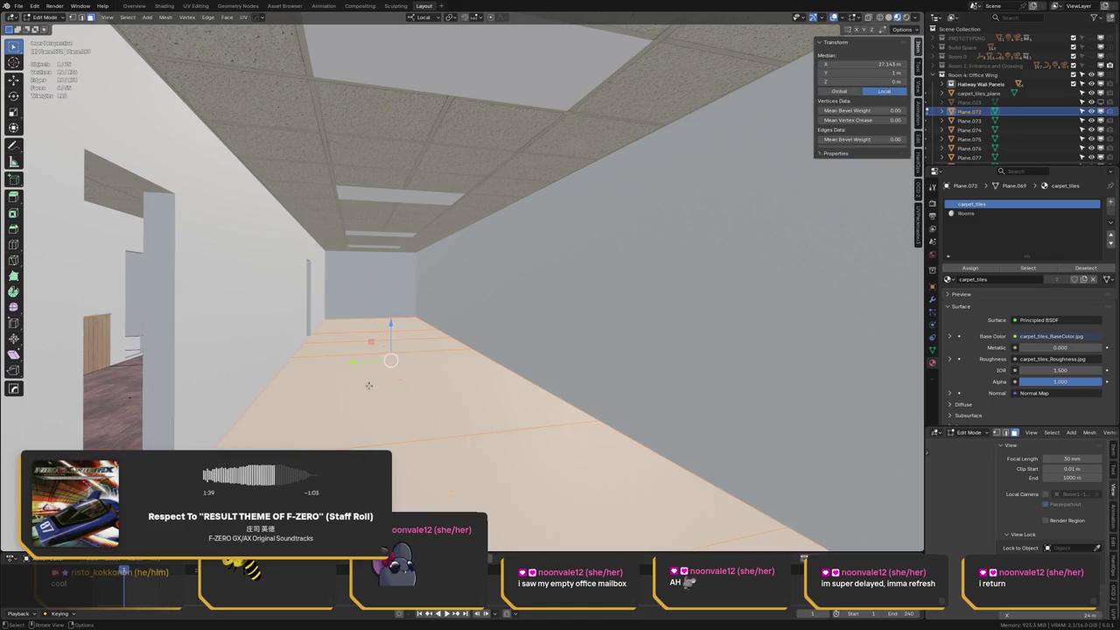
{"action": "middle_click_drag", "start_coordinate": [365, 385], "coordinate": [145, 427]}
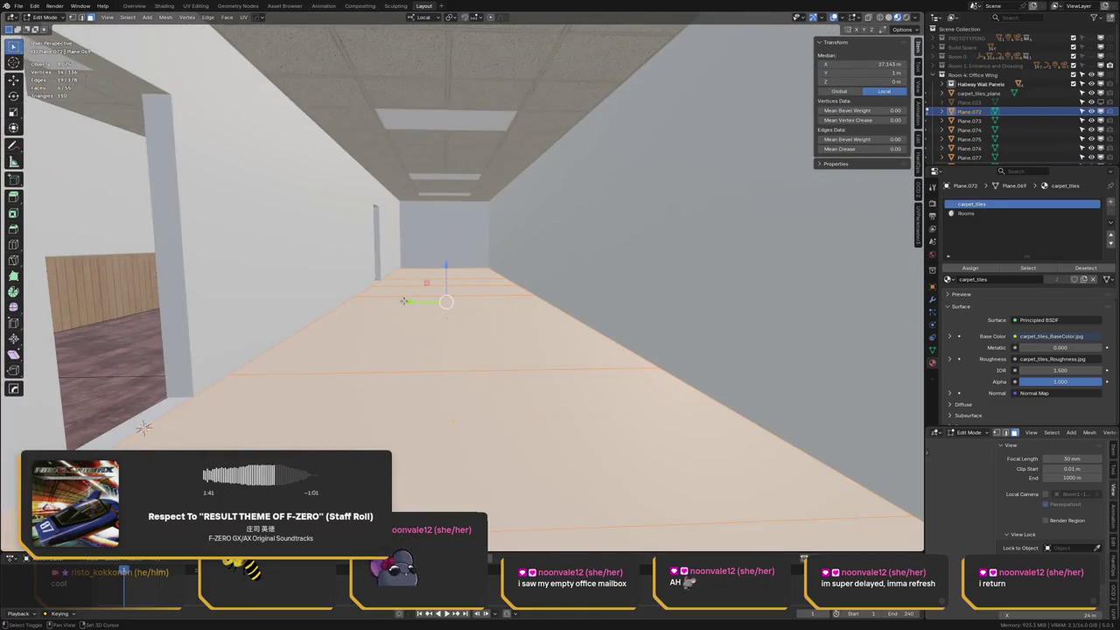
{"action": "left_click", "coordinate": [971, 268]}
{"action": "key", "text": "alt+a"}
{"action": "middle_click_drag", "start_coordinate": [429, 296], "coordinate": [378, 273]}
{"action": "key", "text": "ctrl+Tab"}
{"action": "left_click", "coordinate": [402, 289]}
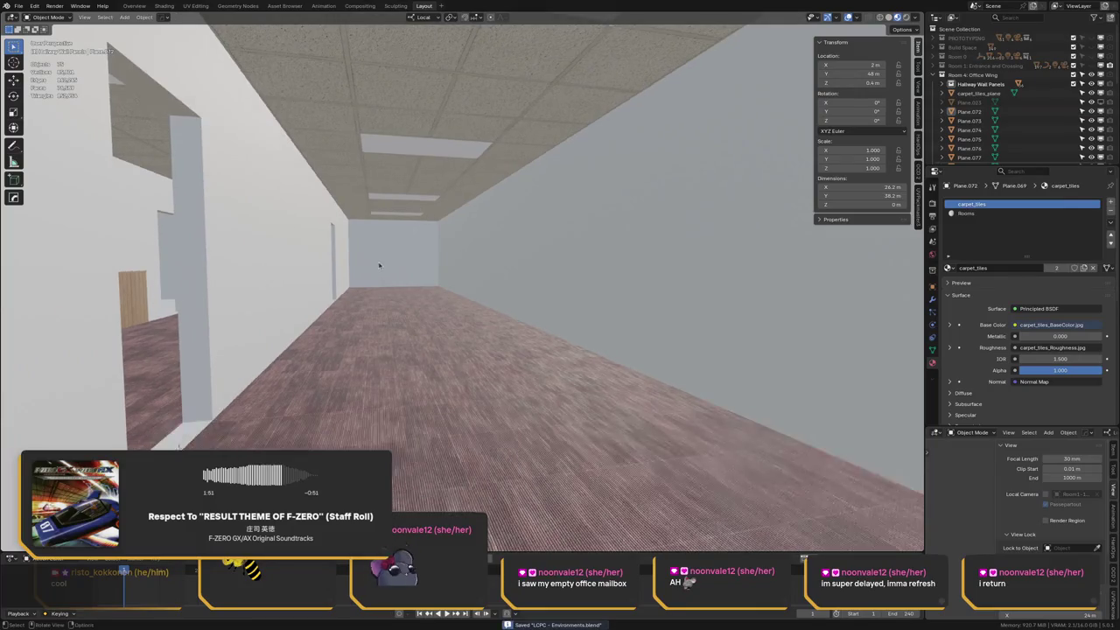
Save the file and preview a rendered region framing the corridor
{"action": "key", "text": "KP_5"}
{"action": "key", "text": "ctrl+s"}
{"action": "key", "text": "KP_5"}
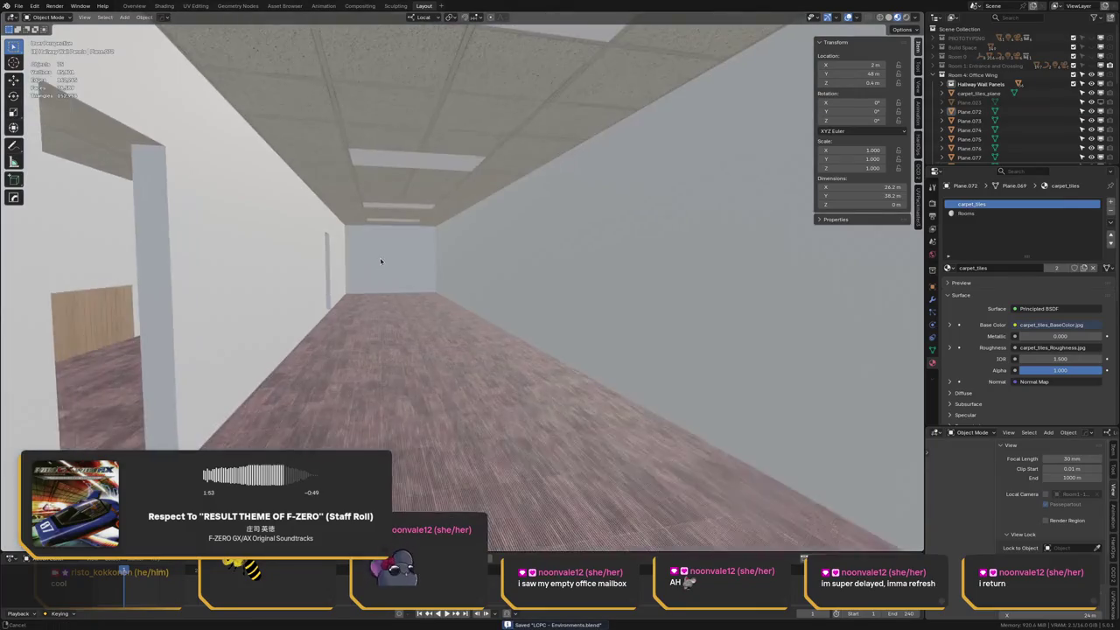
{"action": "scroll", "coordinate": [377, 269], "scroll_direction": "up", "scroll_amount": 2}
{"action": "key", "text": "KP_5"}
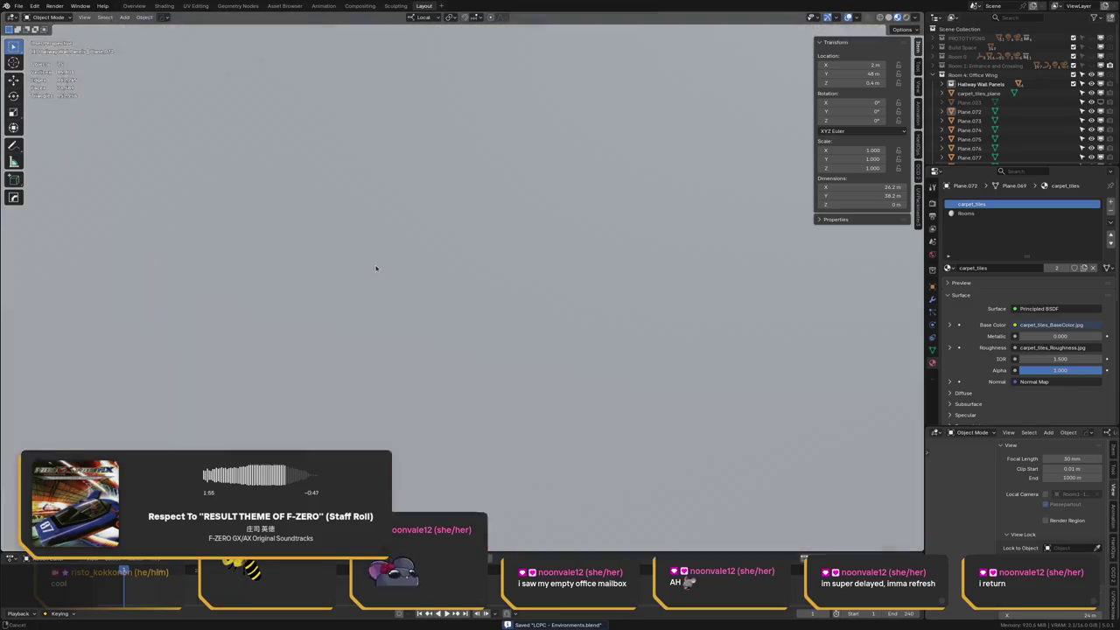
{"action": "key", "text": "KP_5"}
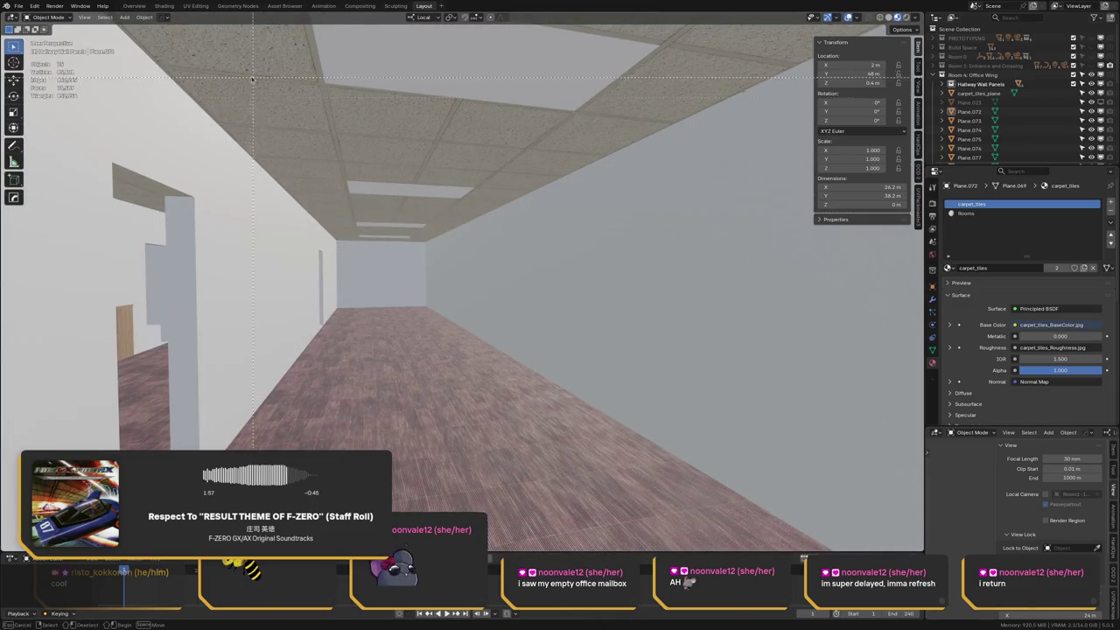
{"action": "left_click_drag", "start_coordinate": [201, 47], "coordinate": [619, 537]}
{"action": "key", "text": "z"}
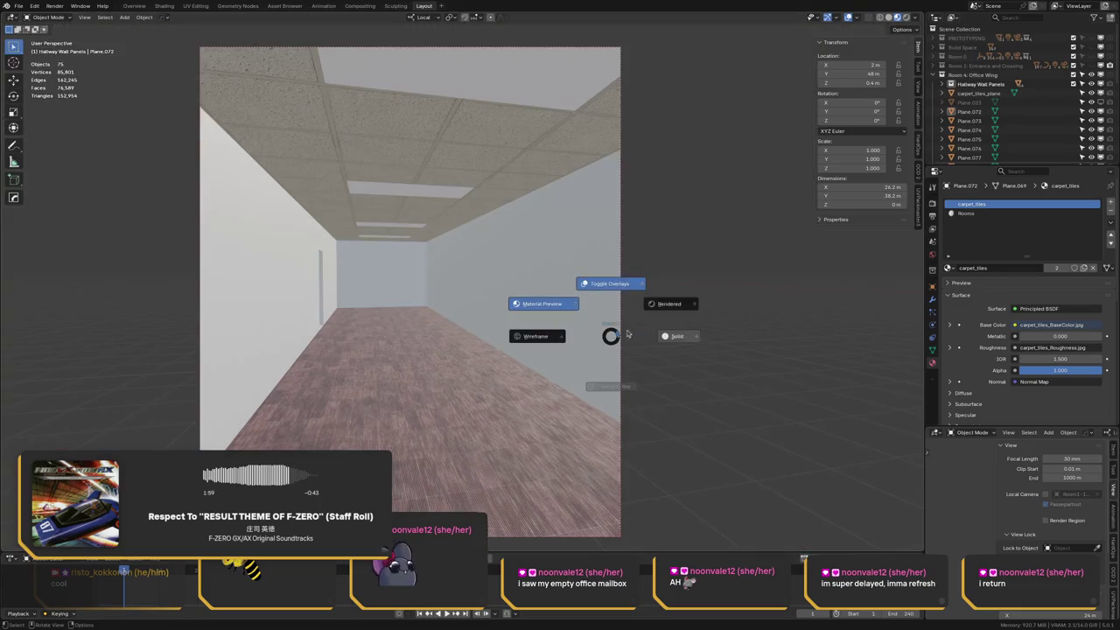
{"action": "left_click", "coordinate": [653, 309]}
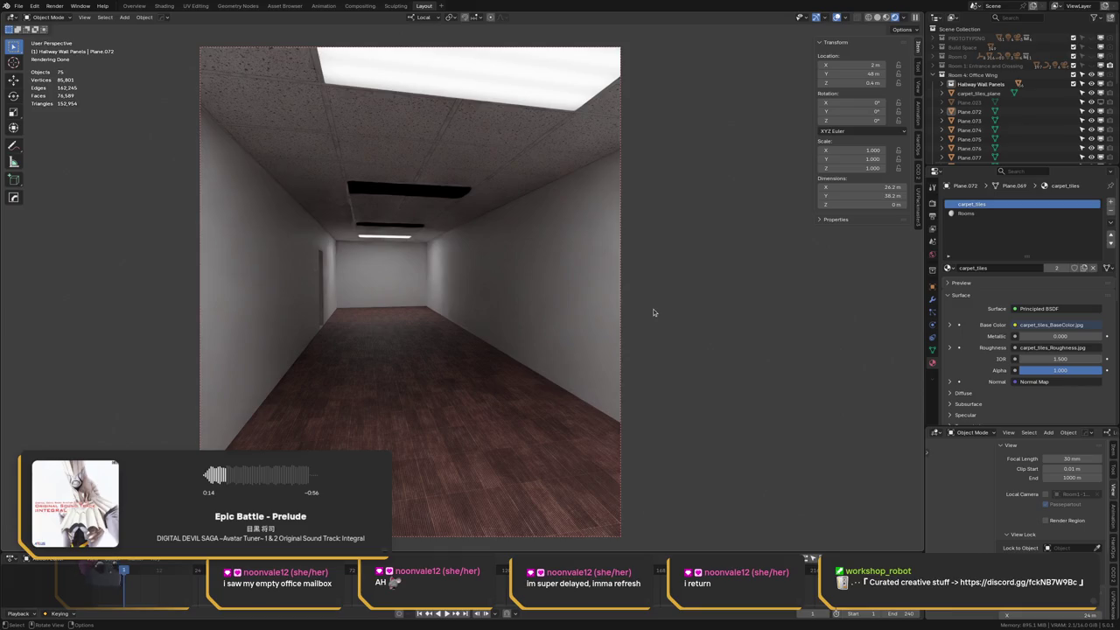
Switch the viewport from Rendered to Solid using the Z shading pie menu
{"action": "key", "text": "z"}
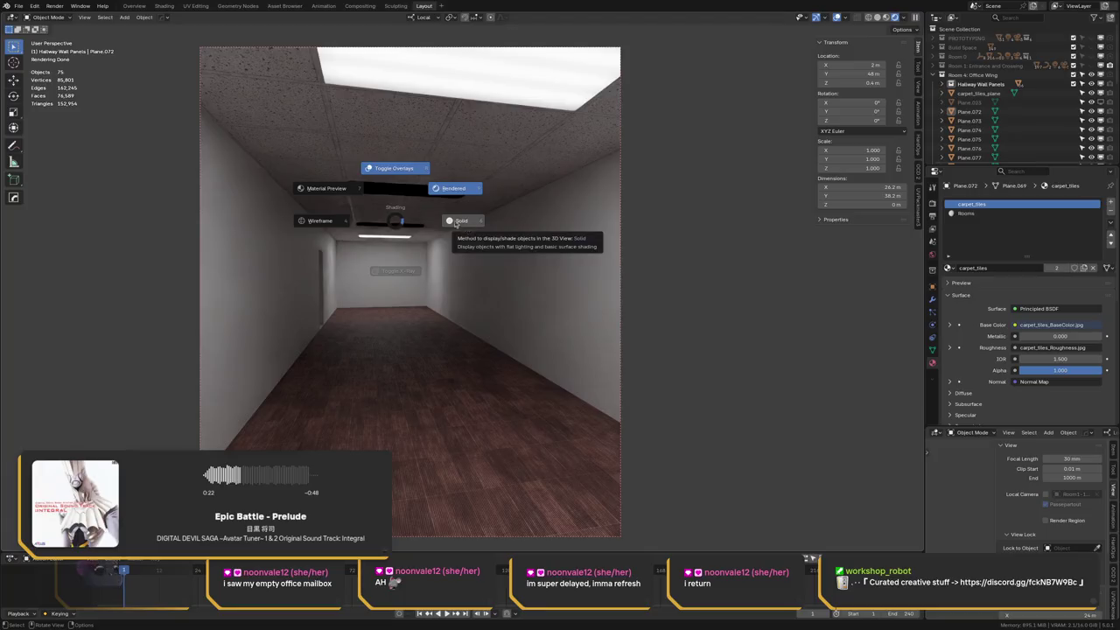
{"action": "left_click", "coordinate": [331, 178]}
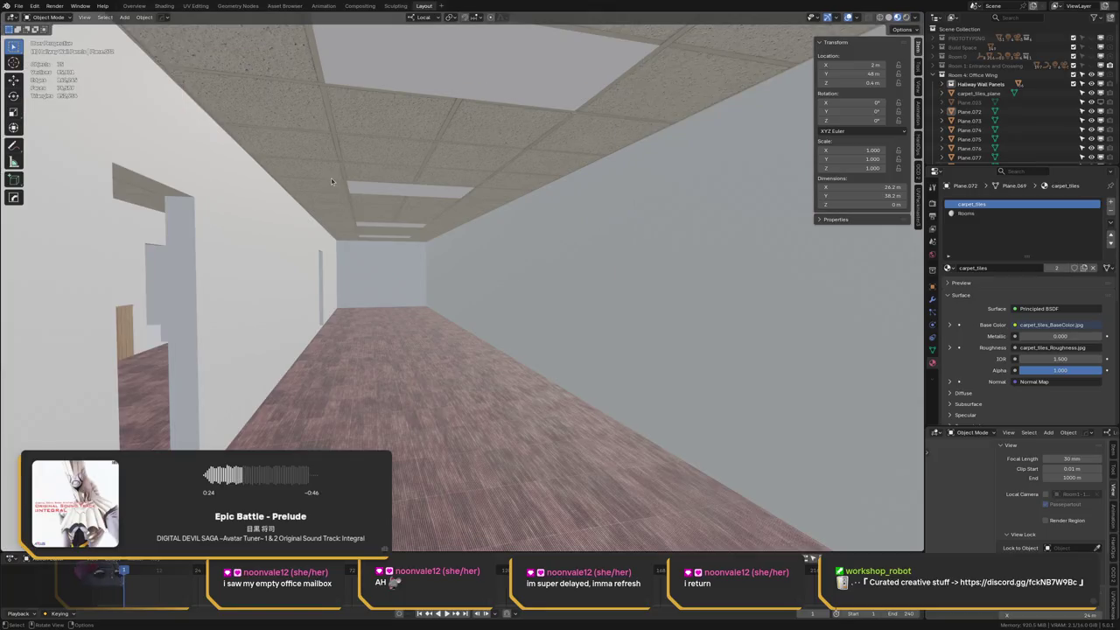
Isolate the floor plane in local view and select the right-hand carpet strip in Edit Mode
{"action": "left_click", "coordinate": [355, 398]}
{"action": "key", "text": "Tab"}
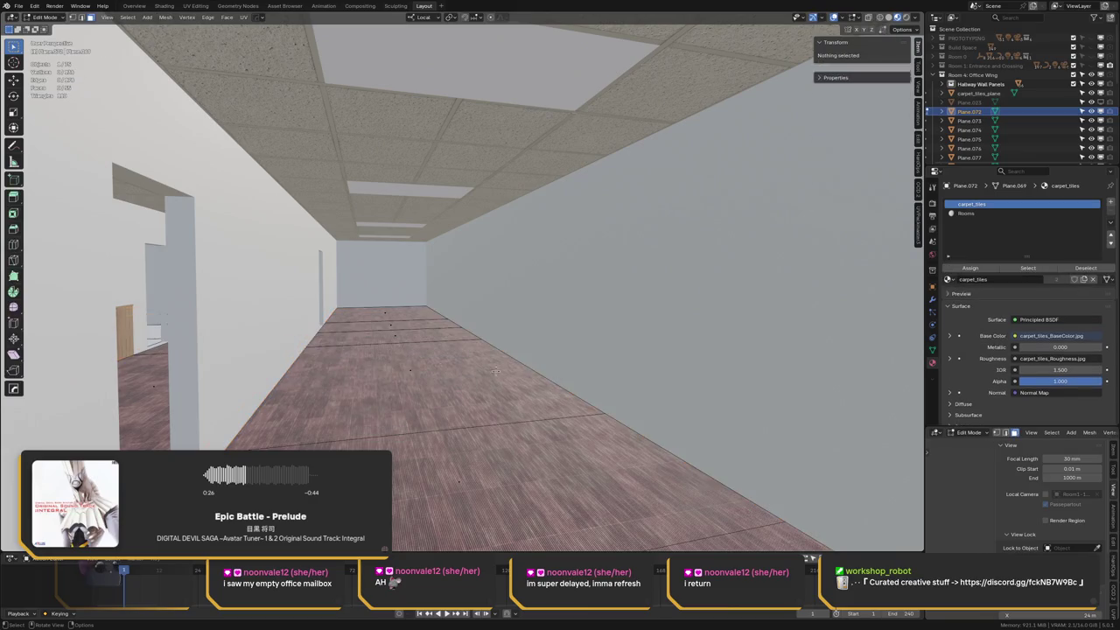
{"action": "key", "text": "KP_Divide"}
{"action": "middle_click_drag", "start_coordinate": [518, 225], "coordinate": [506, 251]}
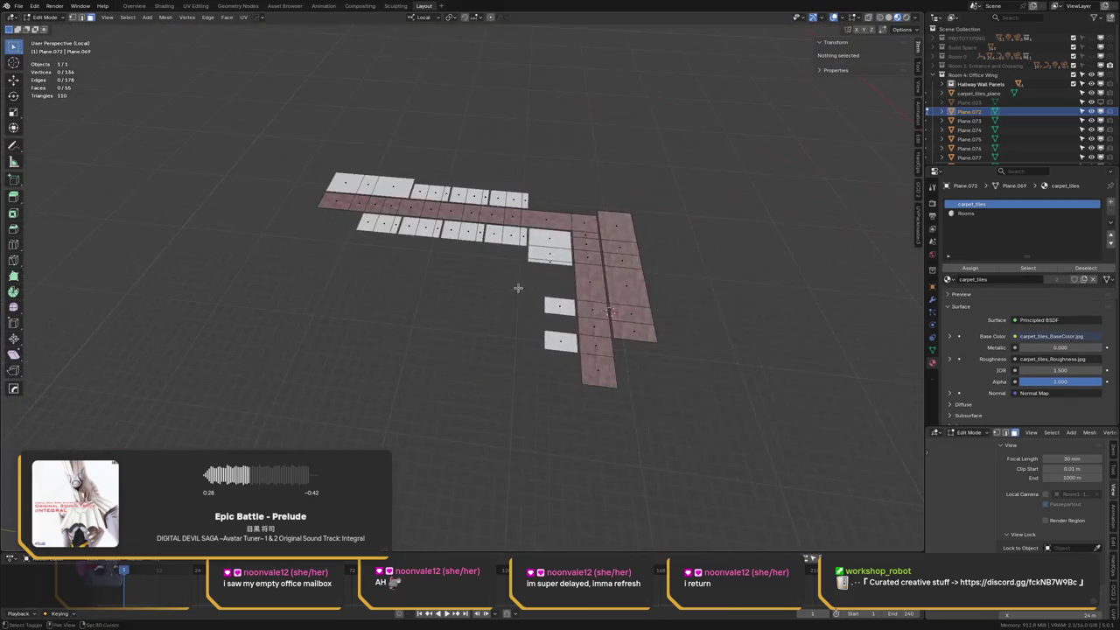
{"action": "scroll", "coordinate": [506, 251], "scroll_direction": "up", "scroll_amount": 4}
{"action": "scroll", "coordinate": [509, 244], "scroll_direction": "up", "scroll_amount": 4}
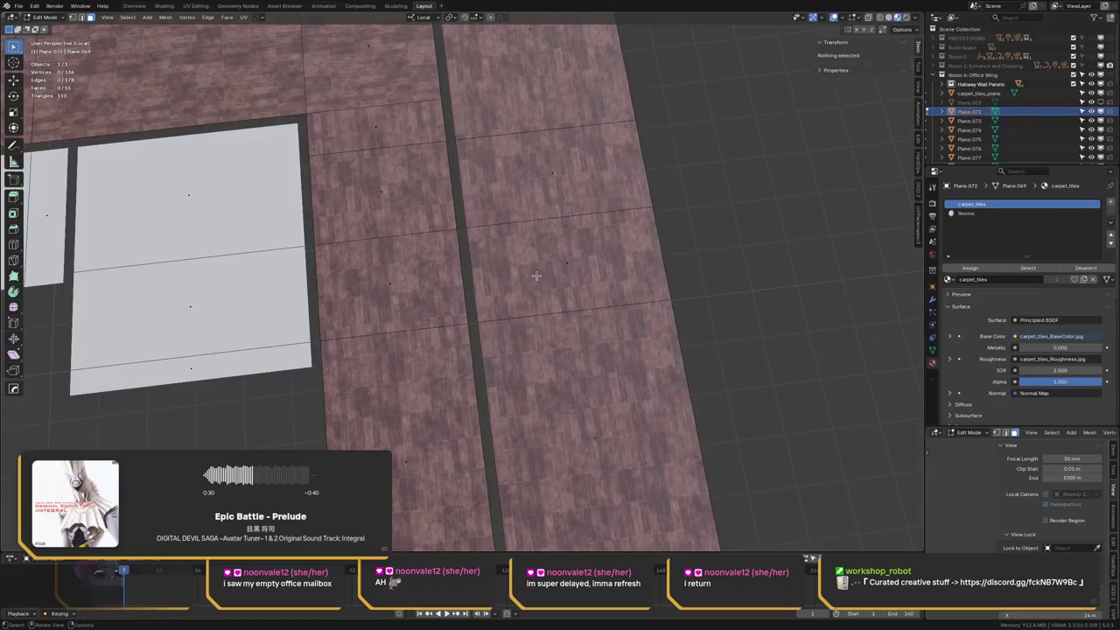
{"action": "scroll", "coordinate": [515, 230], "scroll_direction": "down", "scroll_amount": 1}
{"action": "mouse_move", "coordinate": [514, 230]}
{"action": "middle_mouse_down"}
{"action": "mouse_move", "coordinate": [490, 250]}
{"action": "mouse_move", "coordinate": [506, 147]}
{"action": "middle_mouse_up"}
{"action": "key", "text": "l"}
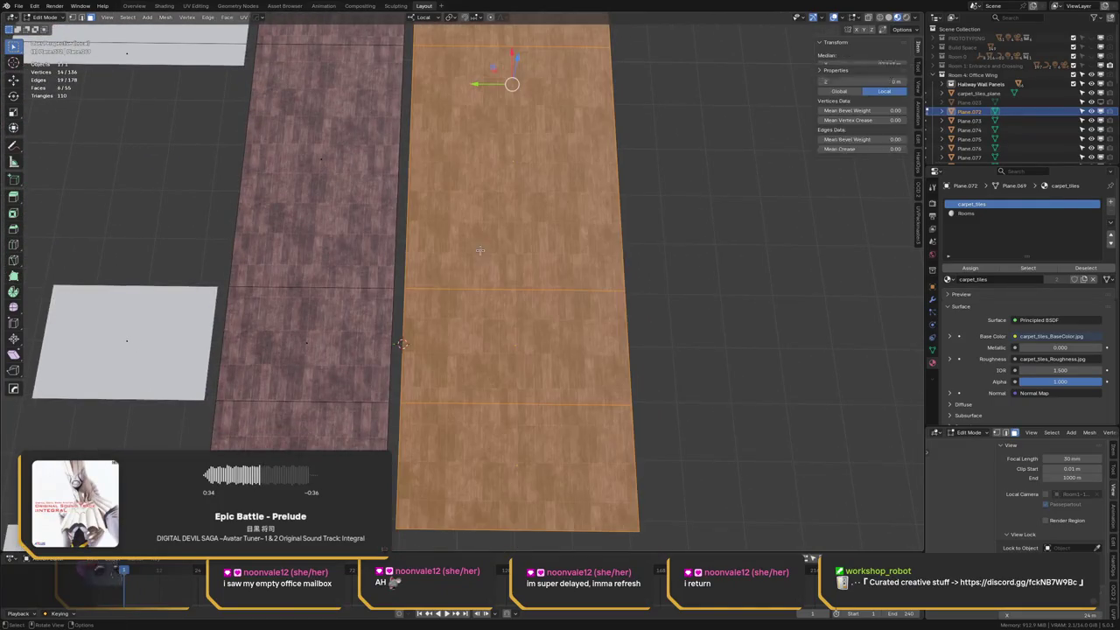
{"action": "mouse_move", "coordinate": [475, 85]}
{"action": "middle_mouse_down"}
{"action": "mouse_move", "coordinate": [429, 160]}
{"action": "mouse_move", "coordinate": [448, 245]}
{"action": "middle_mouse_up"}
{"action": "scroll", "coordinate": [425, 161], "scroll_direction": "up", "scroll_amount": 3}
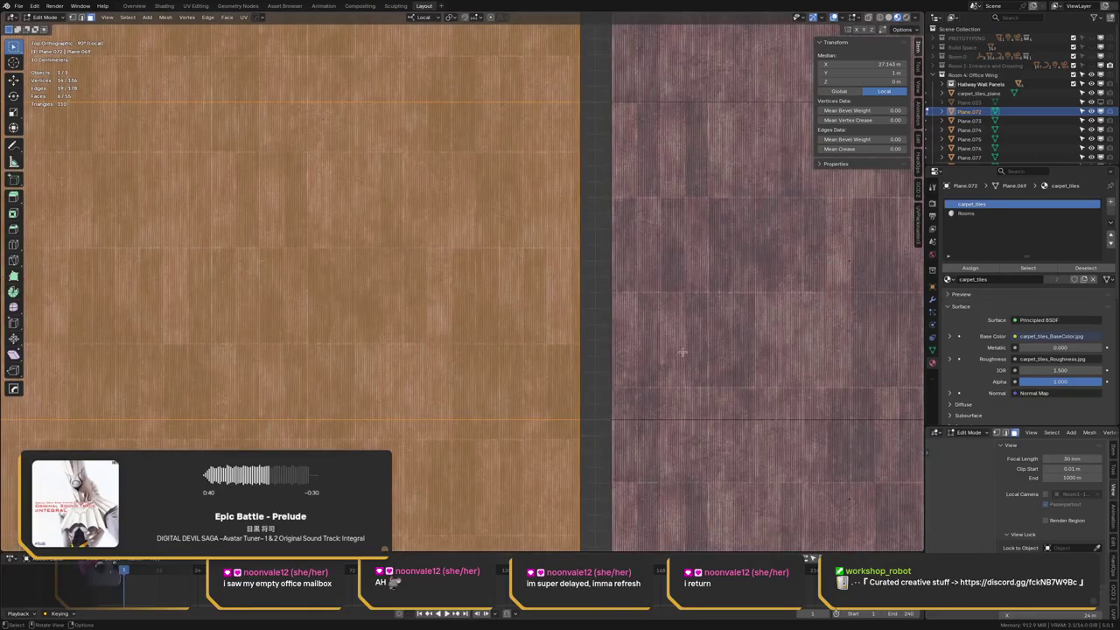
{"action": "middle_click_drag", "start_coordinate": [586, 273], "coordinate": [536, 274], "text": "shift"}
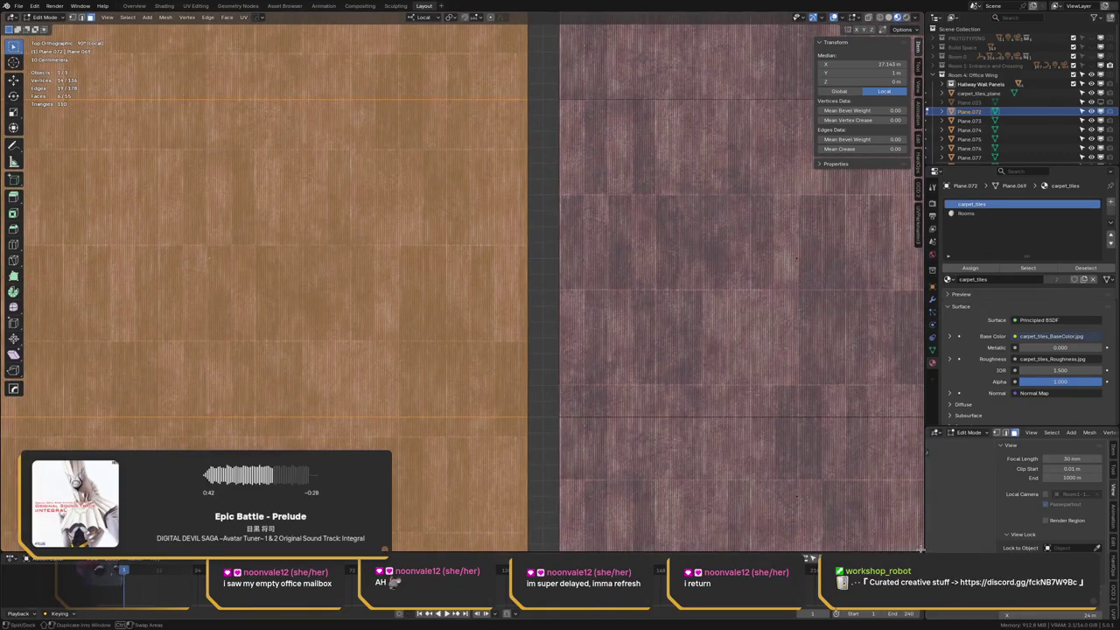
Split the viewport and show the floor's UV layout in an Image Editor on the right
{"action": "left_click_drag", "start_coordinate": [920, 549], "coordinate": [477, 514]}
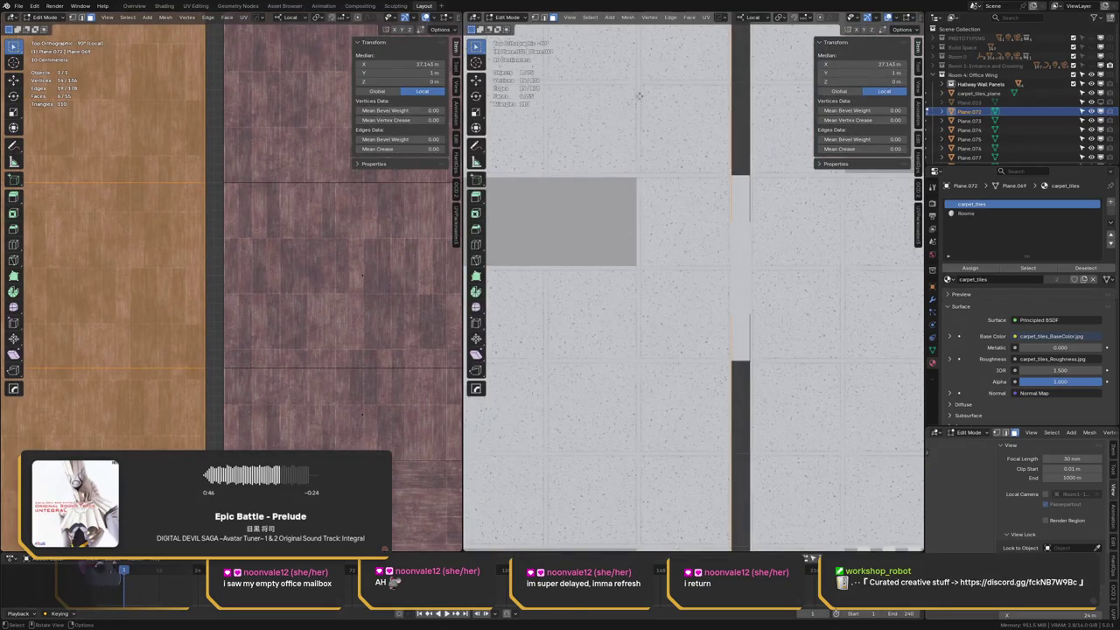
{"action": "left_click", "coordinate": [474, 18]}
{"action": "left_click", "coordinate": [520, 69]}
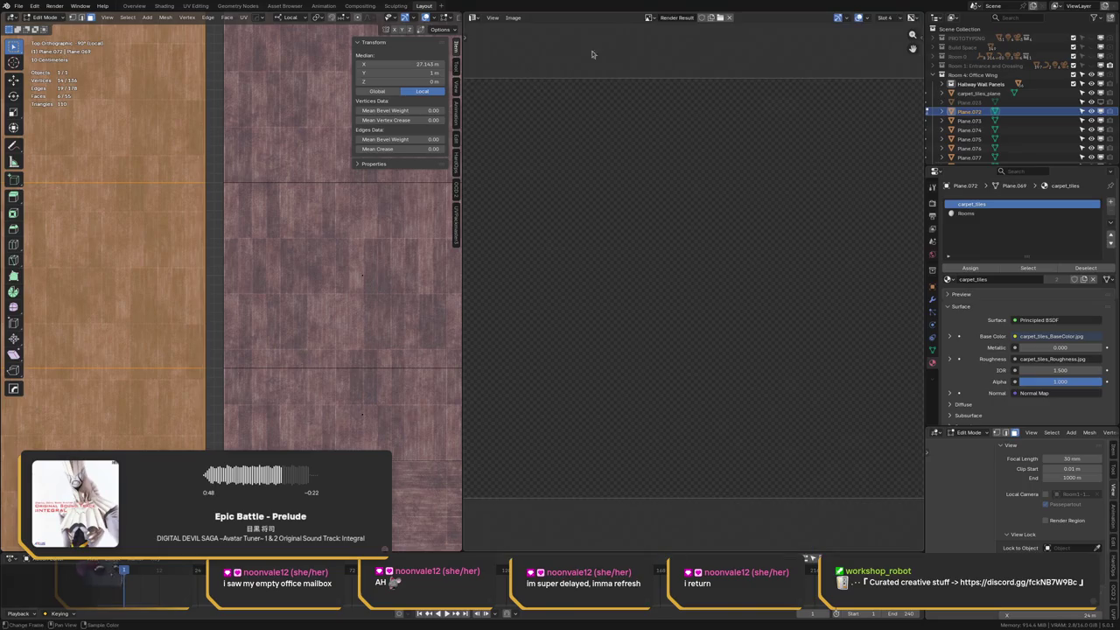
{"action": "left_click", "coordinate": [729, 17]}
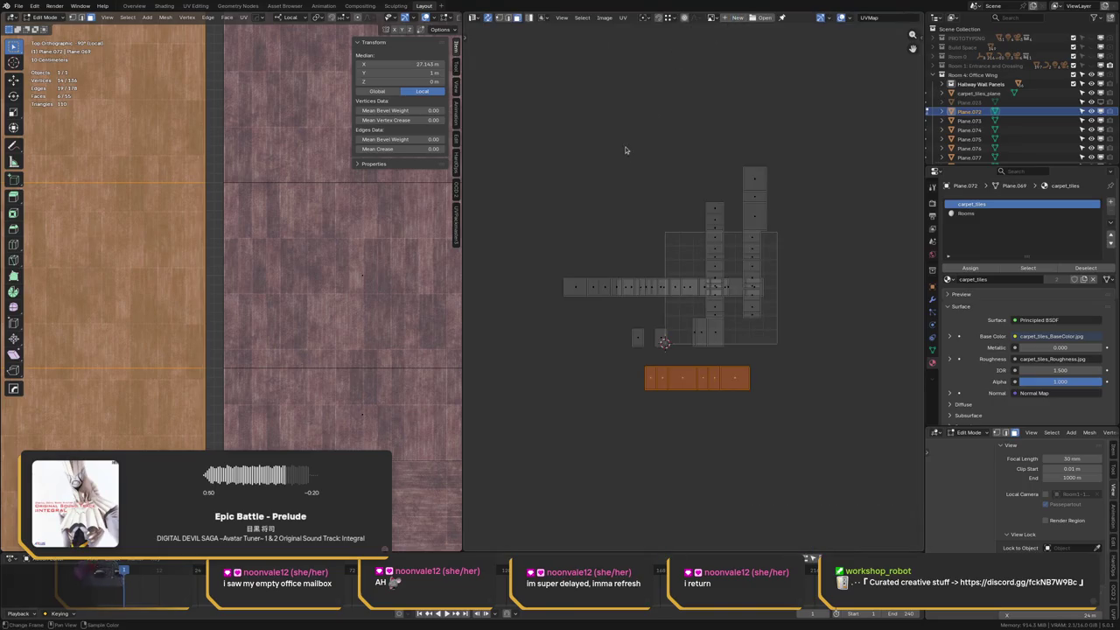
{"action": "scroll", "coordinate": [281, 320], "scroll_direction": "up", "scroll_amount": 3}
{"action": "scroll", "coordinate": [281, 319], "scroll_direction": "up", "scroll_amount": 2}
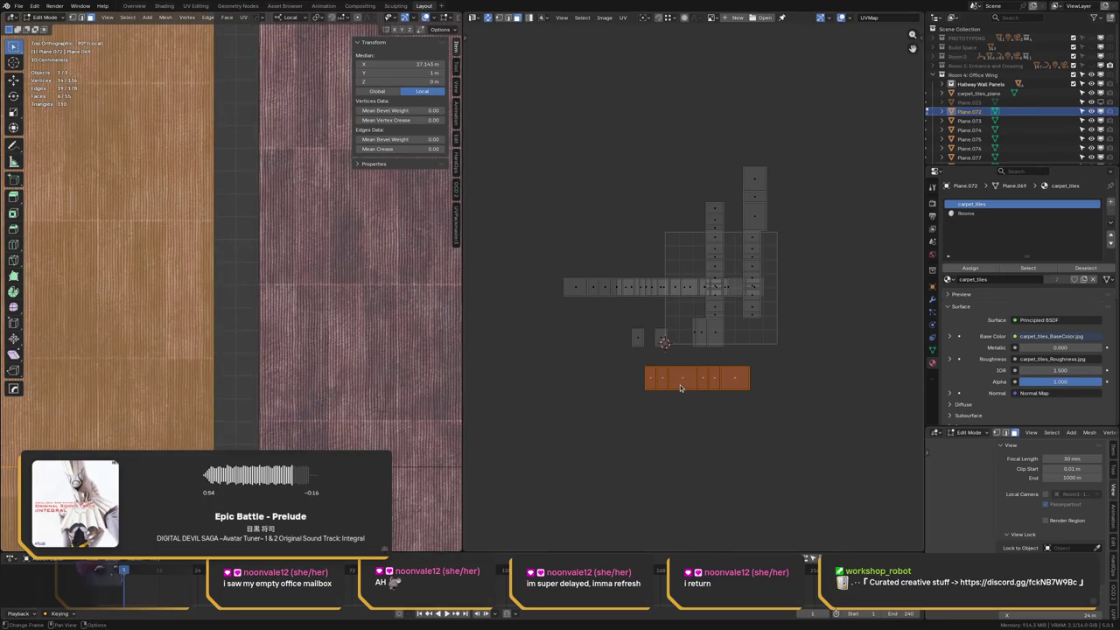
Shift the carpet strip's UV island horizontally to realign the carpet texture
{"action": "key", "text": "g"}
{"action": "key", "text": "y"}
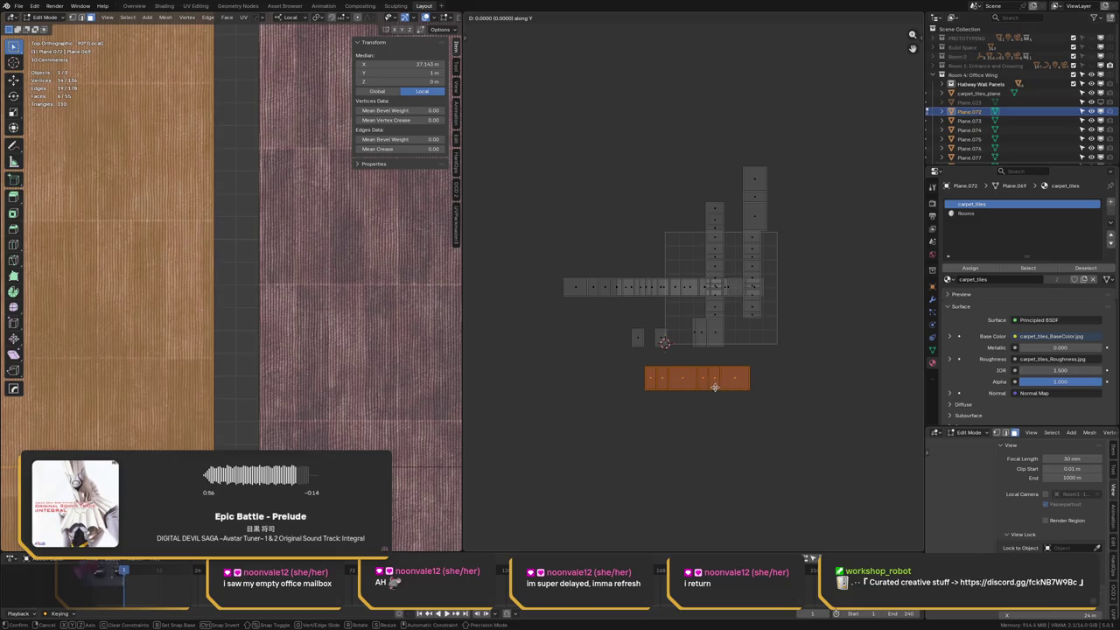
{"action": "key", "text": "x"}
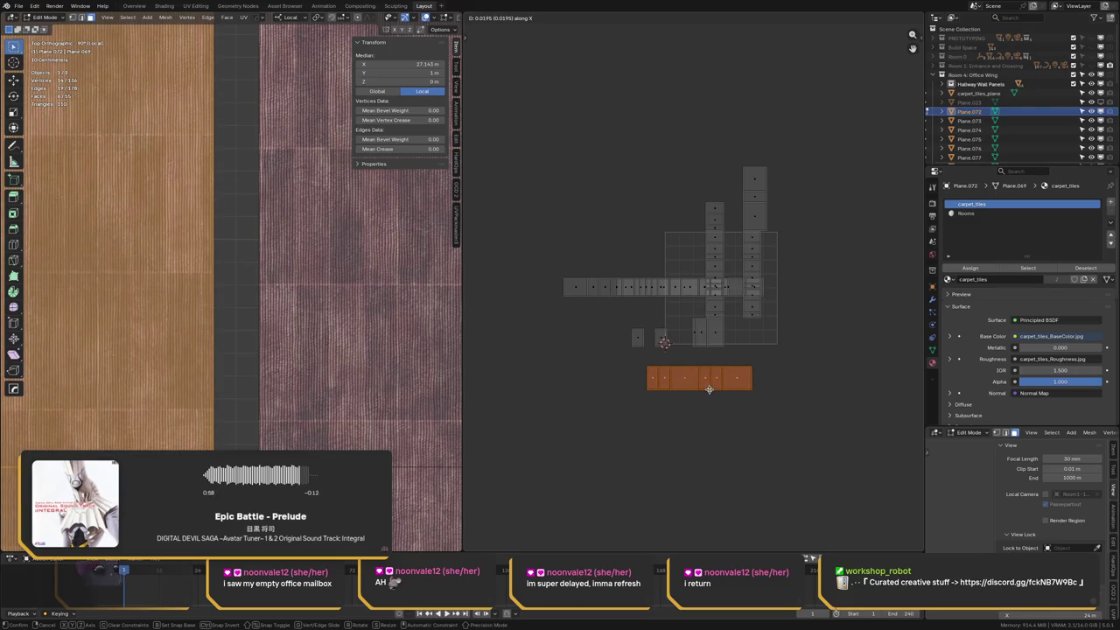
{"action": "left_click", "coordinate": [707, 388]}
{"action": "scroll", "coordinate": [707, 368], "scroll_direction": "up", "scroll_amount": 3}
{"action": "scroll", "coordinate": [711, 315], "scroll_direction": "up", "scroll_amount": 4}
{"action": "key", "text": "KP_Decimal"}
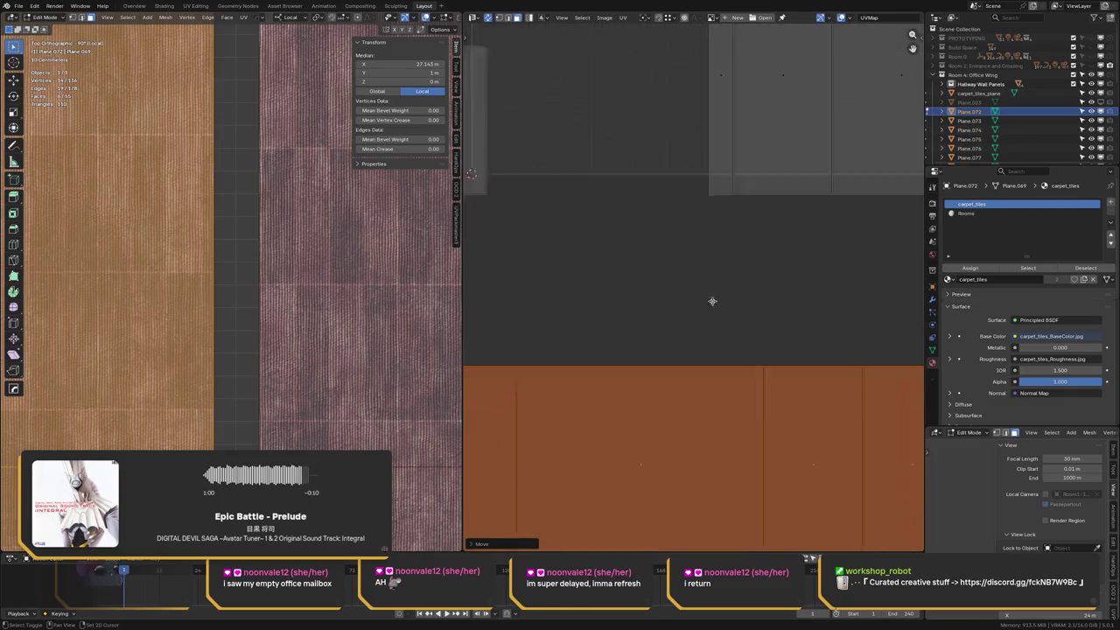
{"action": "key", "text": "g"}
{"action": "key", "text": "x"}
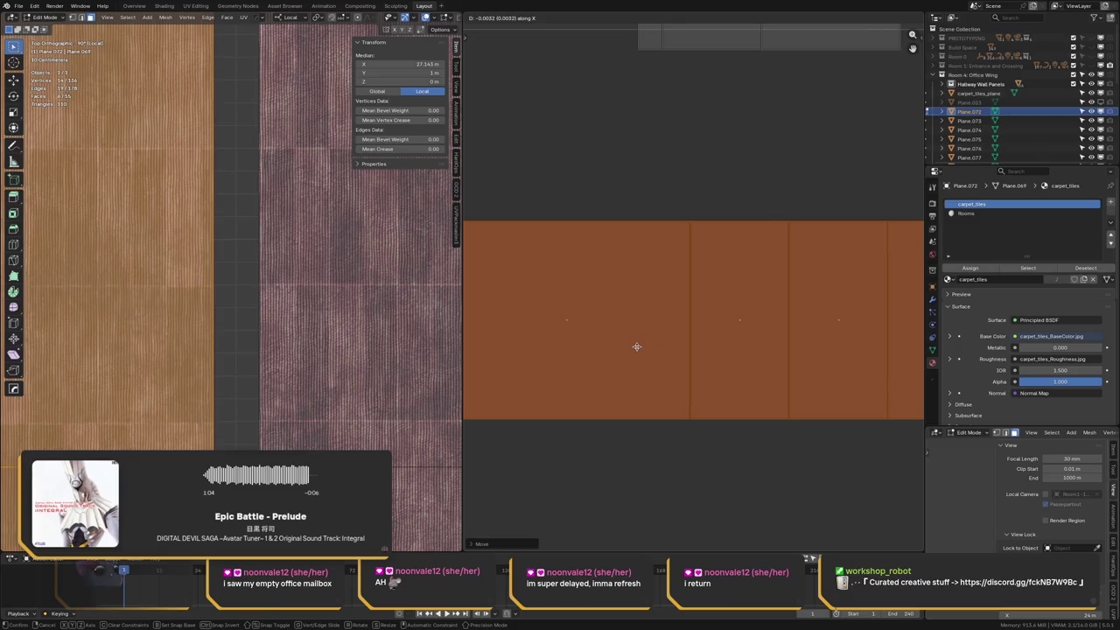
{"action": "left_click", "coordinate": [638, 348]}
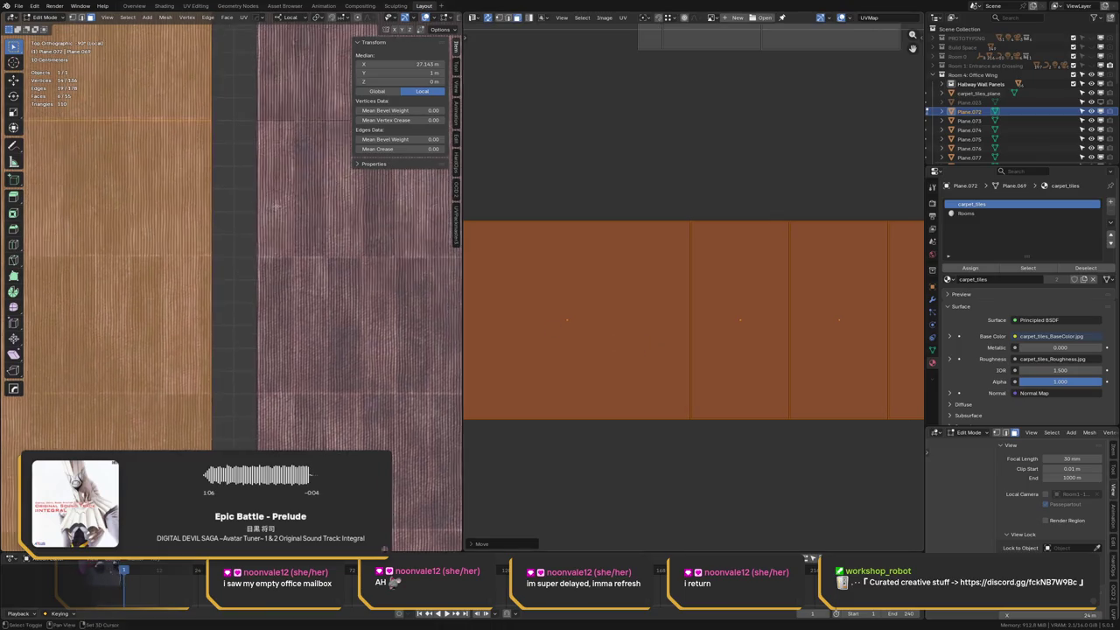
{"action": "scroll", "coordinate": [273, 210], "scroll_direction": "down", "scroll_amount": 2, "text": "ctrl"}
{"action": "scroll", "coordinate": [277, 232], "scroll_direction": "down", "scroll_amount": 2, "text": "ctrl"}
{"action": "scroll", "coordinate": [280, 249], "scroll_direction": "down", "scroll_amount": 1, "text": "ctrl"}
{"action": "scroll", "coordinate": [286, 276], "scroll_direction": "down", "scroll_amount": 2, "text": "ctrl"}
{"action": "scroll", "coordinate": [286, 282], "scroll_direction": "up", "scroll_amount": 1, "text": "ctrl"}
Scale the UV island to resize the carpet tiles, then orbit to a perspective view
{"action": "key", "text": "s"}
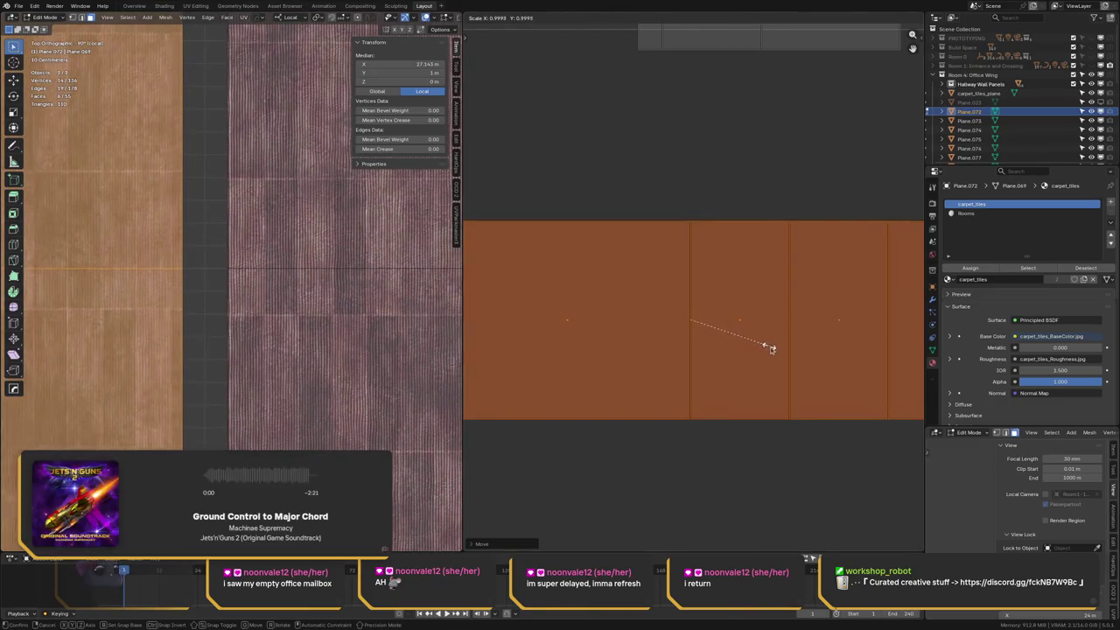
{"action": "left_click", "coordinate": [830, 366]}
{"action": "scroll", "coordinate": [281, 198], "scroll_direction": "down", "scroll_amount": 1, "text": "ctrl"}
{"action": "scroll", "coordinate": [281, 198], "scroll_direction": "down", "scroll_amount": 1, "text": "ctrl"}
{"action": "scroll", "coordinate": [281, 198], "scroll_direction": "down", "scroll_amount": 1, "text": "ctrl"}
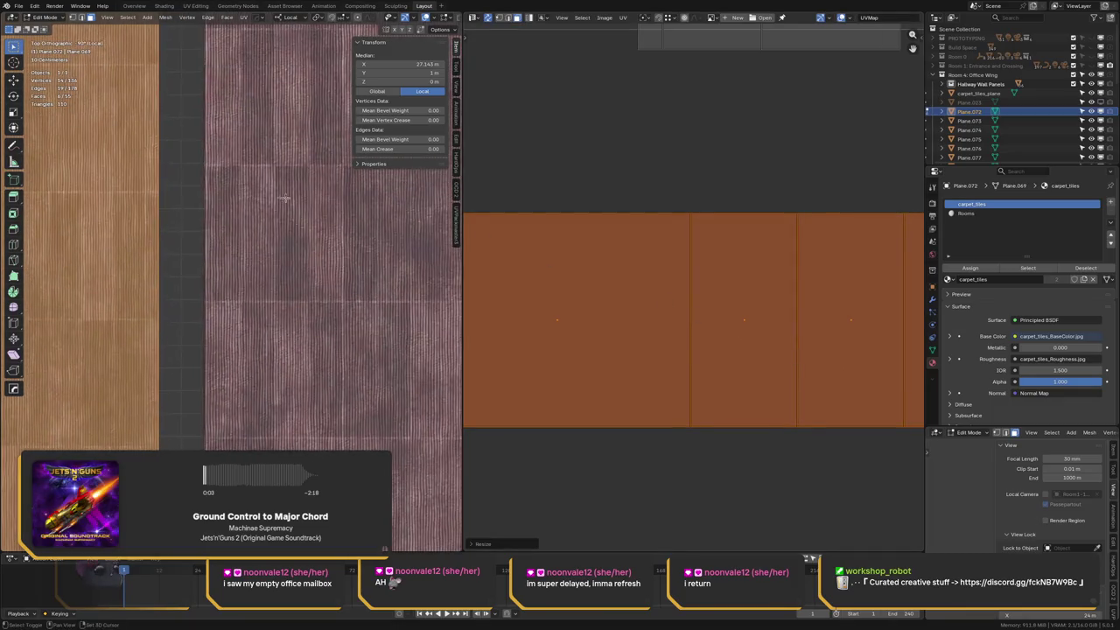
{"action": "scroll", "coordinate": [281, 198], "scroll_direction": "down", "scroll_amount": 1, "text": "ctrl"}
{"action": "scroll", "coordinate": [264, 292], "scroll_direction": "down", "scroll_amount": 2}
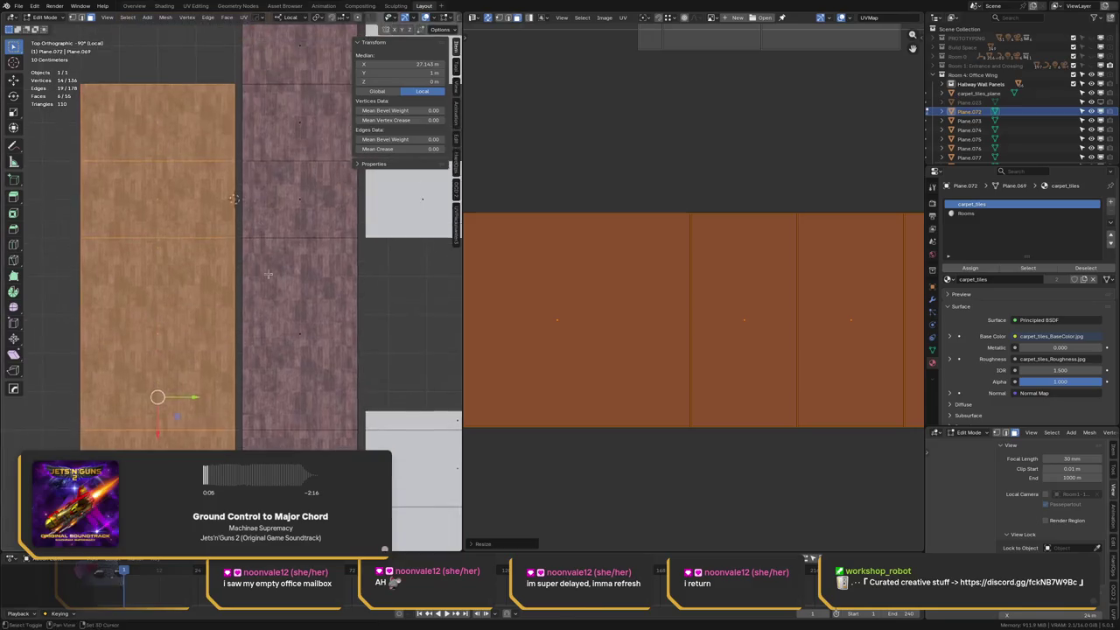
{"action": "scroll", "coordinate": [263, 292], "scroll_direction": "down", "scroll_amount": 1, "text": "ctrl"}
{"action": "scroll", "coordinate": [290, 215], "scroll_direction": "up", "scroll_amount": 2}
{"action": "scroll", "coordinate": [291, 215], "scroll_direction": "down", "scroll_amount": 1}
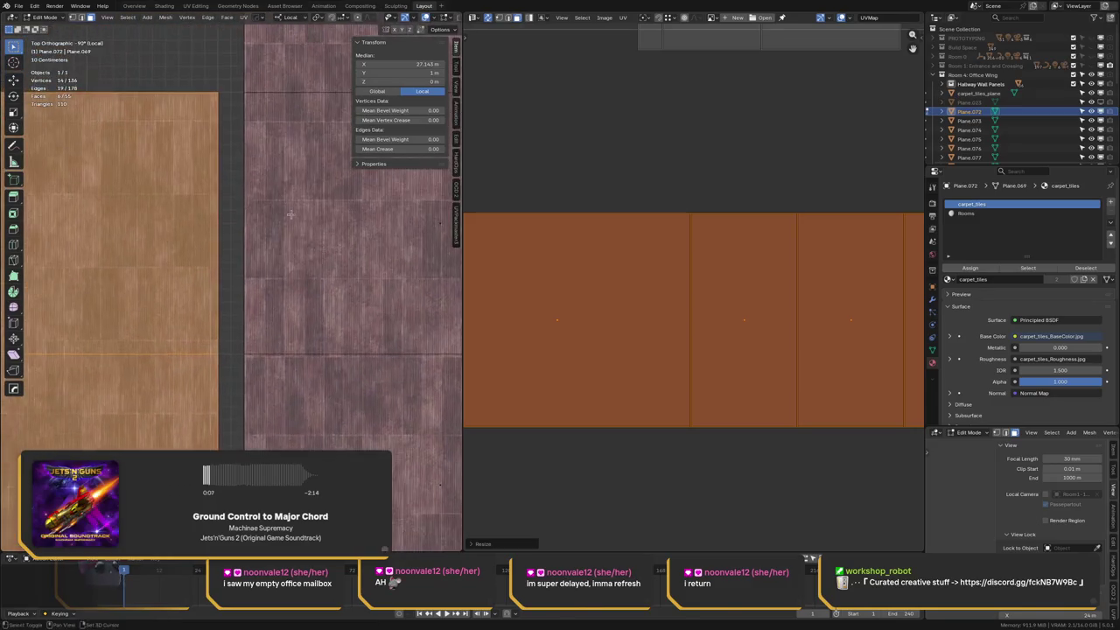
{"action": "scroll", "coordinate": [290, 214], "scroll_direction": "up", "scroll_amount": 2, "text": "ctrl"}
{"action": "scroll", "coordinate": [291, 214], "scroll_direction": "up", "scroll_amount": 1, "text": "shift"}
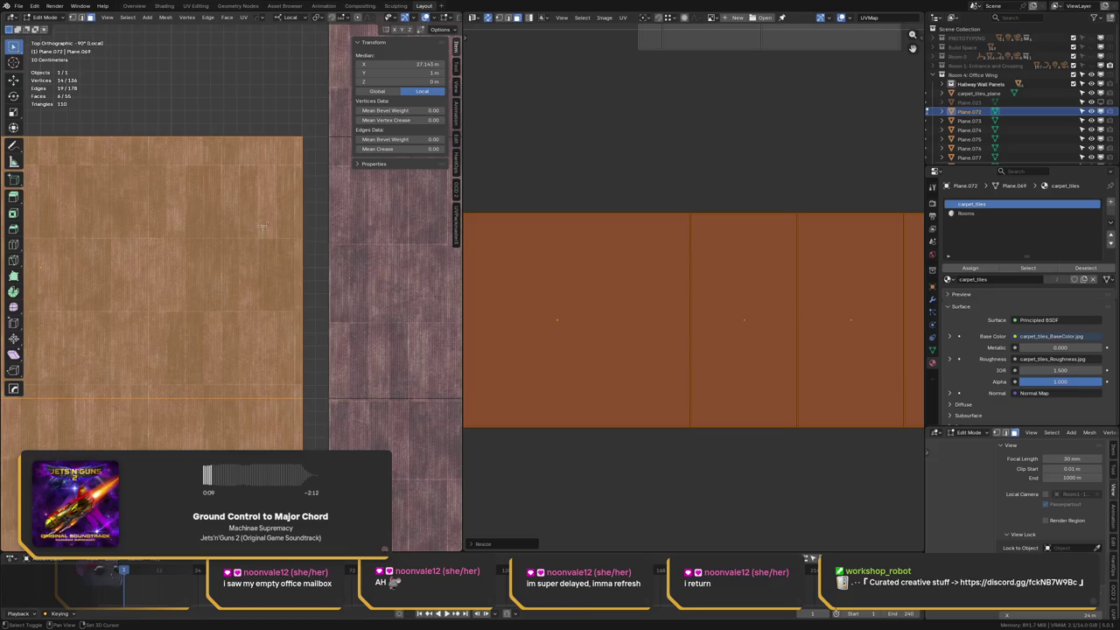
{"action": "scroll", "coordinate": [296, 225], "scroll_direction": "down", "scroll_amount": 2, "text": "ctrl"}
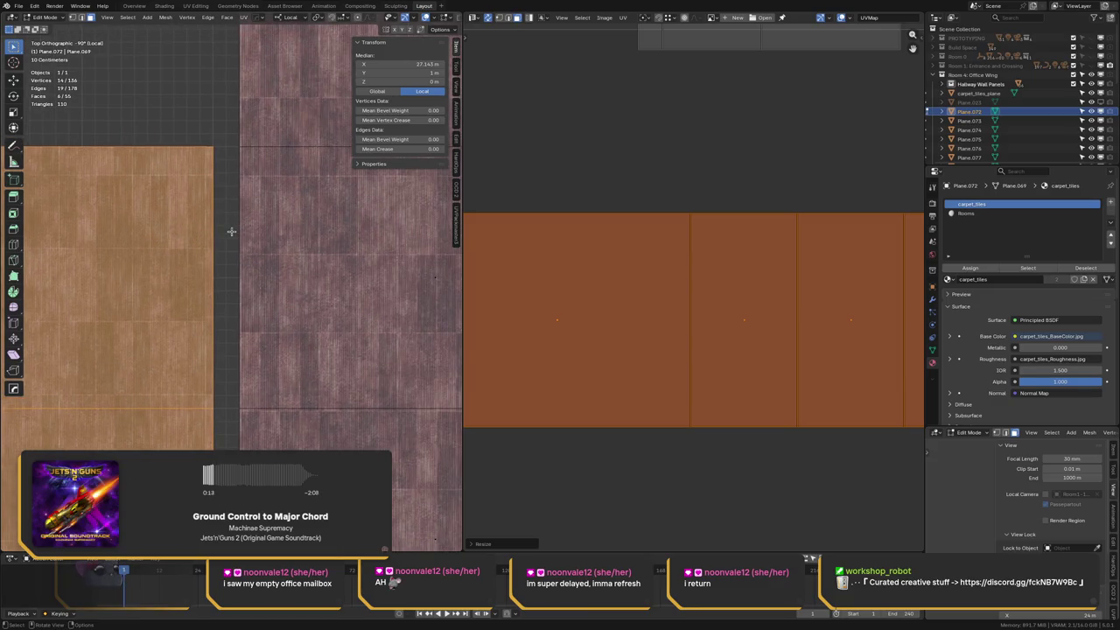
{"action": "scroll", "coordinate": [276, 202], "scroll_direction": "down", "scroll_amount": 2}
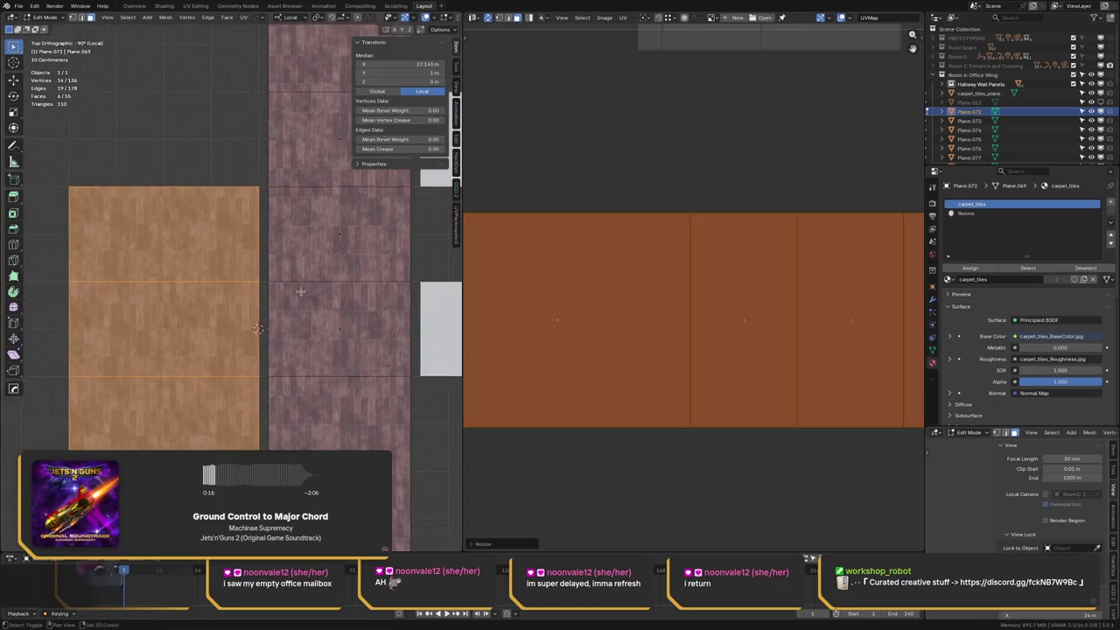
{"action": "scroll", "coordinate": [267, 223], "scroll_direction": "down", "scroll_amount": 3, "text": "shift"}
{"action": "scroll", "coordinate": [263, 235], "scroll_direction": "down", "scroll_amount": 1, "text": "ctrl"}
{"action": "middle_click_drag", "start_coordinate": [263, 235], "coordinate": [226, 207]}
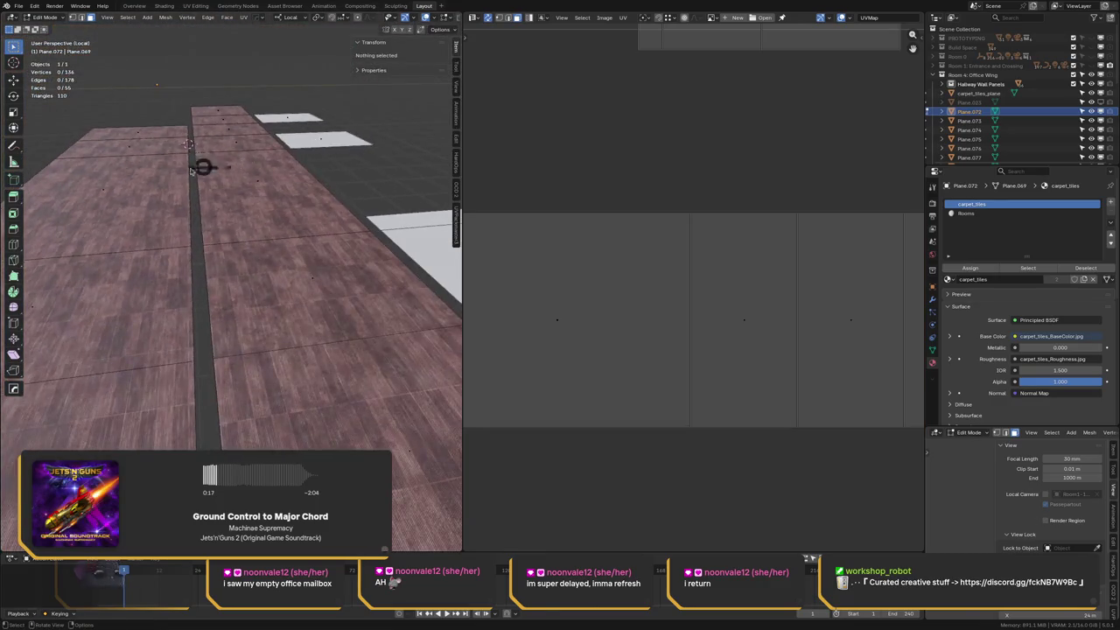
Leave floor-strip edit mode, save the file, inspect the carpet strips, then exit local view
{"action": "key", "text": "Tab"}
{"action": "key", "text": "ctrl+s"}
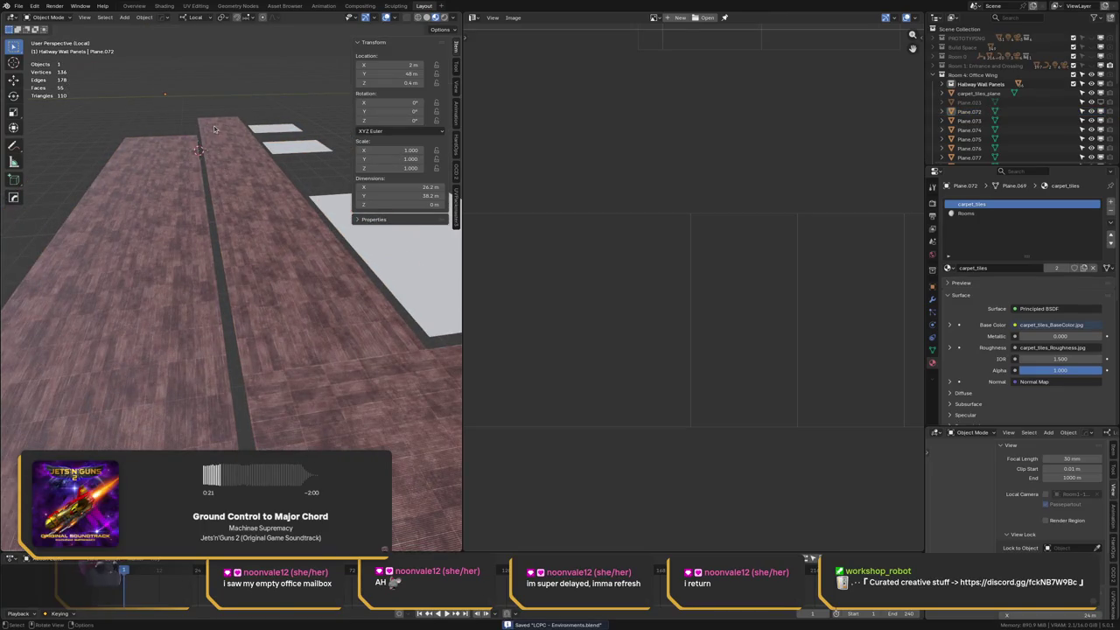
{"action": "middle_click_drag", "start_coordinate": [224, 125], "coordinate": [221, 185], "text": "shift"}
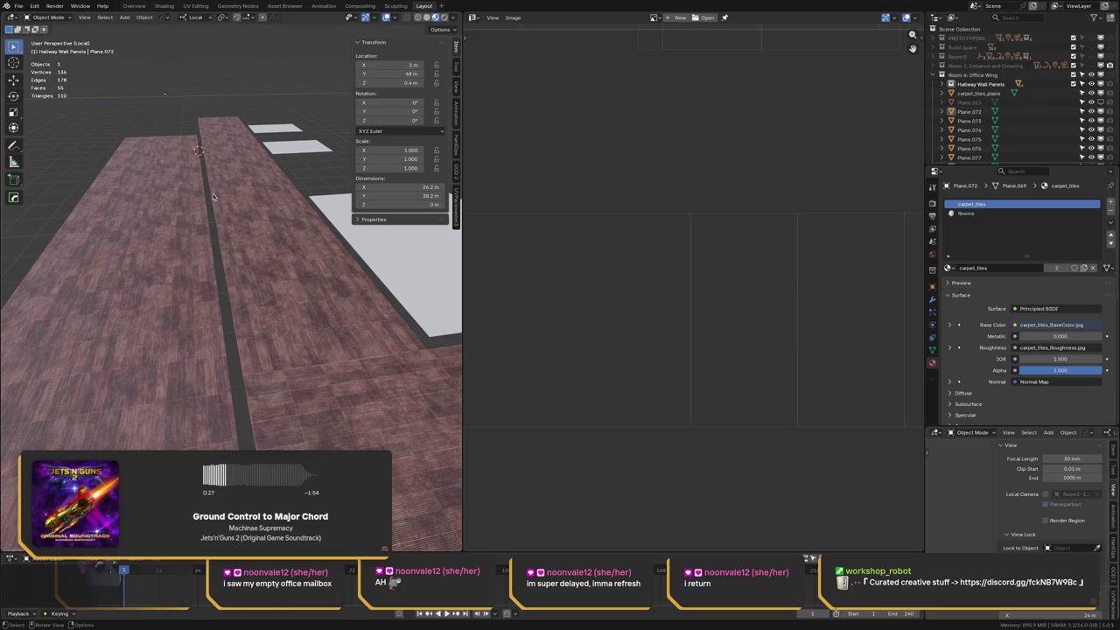
{"action": "middle_click_drag", "start_coordinate": [222, 193], "coordinate": [277, 218]}
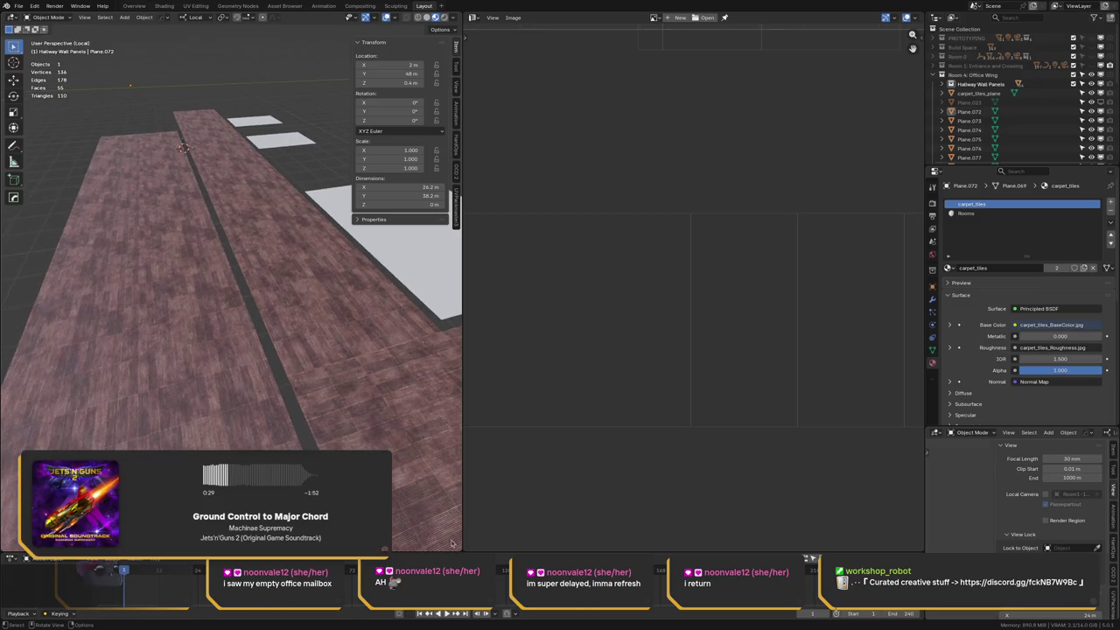
{"action": "mouse_move", "coordinate": [462, 551]}
{"action": "left_mouse_down"}
{"action": "mouse_move", "coordinate": [477, 551]}
{"action": "mouse_move", "coordinate": [468, 538]}
{"action": "left_mouse_up"}
{"action": "mouse_move", "coordinate": [481, 161]}
{"action": "middle_mouse_down"}
{"action": "mouse_move", "coordinate": [436, 280]}
{"action": "mouse_move", "coordinate": [374, 225]}
{"action": "mouse_move", "coordinate": [366, 178]}
{"action": "mouse_move", "coordinate": [358, 187]}
{"action": "middle_mouse_up"}
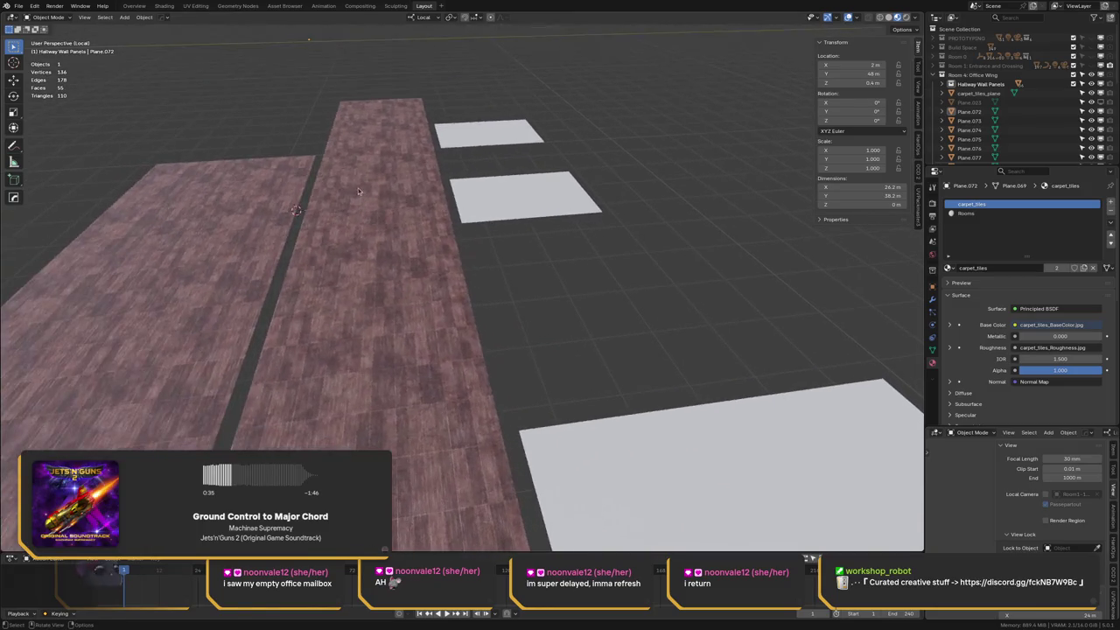
{"action": "key", "text": "KP_Divide"}
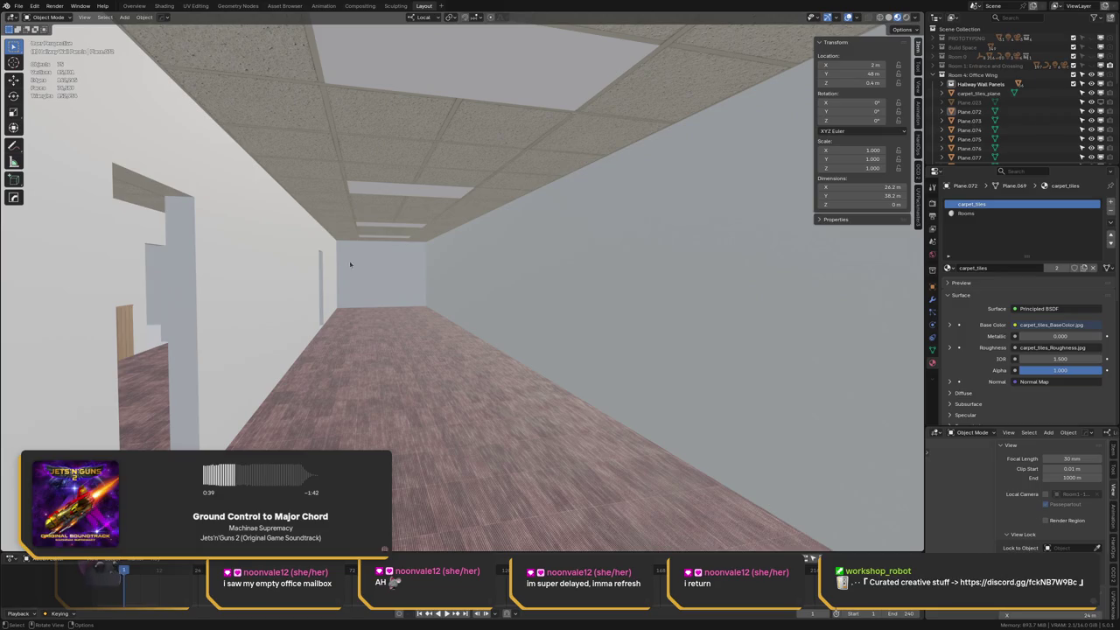
Walk through the doorway and down the wainscoted corridor into the end room
{"action": "key", "text": "F3"}
{"action": "key", "text": "Return"}
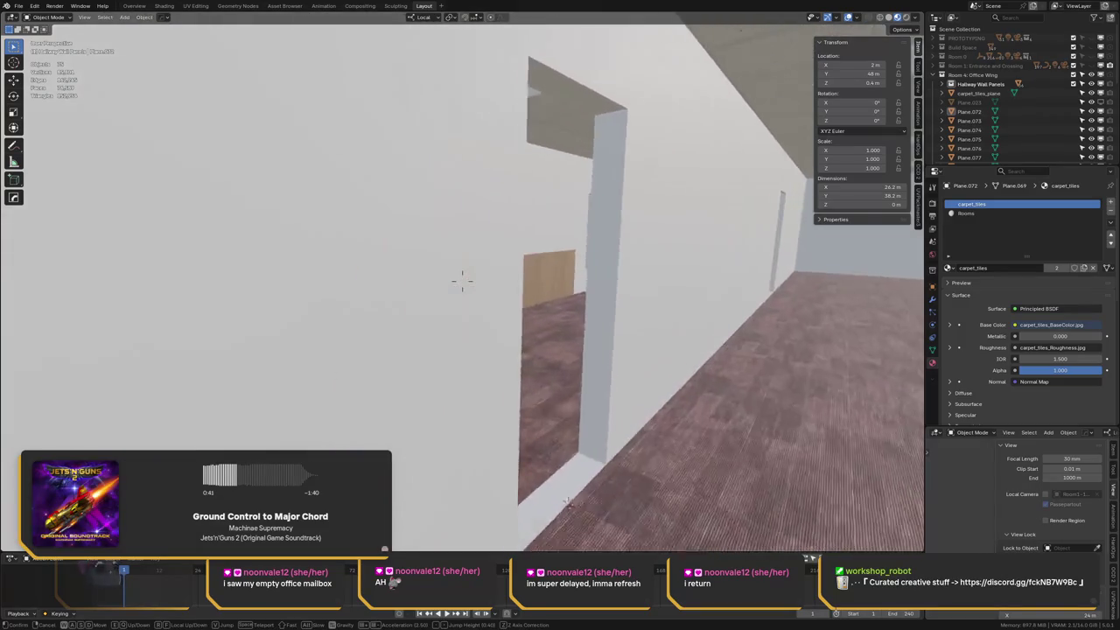
{"action": "key", "text": "w"}
{"action": "key", "text": "w"}
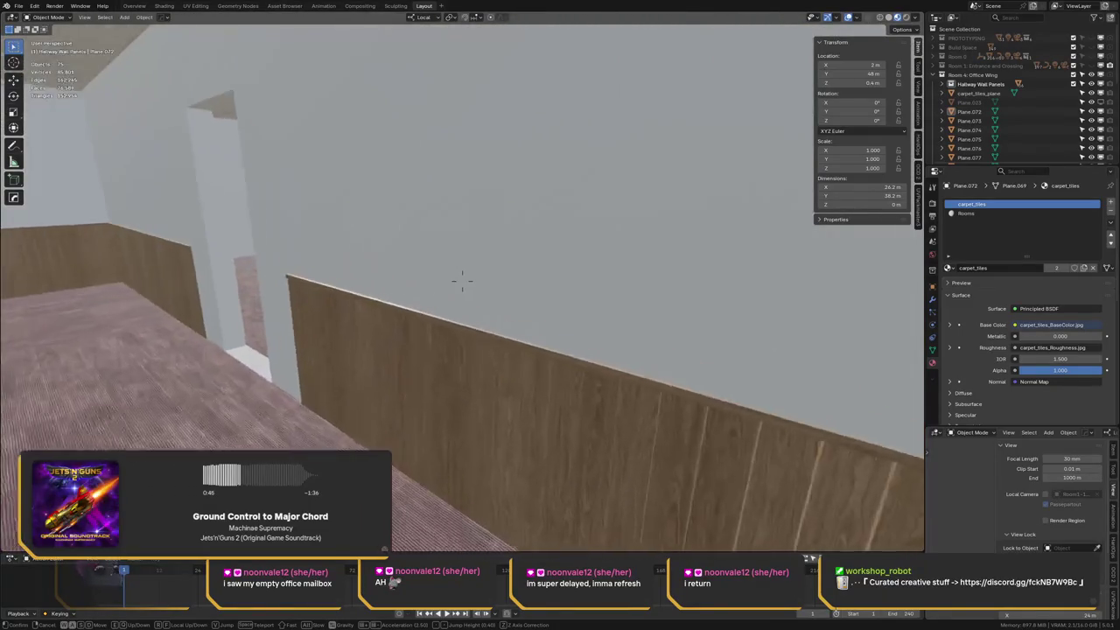
{"action": "key", "text": "w"}
{"action": "key", "text": "w"}
{"action": "key", "text": "w"}
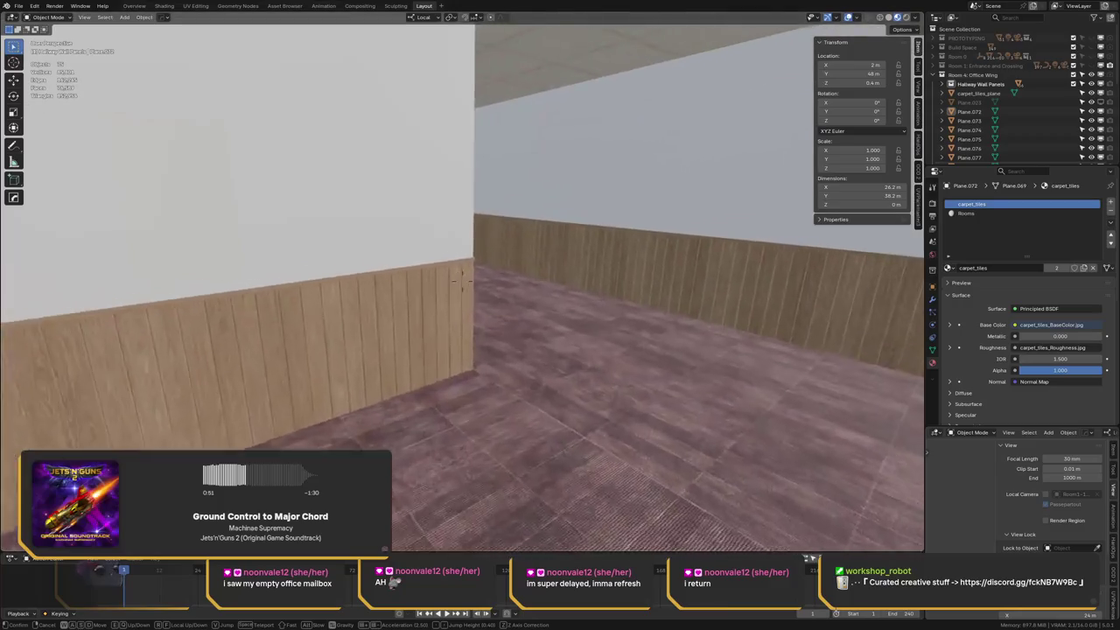
{"action": "key", "text": "w"}
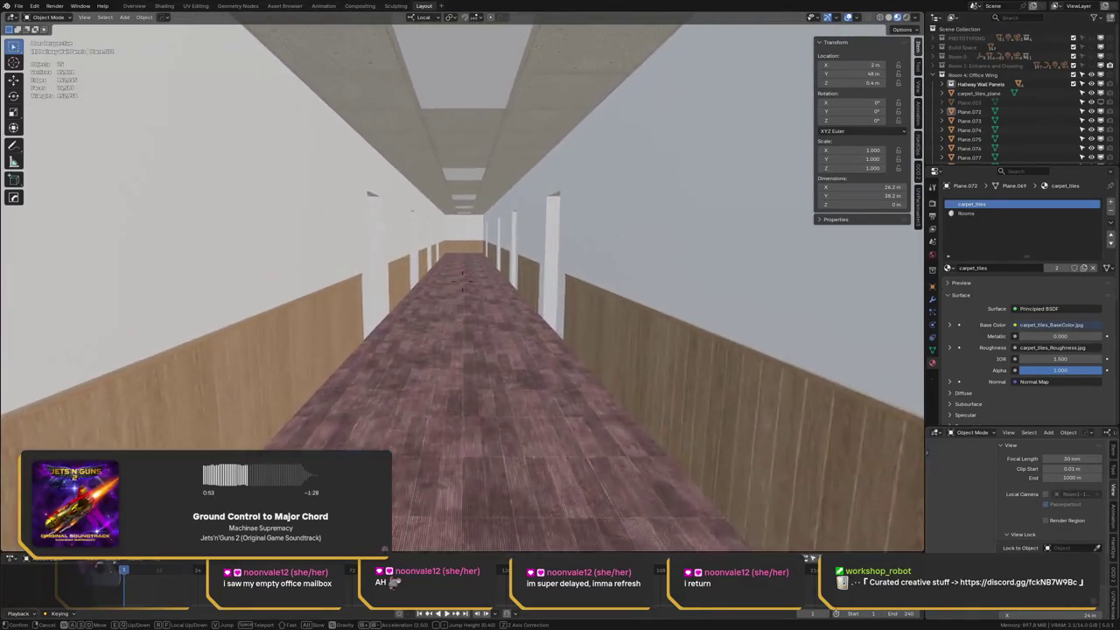
{"action": "key", "text": "w"}
{"action": "key", "text": "w"}
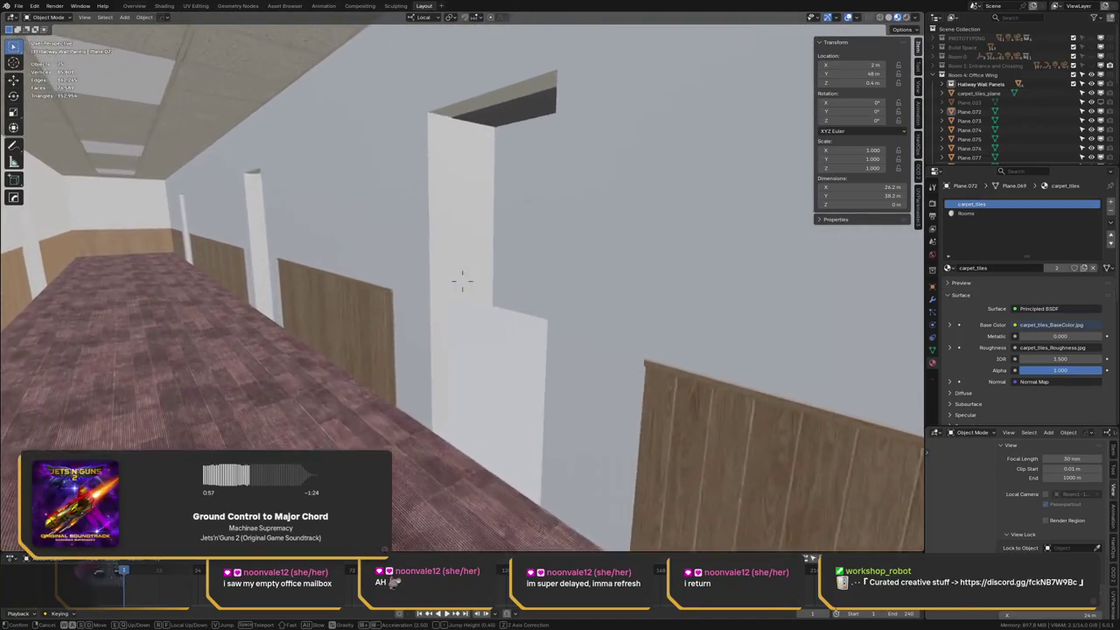
{"action": "key", "text": "w"}
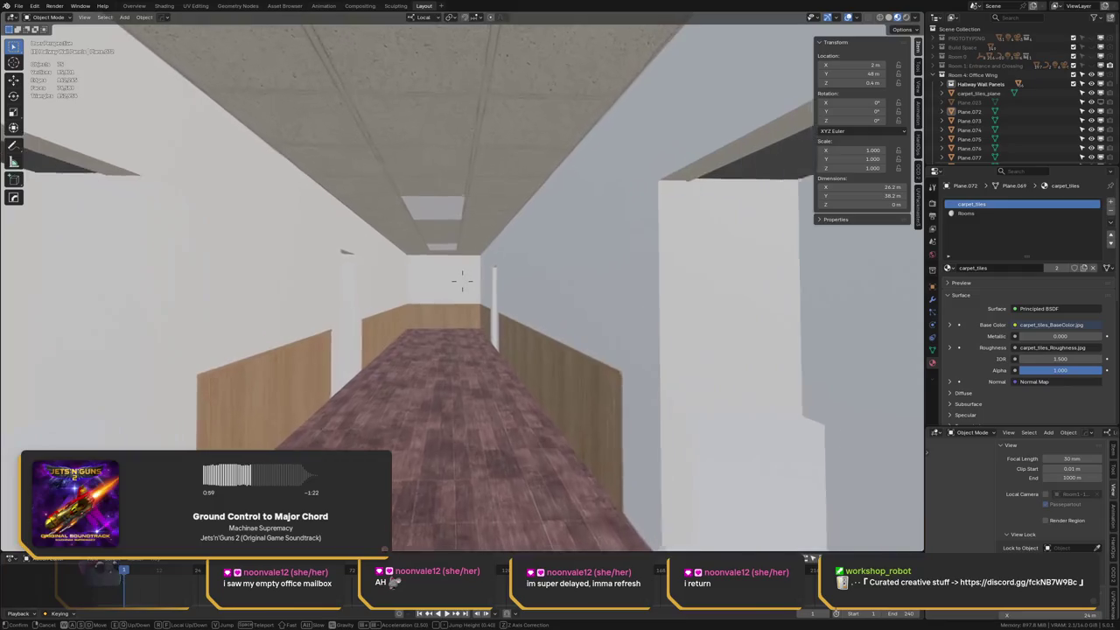
{"action": "key", "text": "w"}
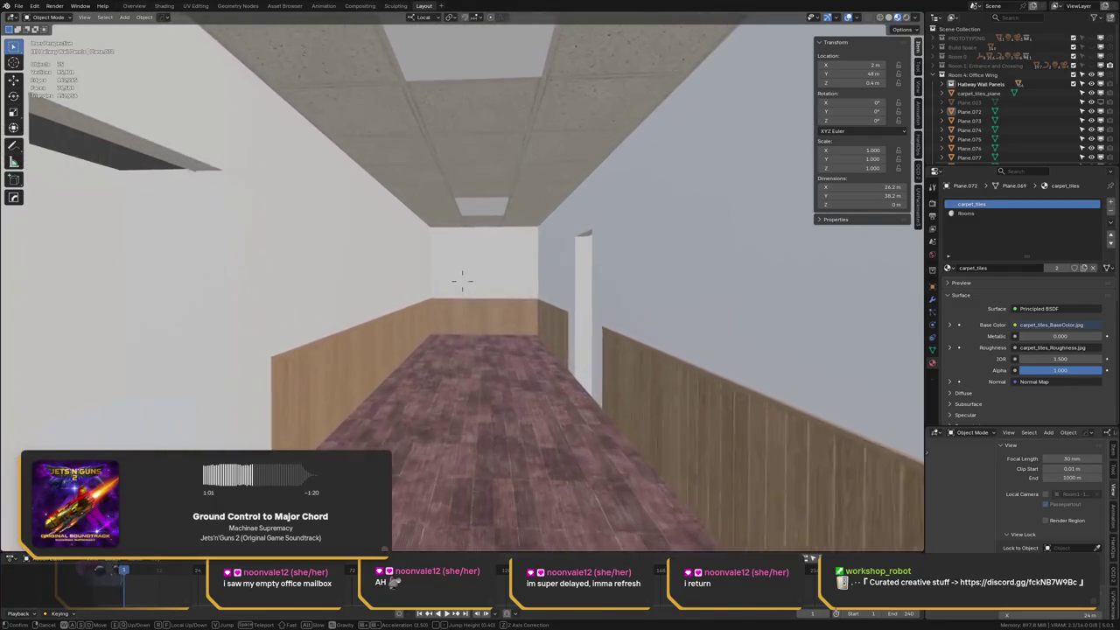
{"action": "key", "text": "w"}
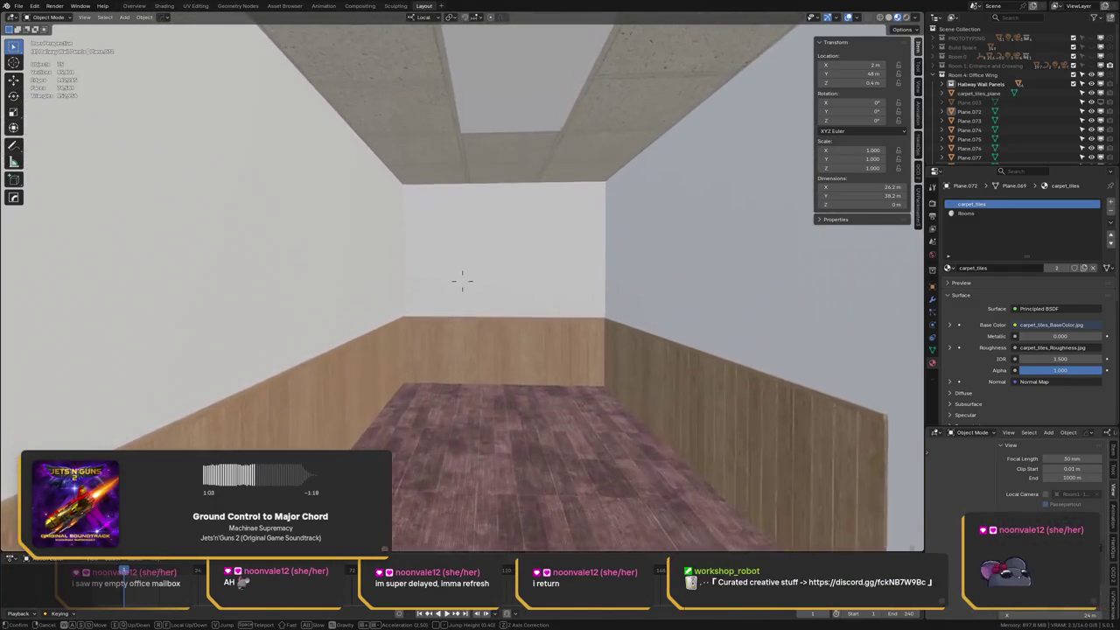
{"action": "key", "text": "w"}
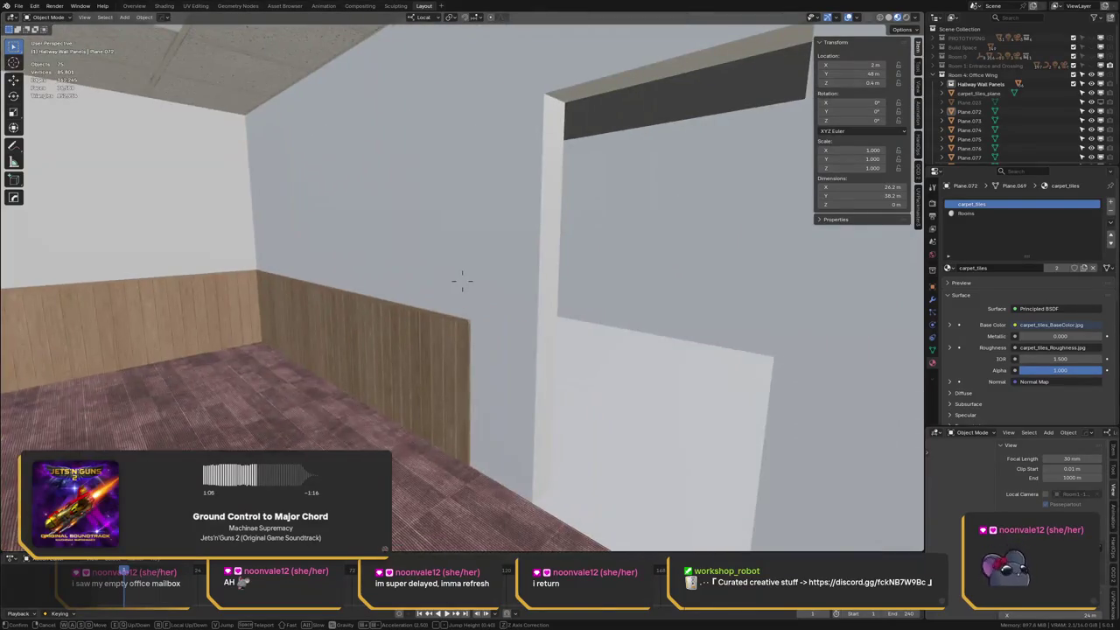
Walk back along the hallway past the doorways and the figure to the end wall
{"action": "key", "text": "w"}
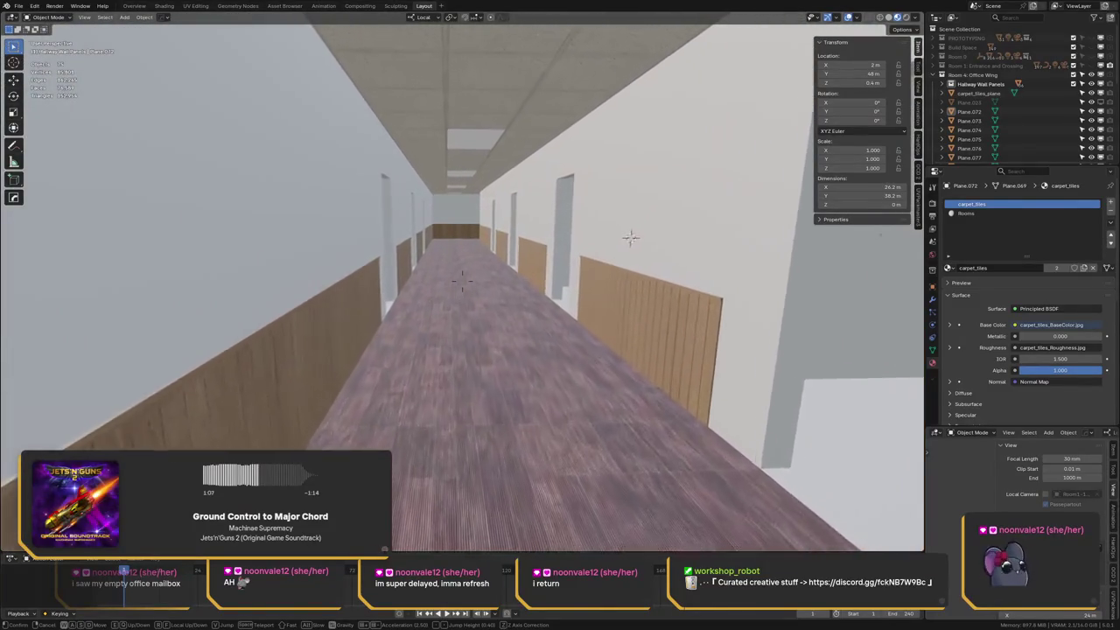
{"action": "key", "text": "w"}
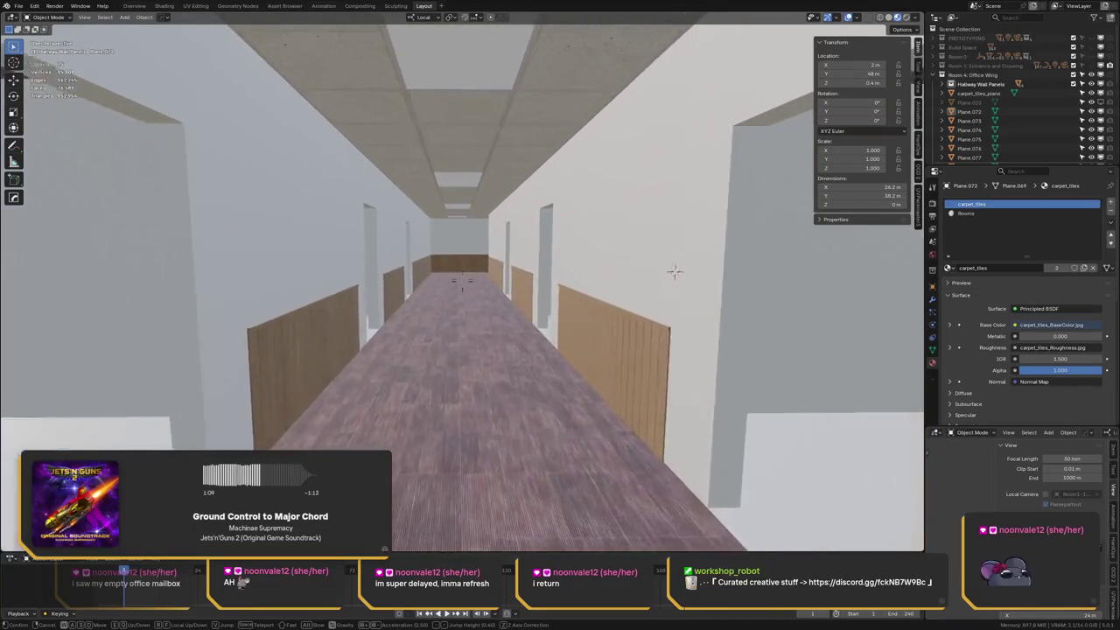
{"action": "key", "text": "w"}
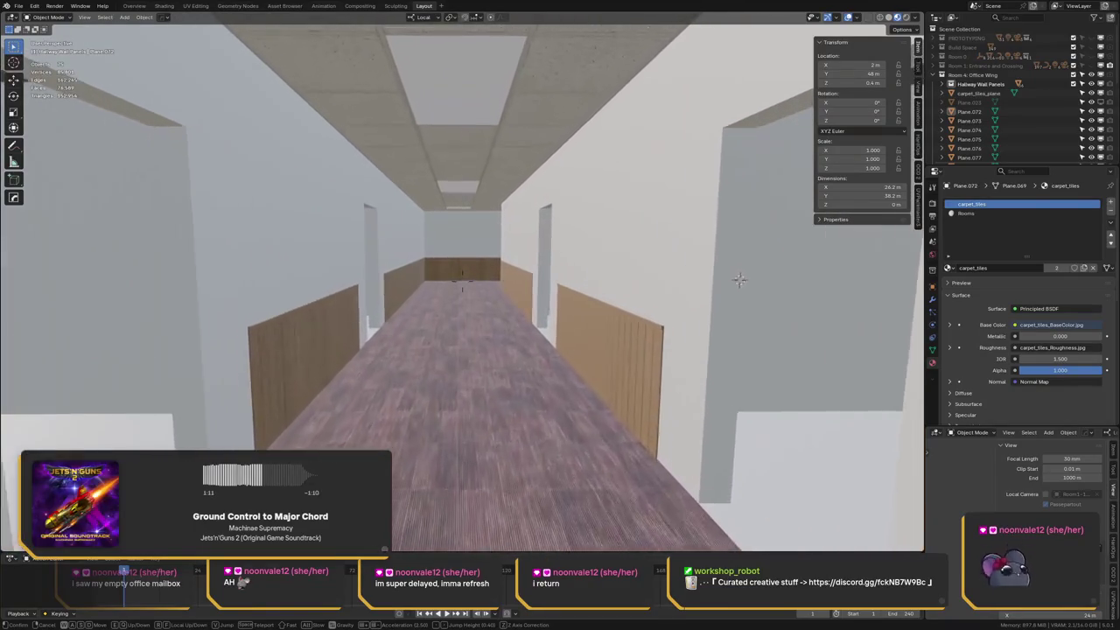
{"action": "key", "text": "w"}
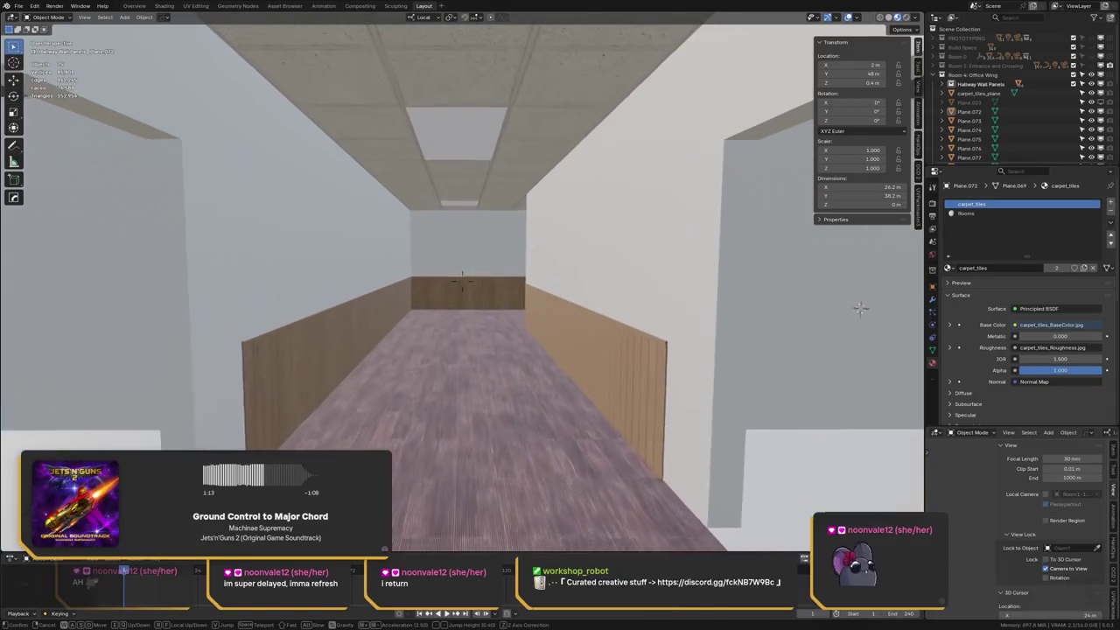
{"action": "key", "text": "w"}
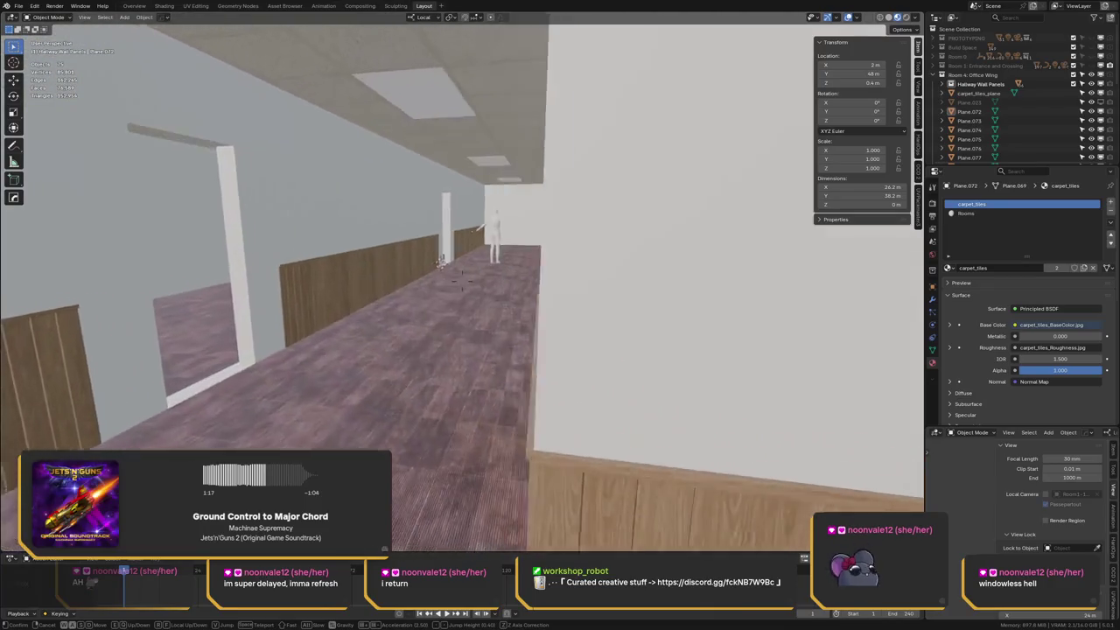
{"action": "key", "text": "w"}
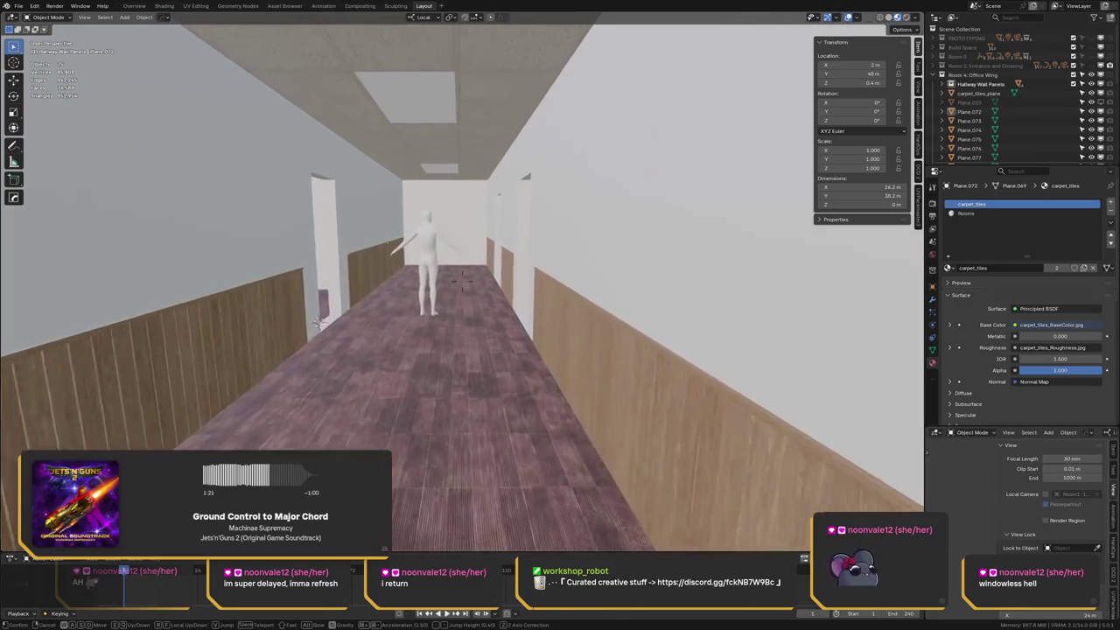
{"action": "key", "text": "w"}
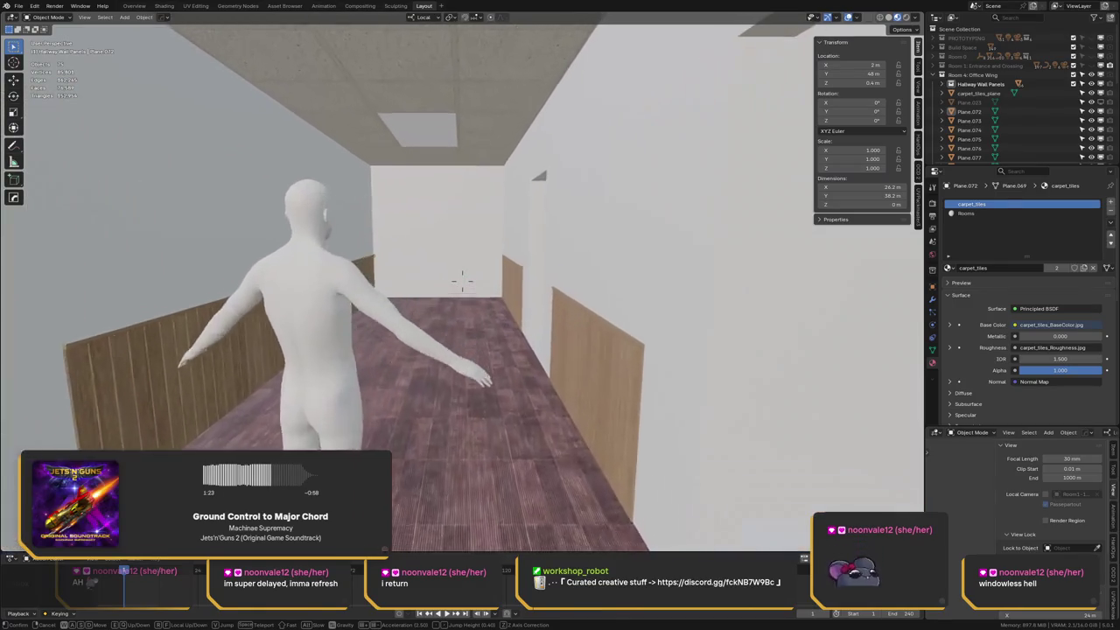
{"action": "key", "text": "w"}
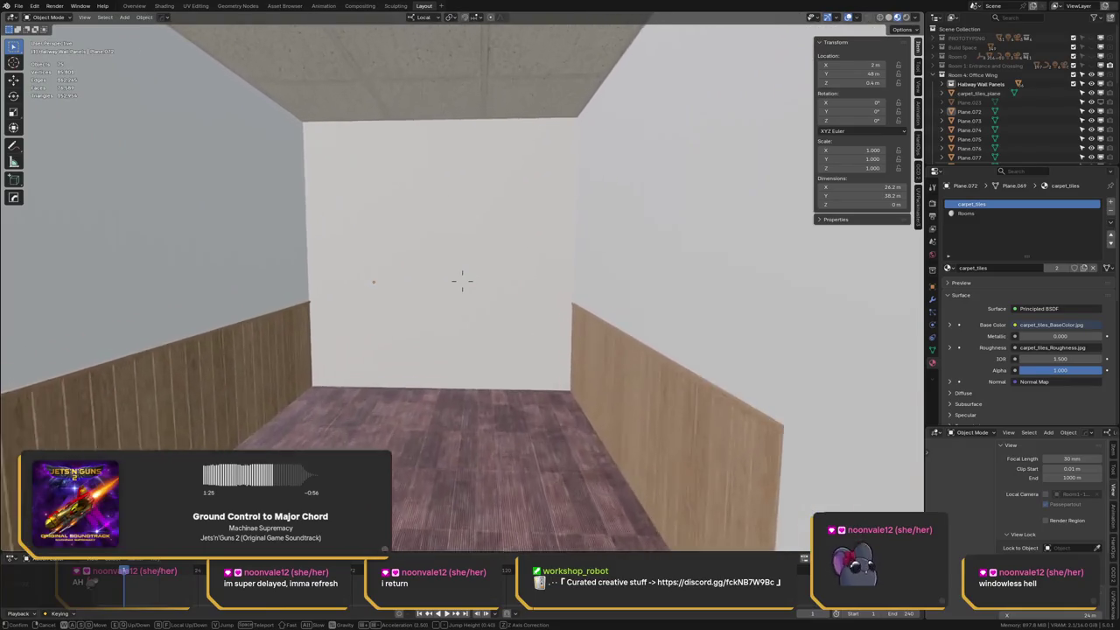
{"action": "key", "text": "w"}
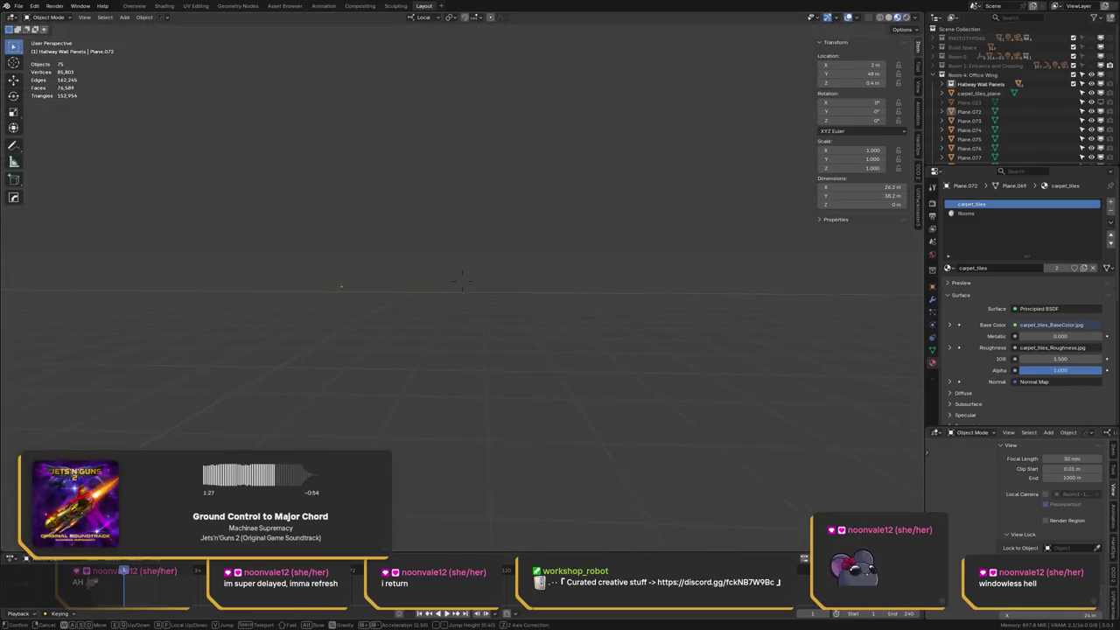
Stop walking, show the Room 1: Entrance and Crossing collection, and resume Walk Navigation
{"action": "left_click", "coordinate": [462, 280]}
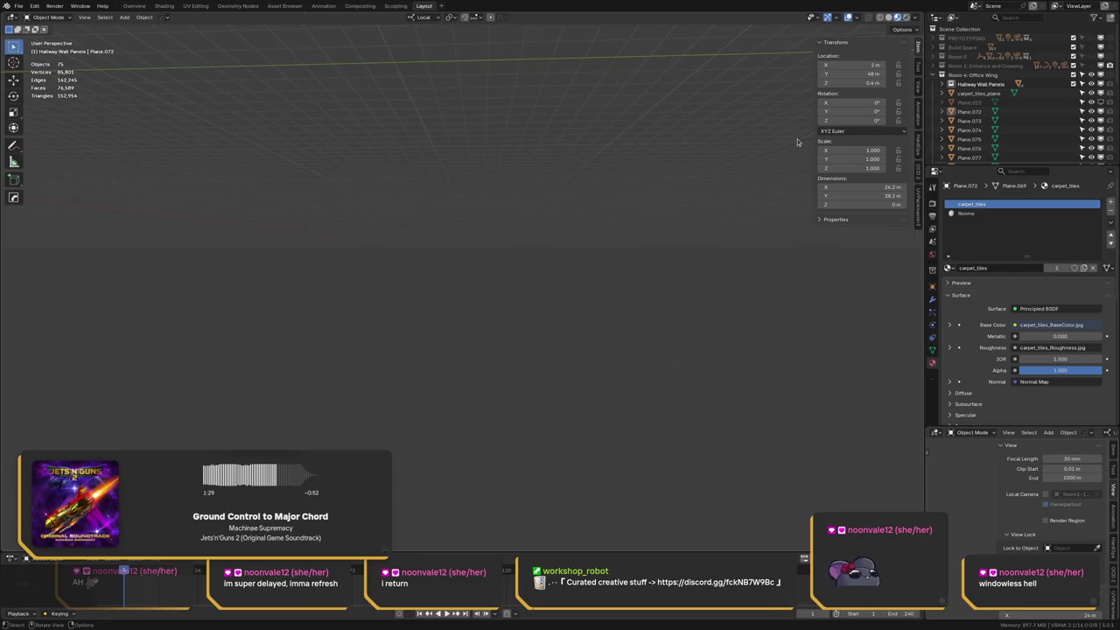
{"action": "mouse_move", "coordinate": [1016, 66]}
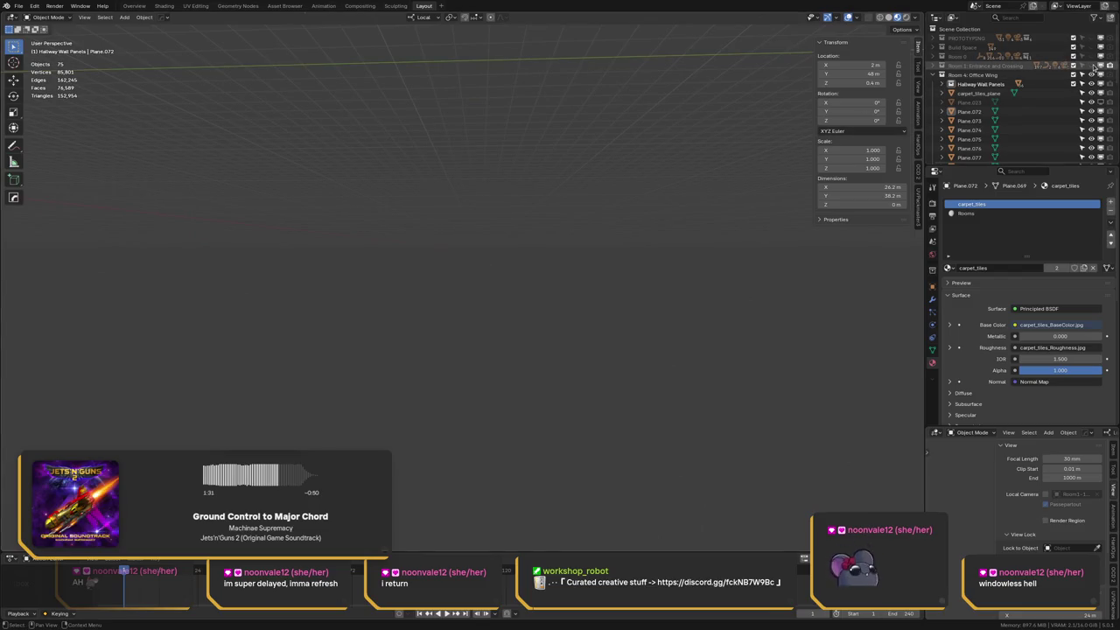
{"action": "left_click", "coordinate": [1092, 66]}
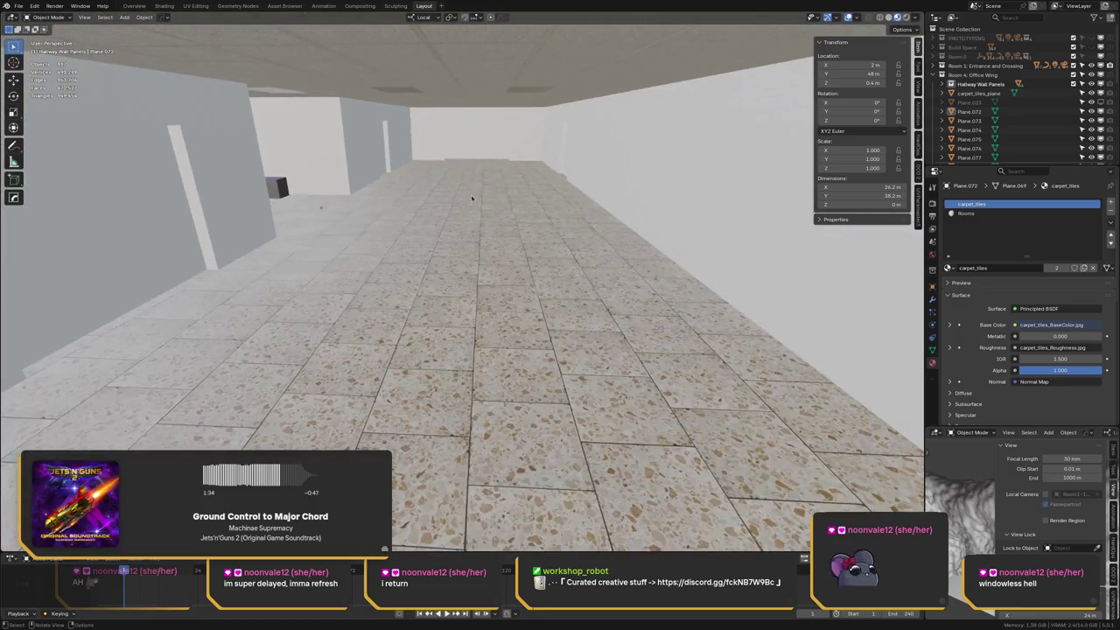
{"action": "key", "text": "F3"}
{"action": "left_click", "coordinate": [490, 215]}
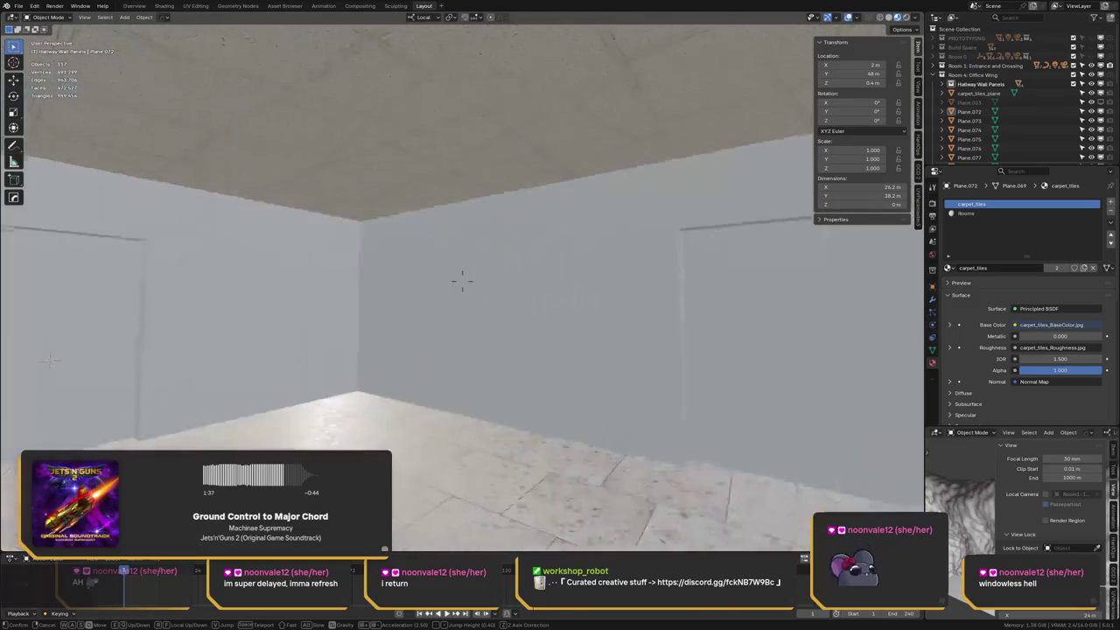
Walk from the hallway corner through the doorway to the carpeted room's window
{"action": "key", "text": "s"}
{"action": "key", "text": "w"}
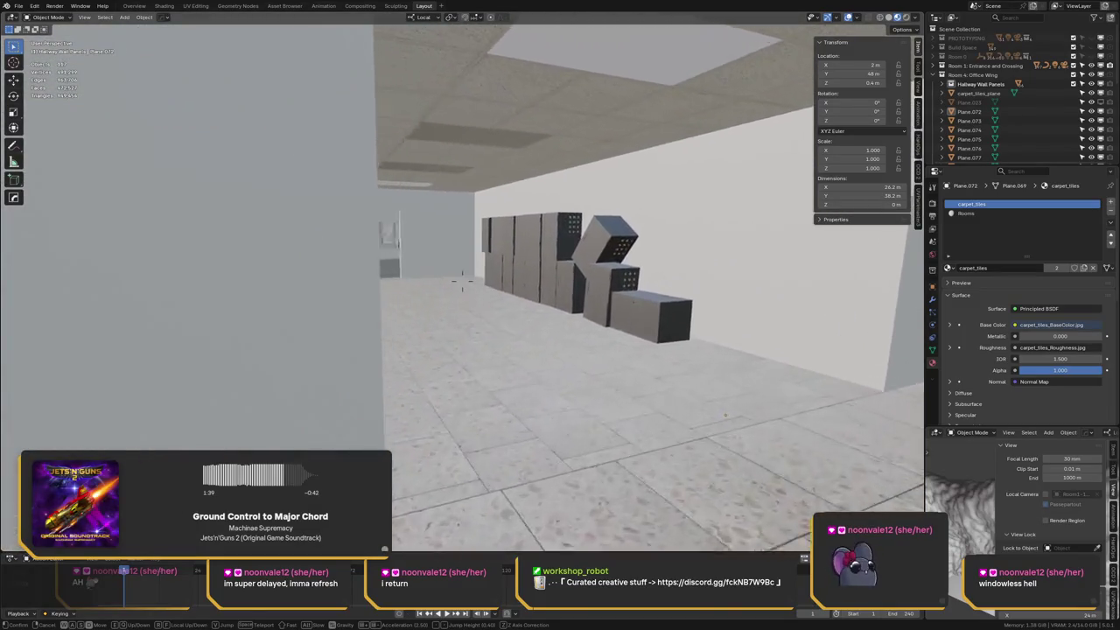
{"action": "key", "text": "w"}
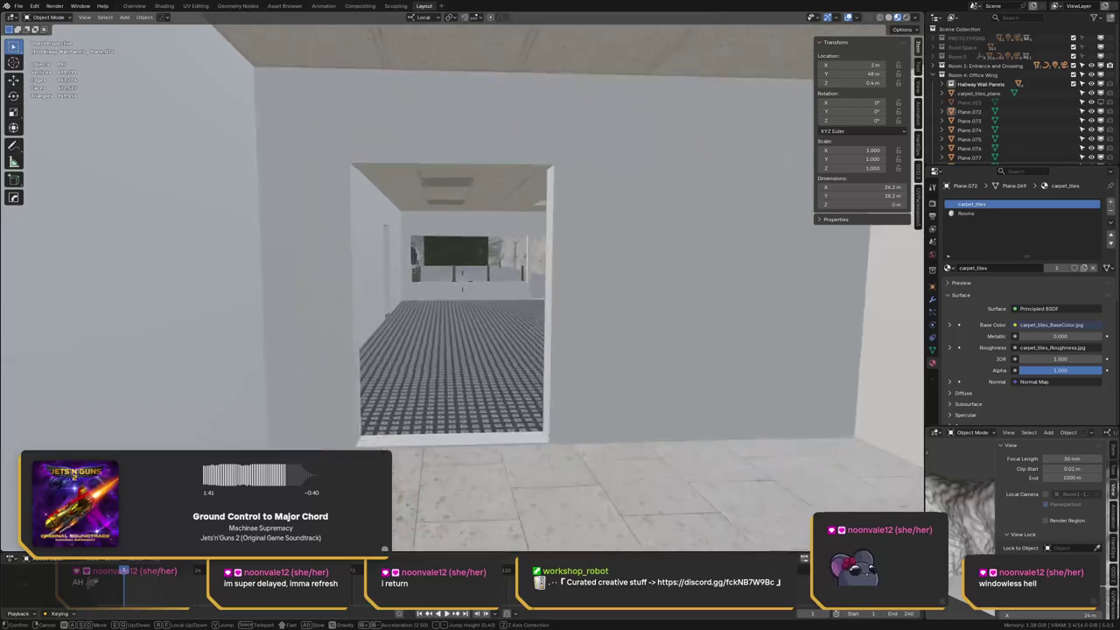
{"action": "key", "text": "w"}
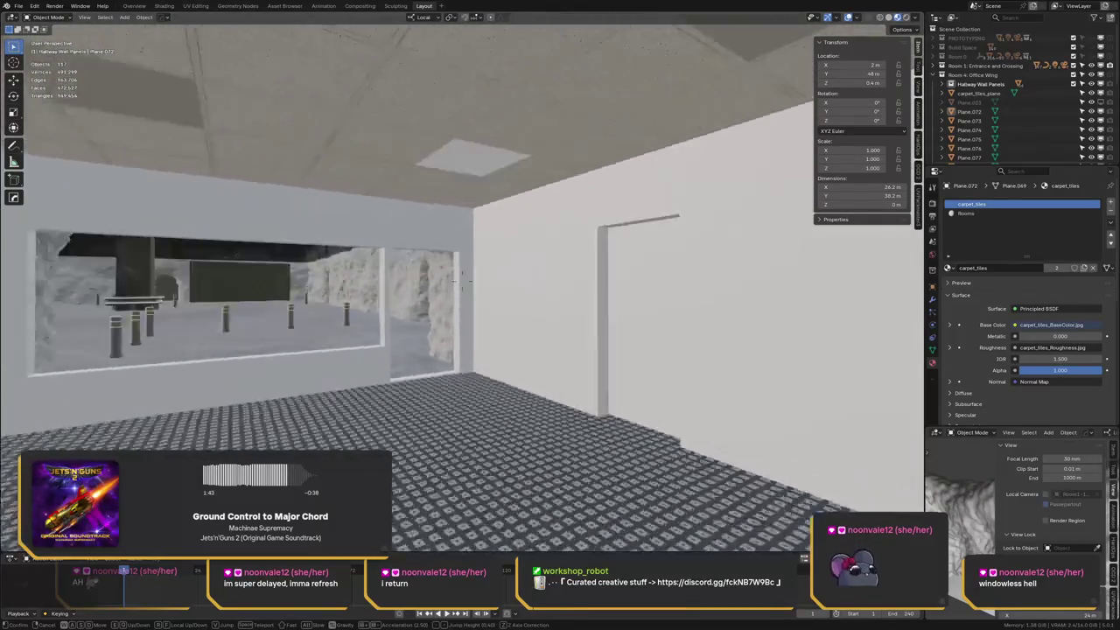
{"action": "key", "text": "w"}
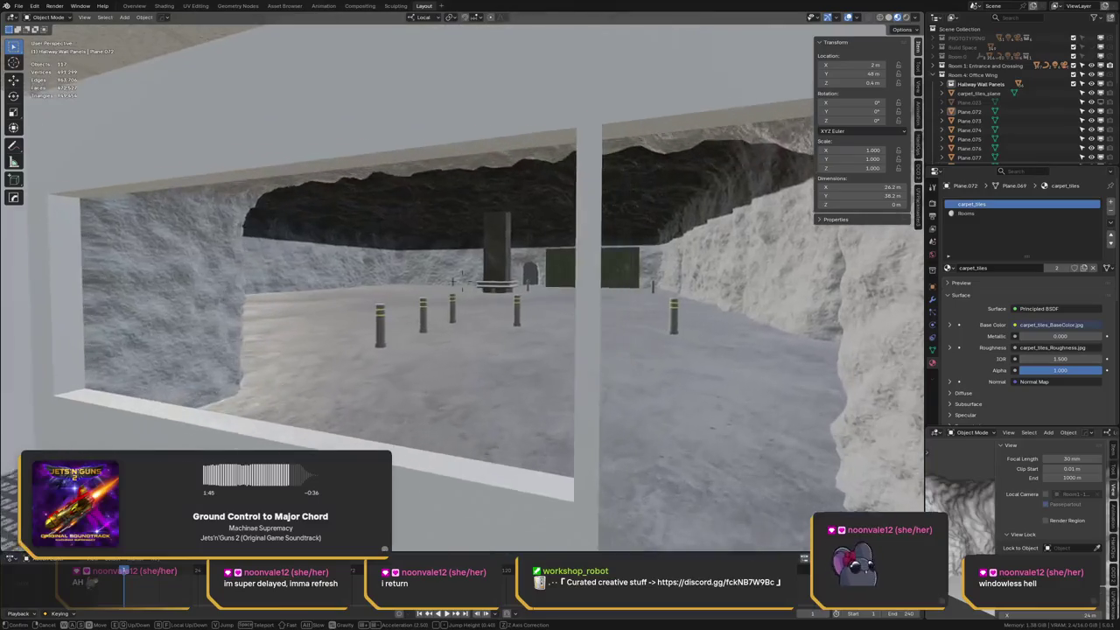
Pass through the window to tour the cave garage, then end the walk and expand Room 1
{"action": "key", "text": "w"}
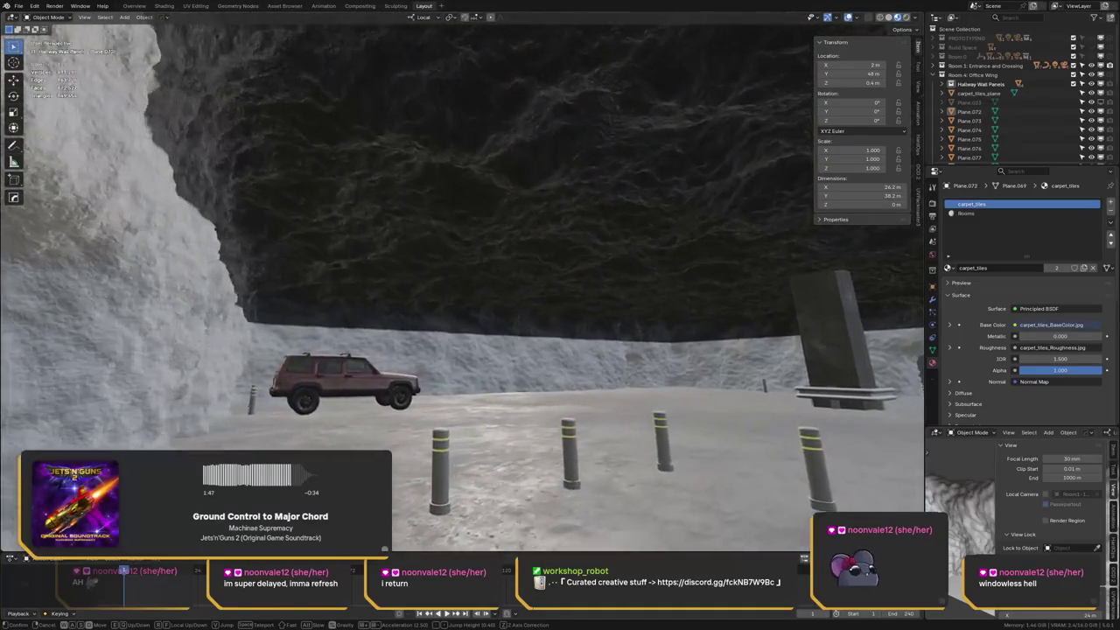
{"action": "key", "text": "w"}
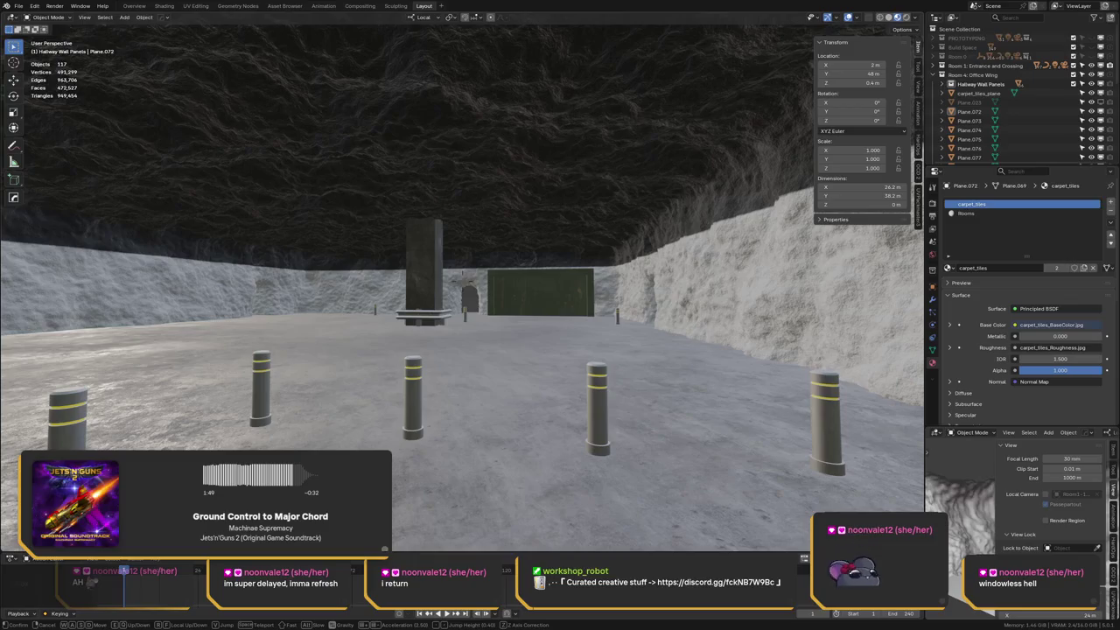
{"action": "key", "text": "w"}
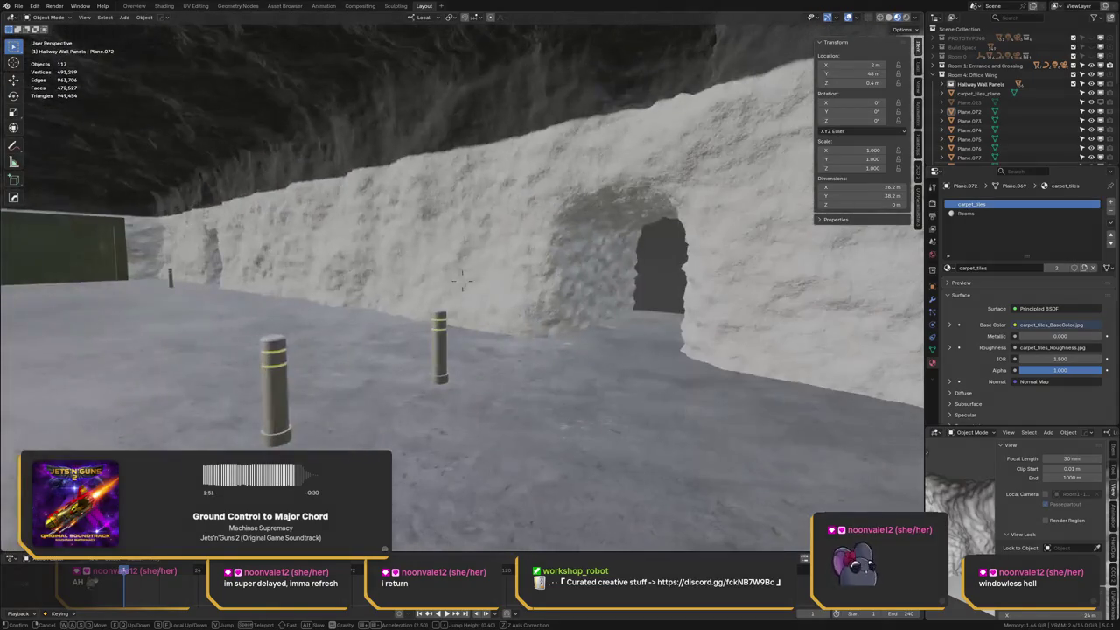
{"action": "key", "text": "w"}
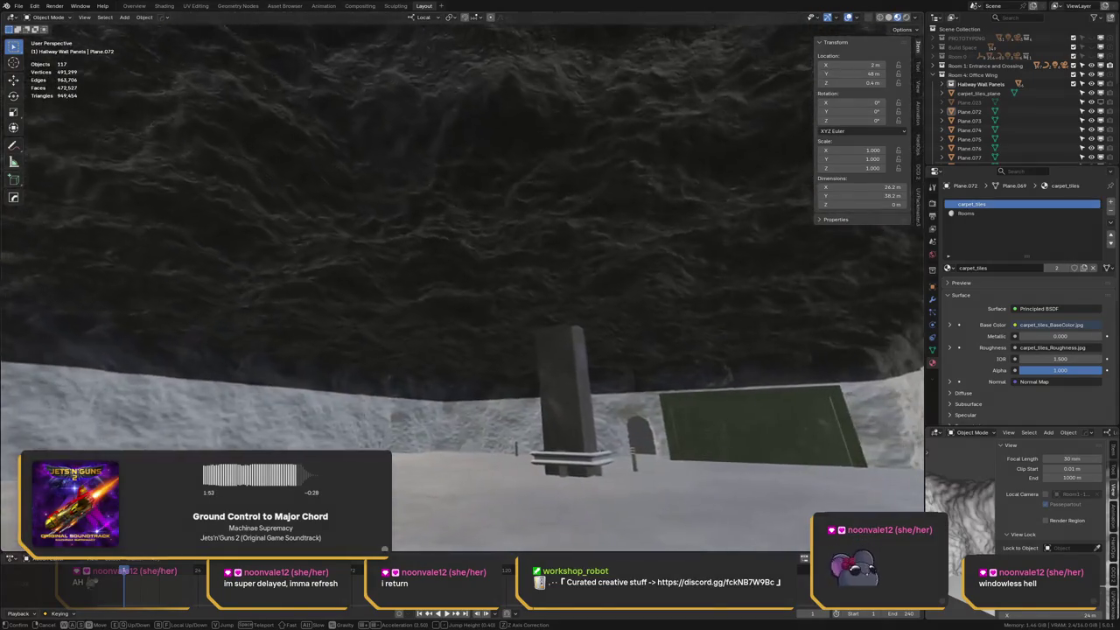
{"action": "key", "text": "w"}
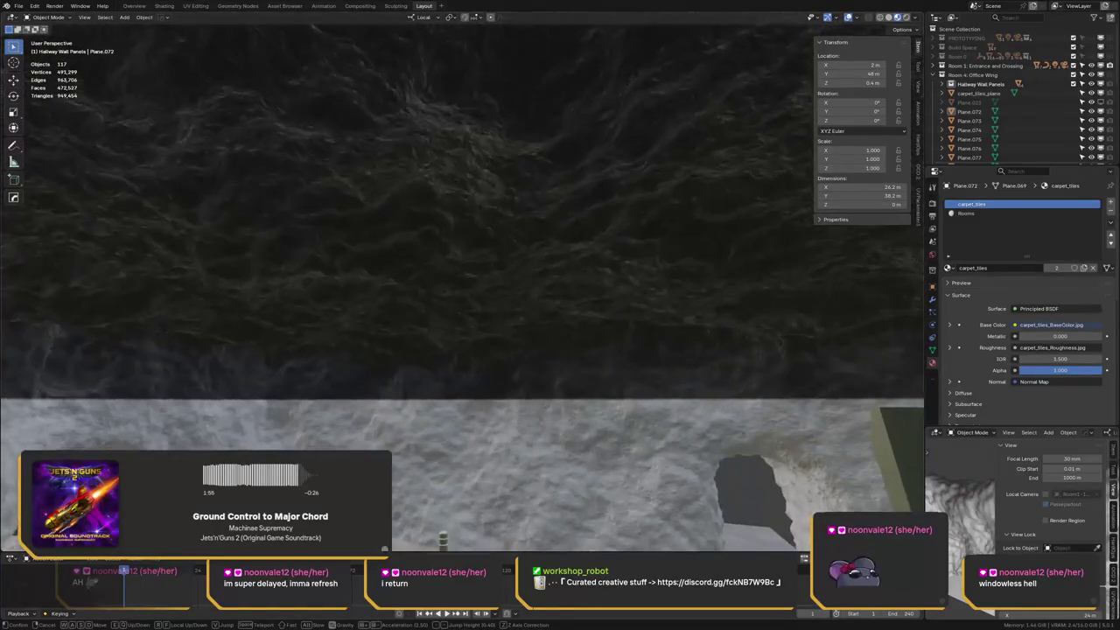
{"action": "key", "text": "Return"}
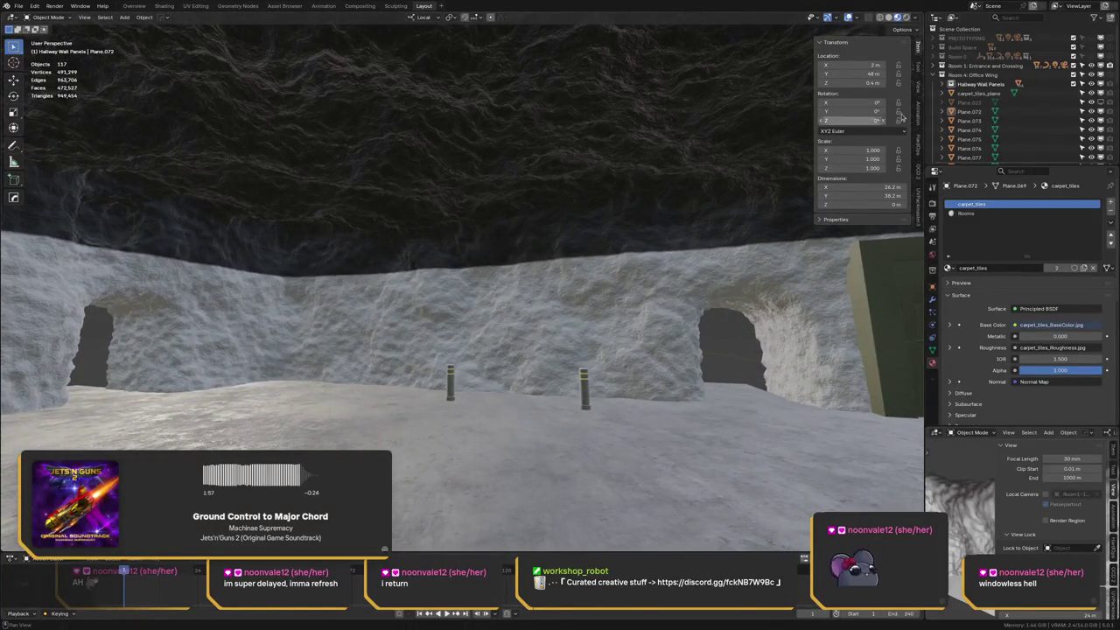
{"action": "left_click", "coordinate": [942, 65]}
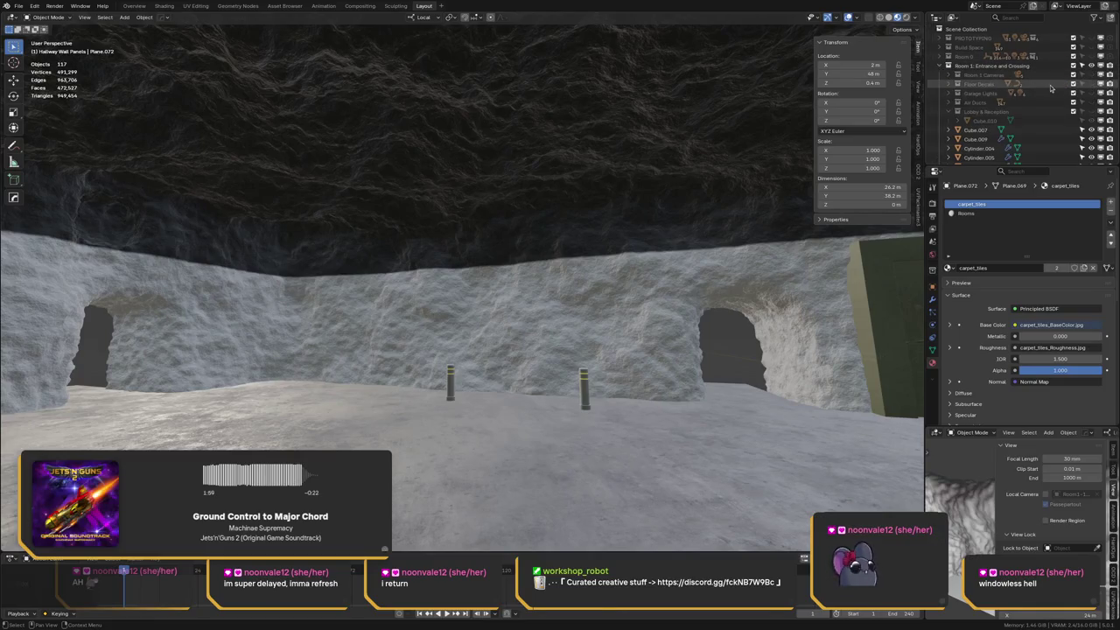
Under Room 1: Entrance and Crossing, turn on Floor Decals, Garage Lights and Air Ducts
{"action": "left_click", "coordinate": [942, 66]}
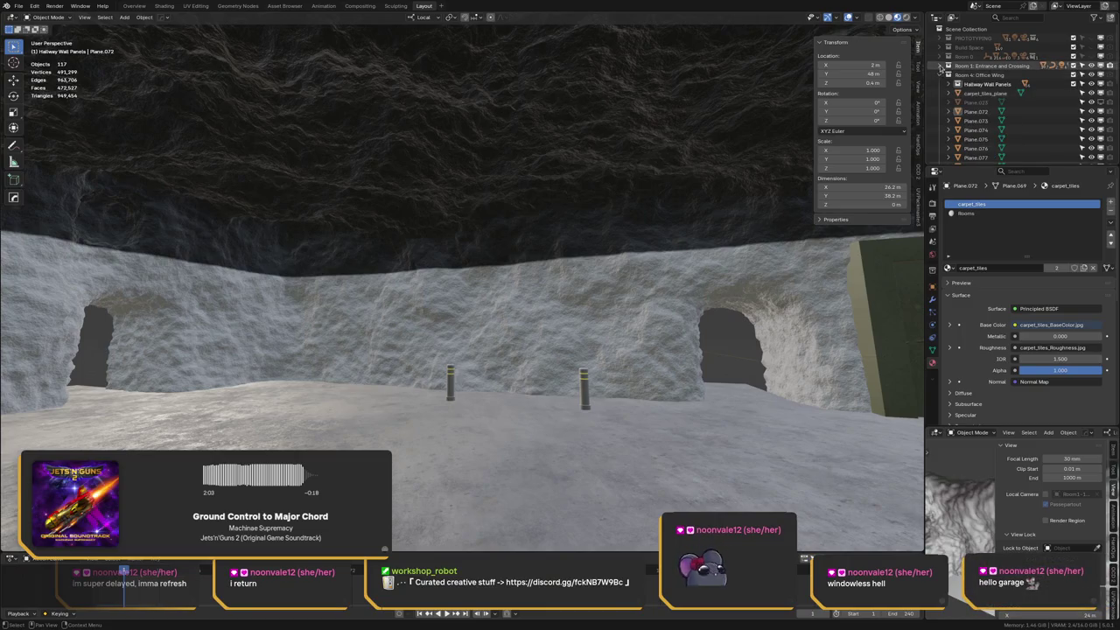
{"action": "left_click", "coordinate": [942, 66]}
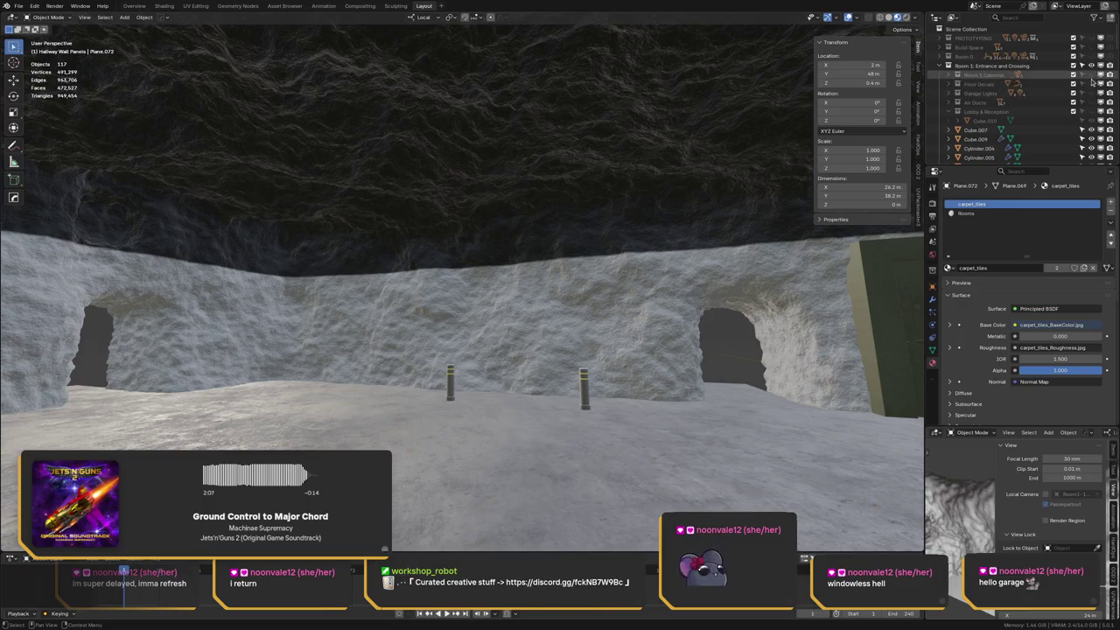
{"action": "left_click", "coordinate": [1091, 84]}
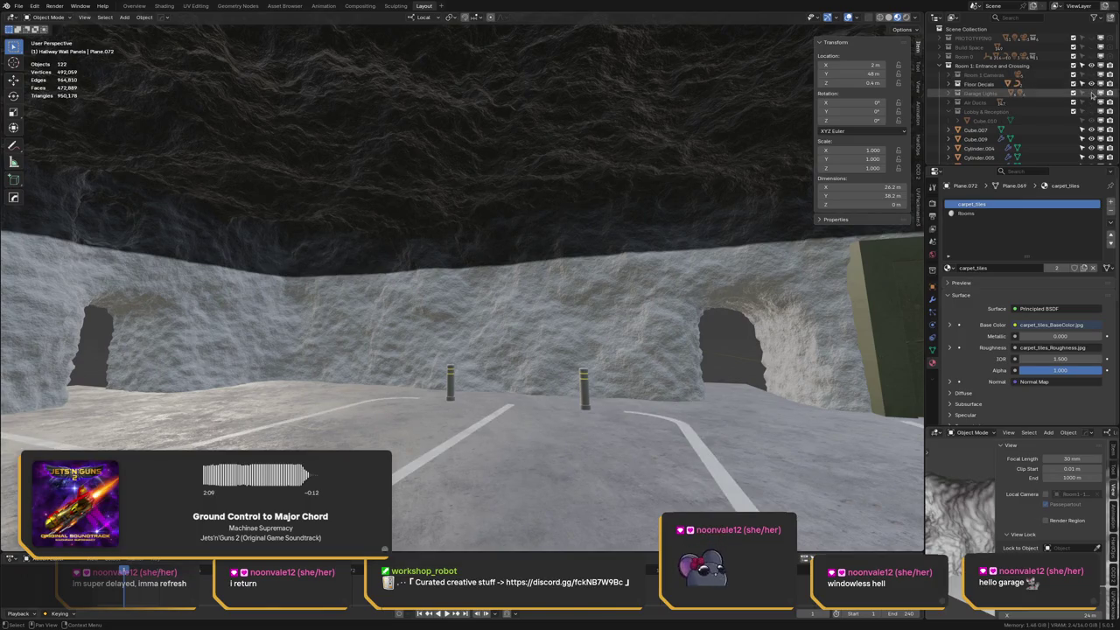
{"action": "left_click", "coordinate": [1092, 93]}
{"action": "left_click", "coordinate": [1091, 103]}
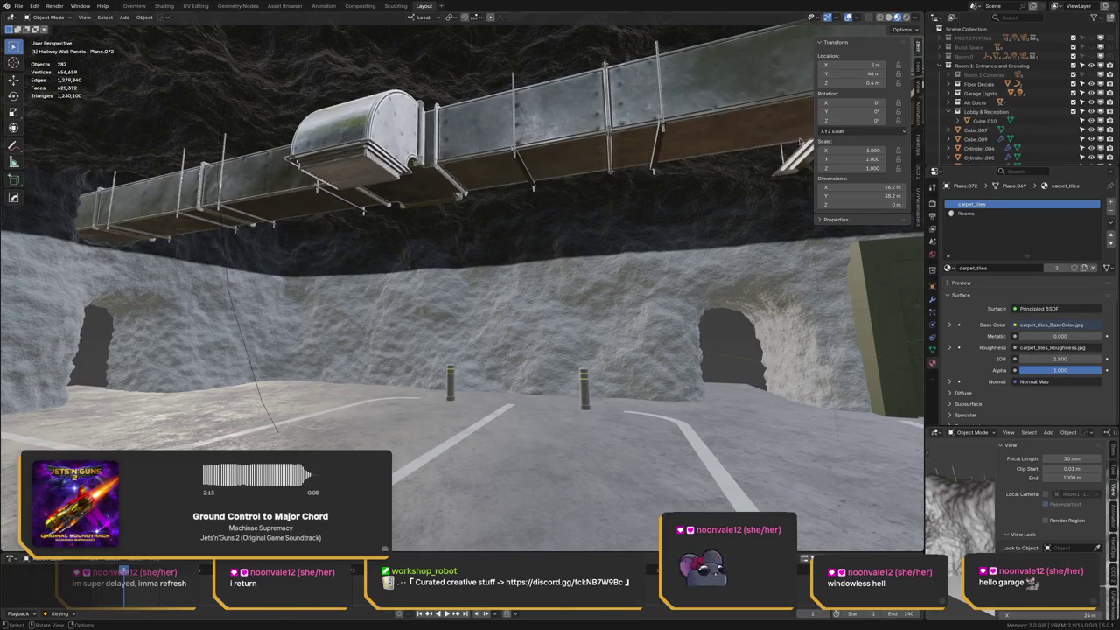
Walk through the garage past the pillar, crosswalk and car to the rock wall
{"action": "key", "text": "F3"}
{"action": "key", "text": "Return"}
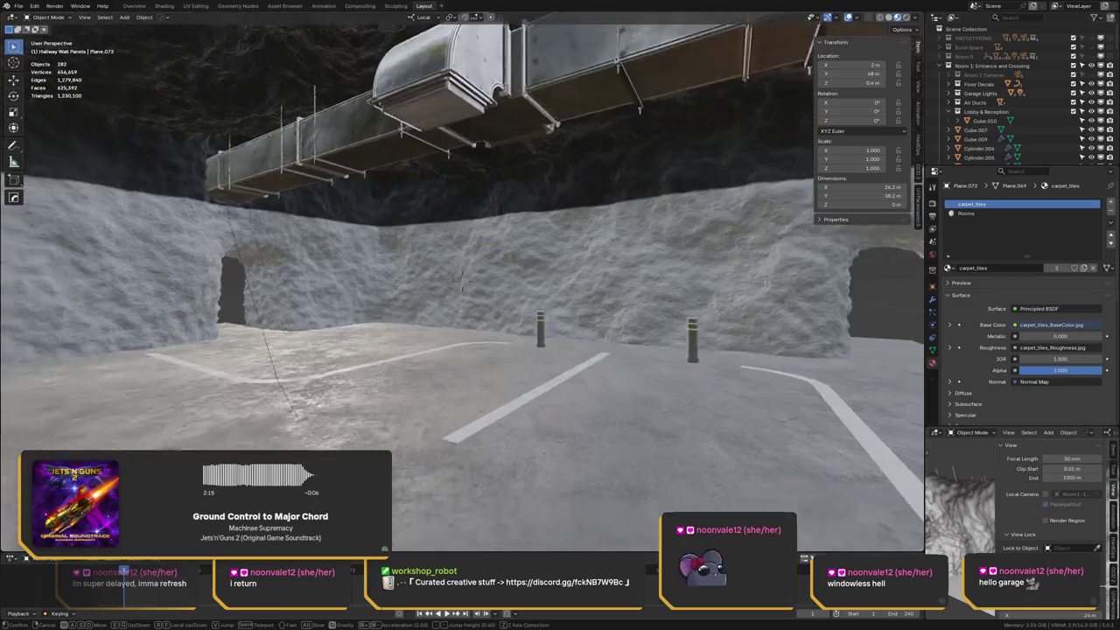
{"action": "key", "text": "s"}
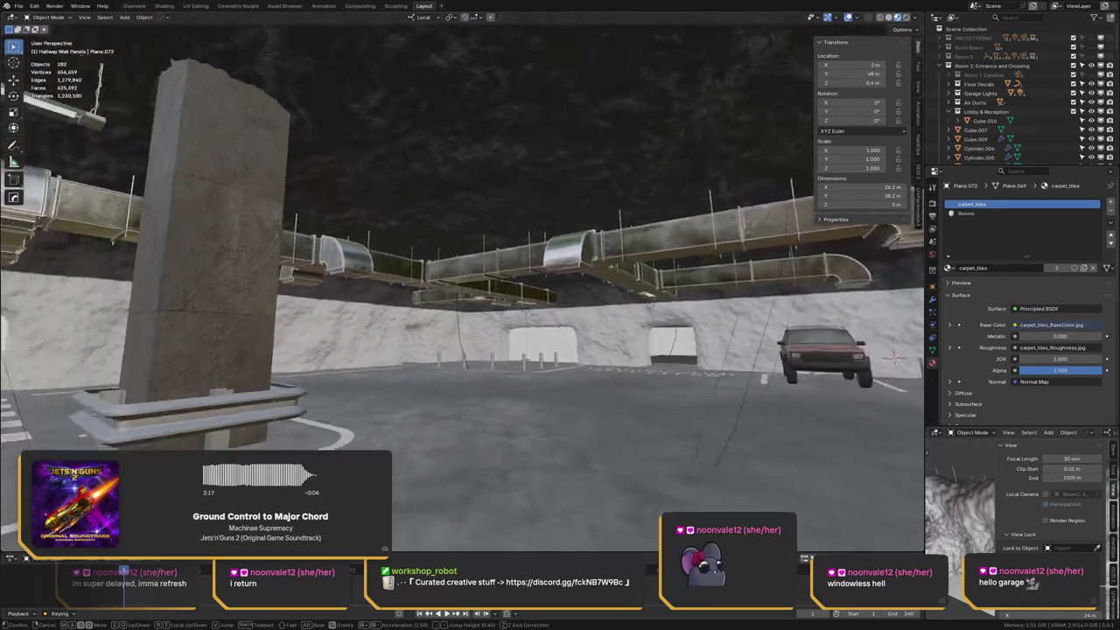
{"action": "key", "text": "w"}
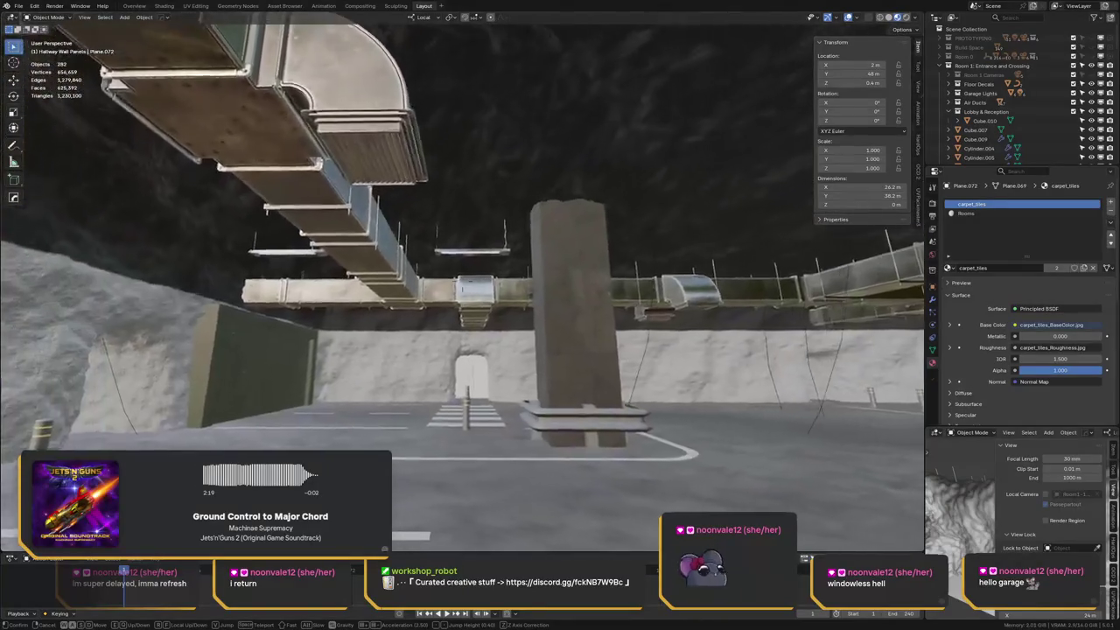
{"action": "key", "text": "w"}
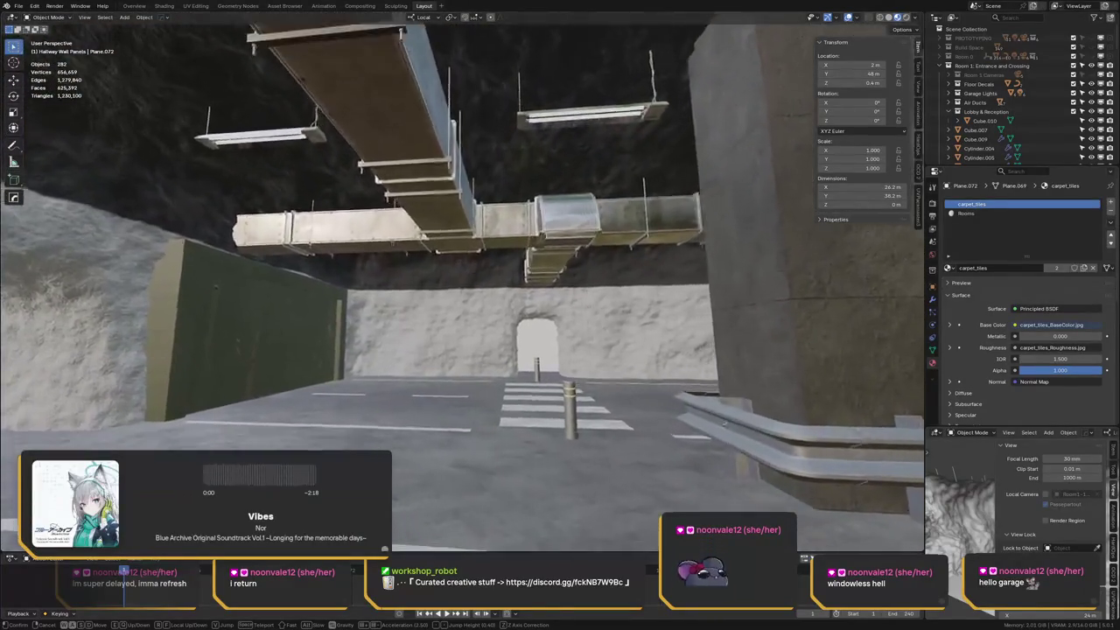
{"action": "key", "text": "w"}
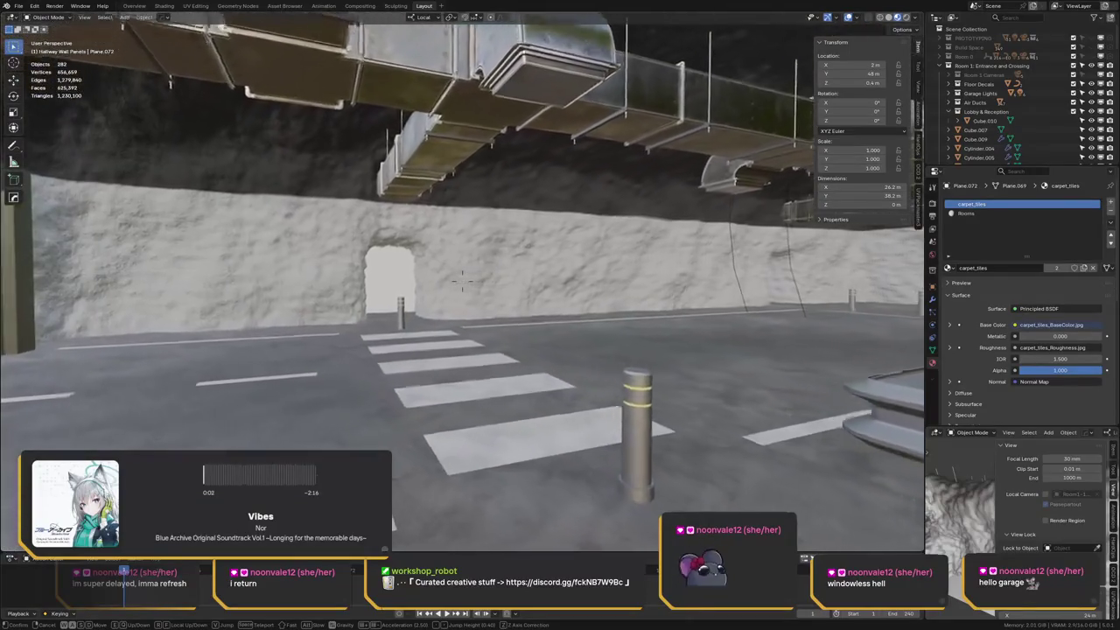
{"action": "key", "text": "w"}
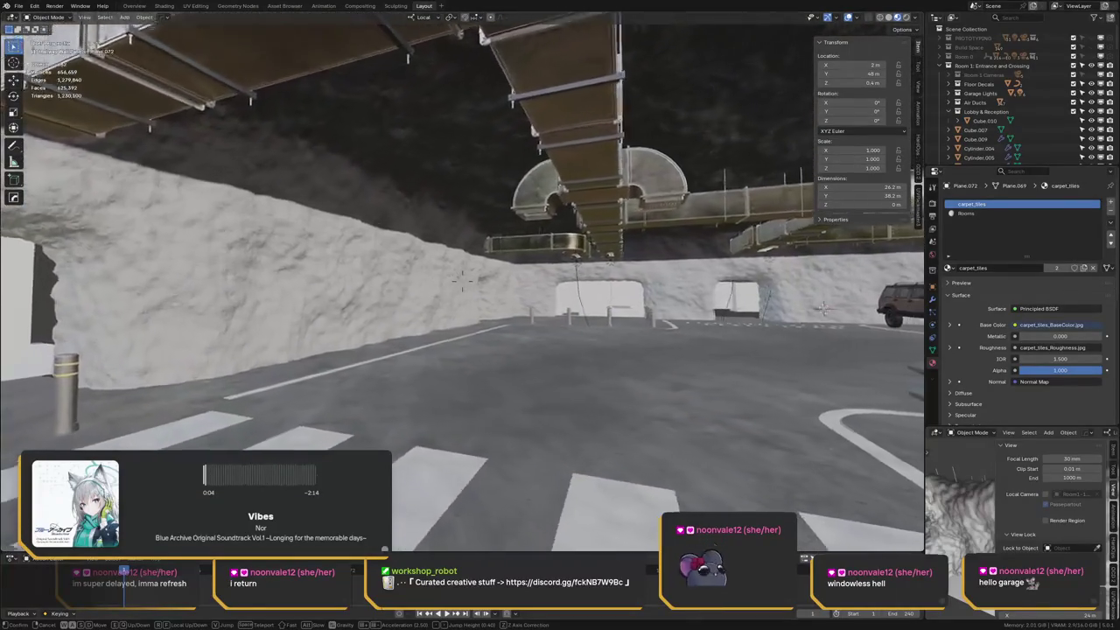
{"action": "key", "text": "w"}
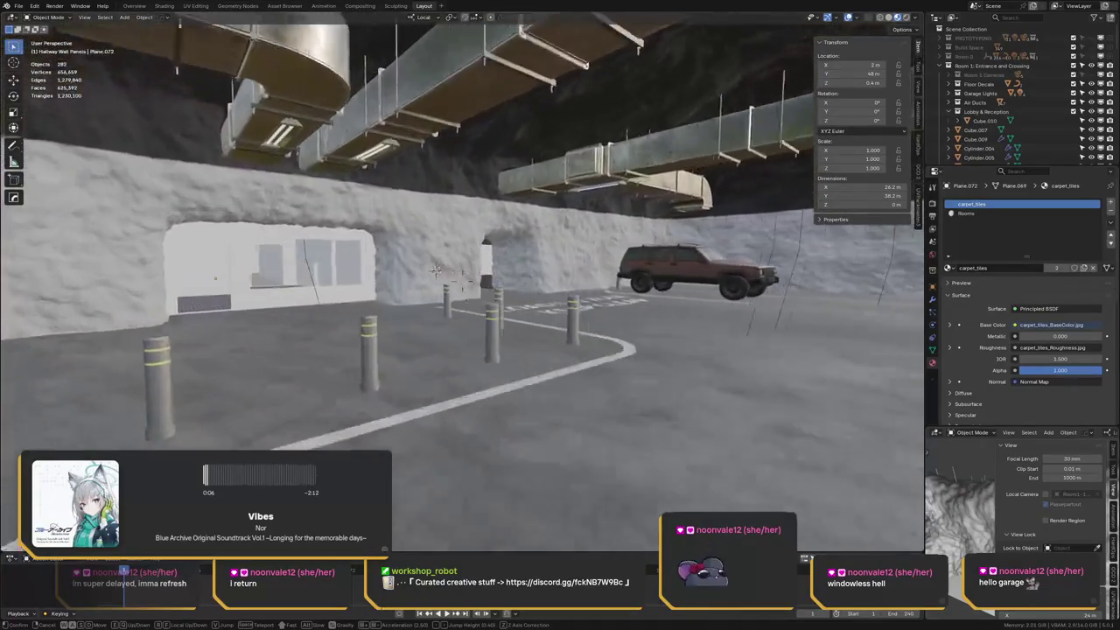
{"action": "key", "text": "w"}
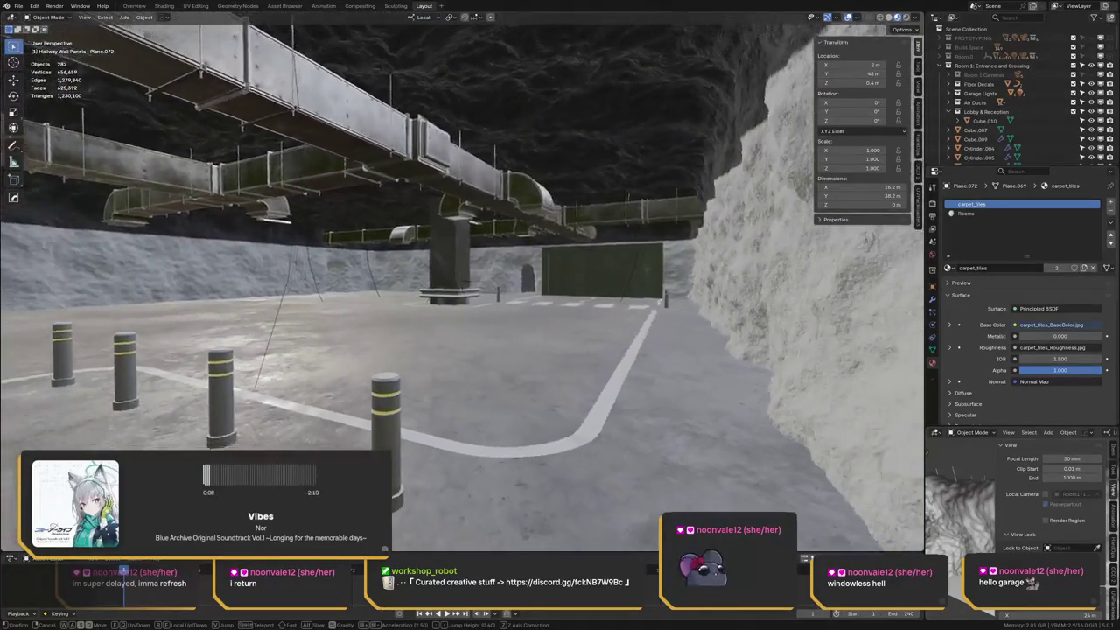
{"action": "key", "text": "s"}
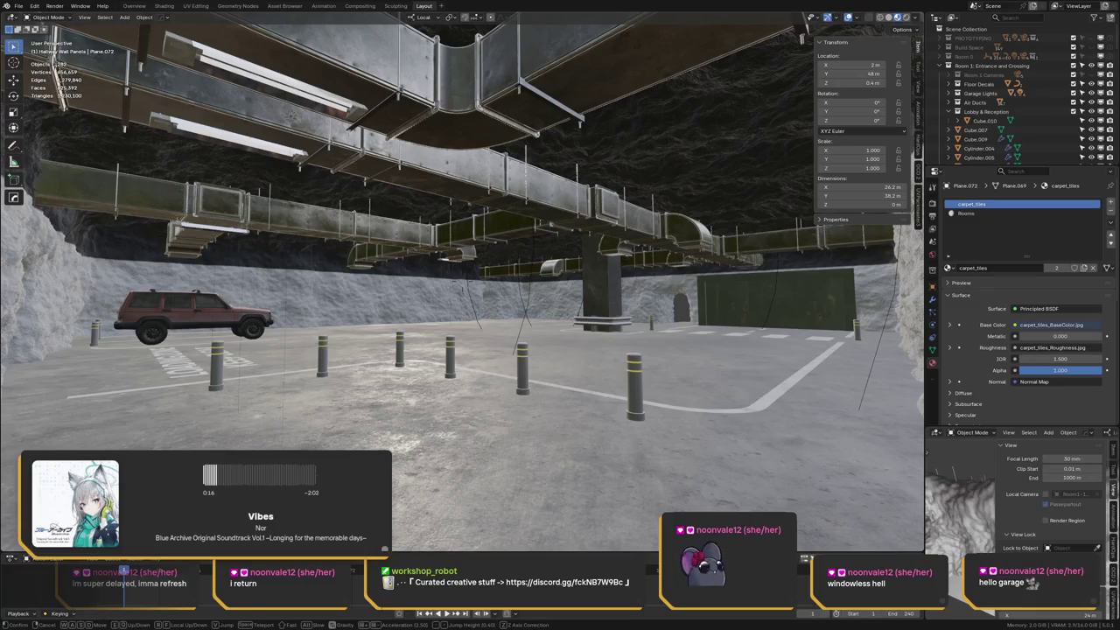
Keep the current view, set a render region over the garage, and switch to Rendered shading
{"action": "left_click", "coordinate": [541, 238]}
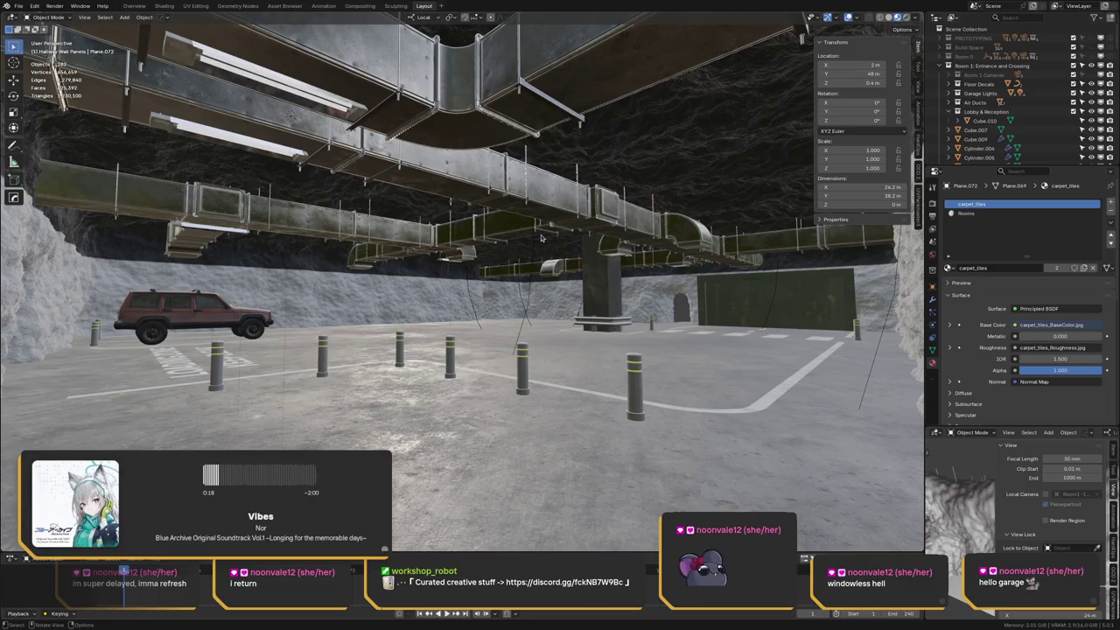
{"action": "mouse_move", "coordinate": [94, 70]}
{"action": "left_mouse_down"}
{"action": "mouse_move", "coordinate": [196, 180]}
{"action": "mouse_move", "coordinate": [798, 537]}
{"action": "left_mouse_up"}
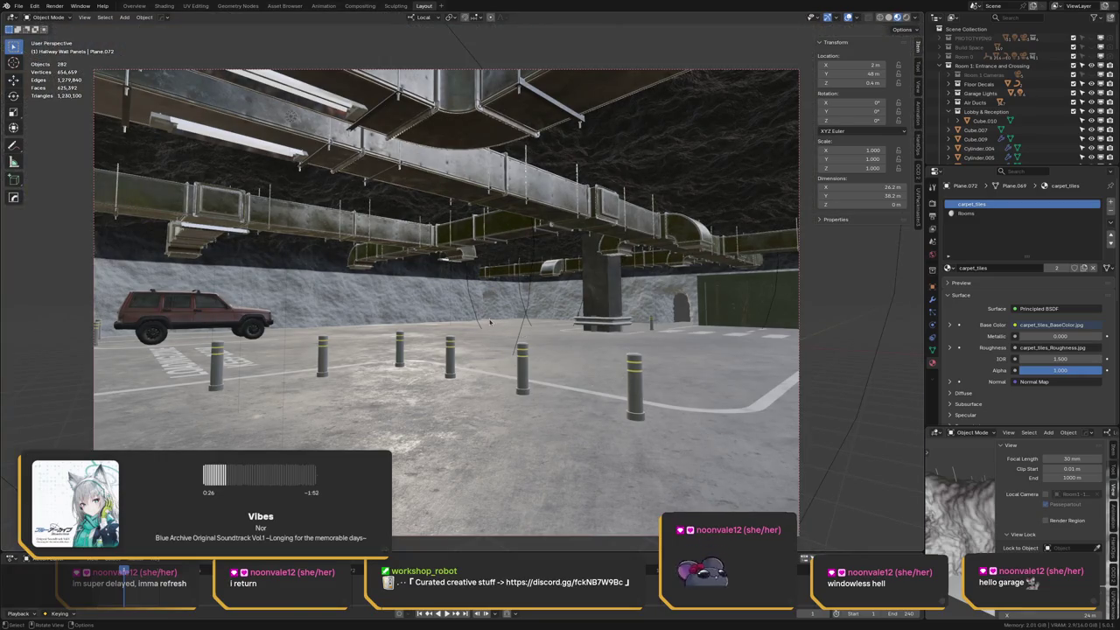
{"action": "key", "text": "z"}
{"action": "left_click", "coordinate": [525, 281]}
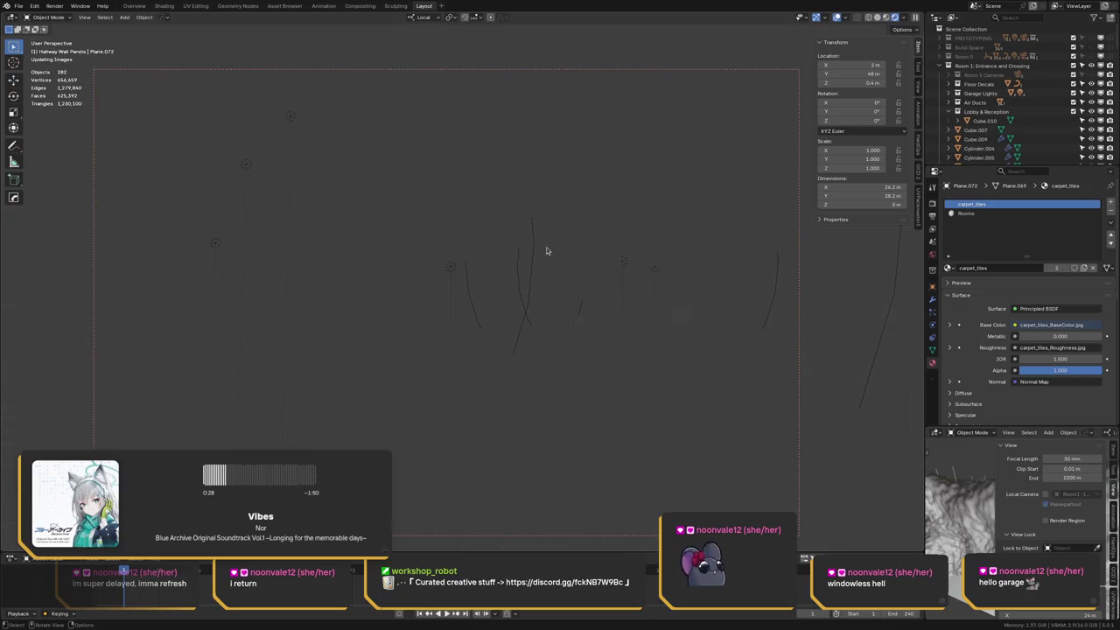